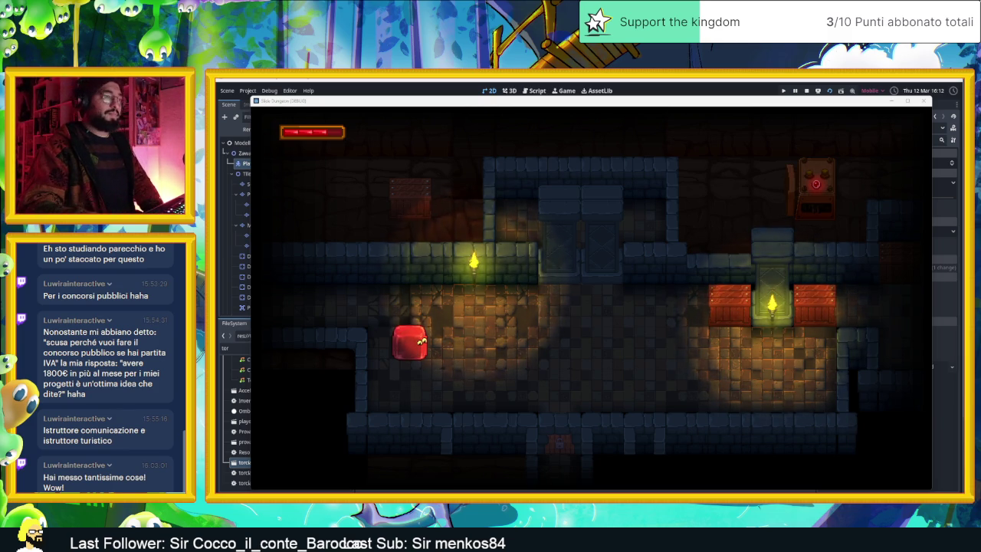
Steer the slime down, right and up to push the crate, then stop the running game.
key(Down)
key(Right)
key(Up)
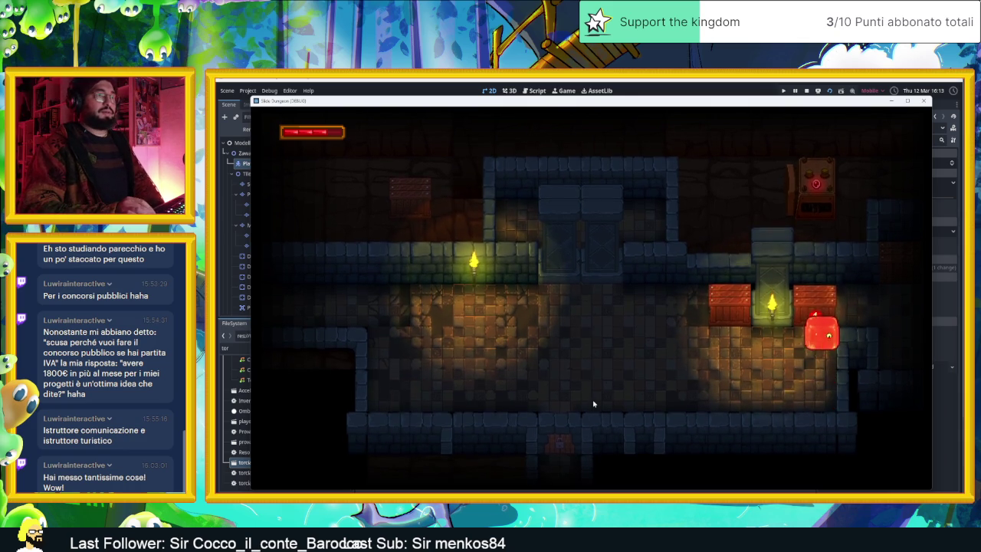
key(Up)
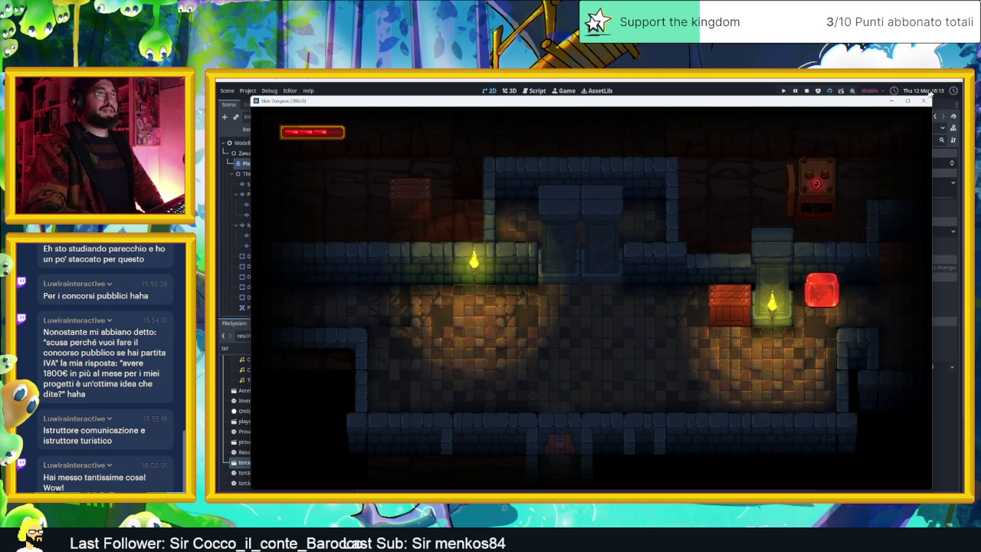
click(924, 101)
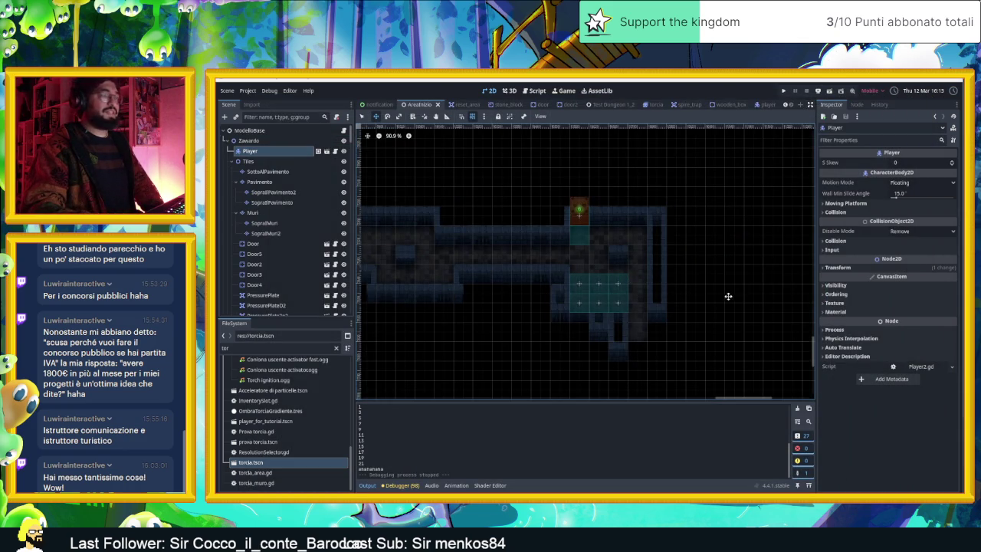
Pan the level view over to the torch room and select the Piston10 piston.
drag(728, 296, 713, 273)
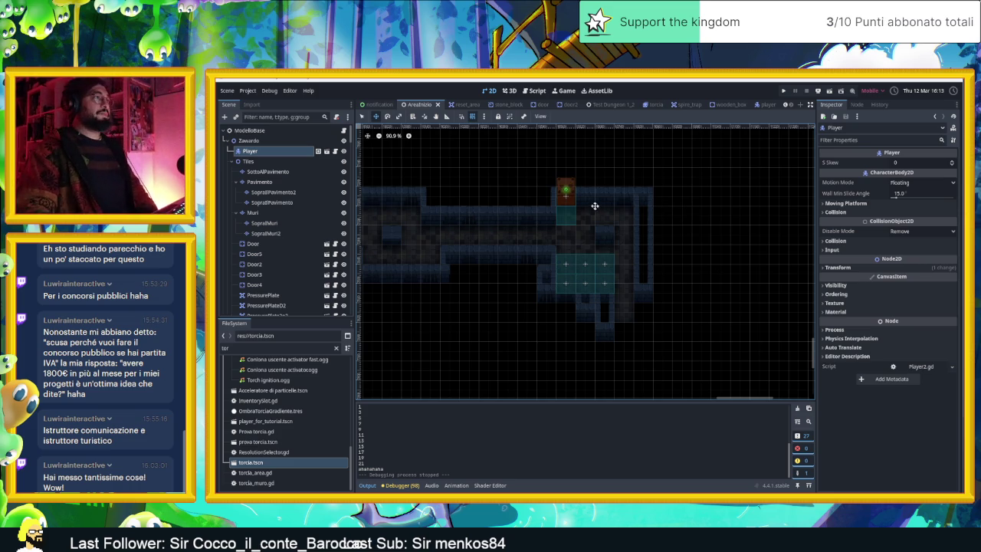
scroll(580, 199, up, 4)
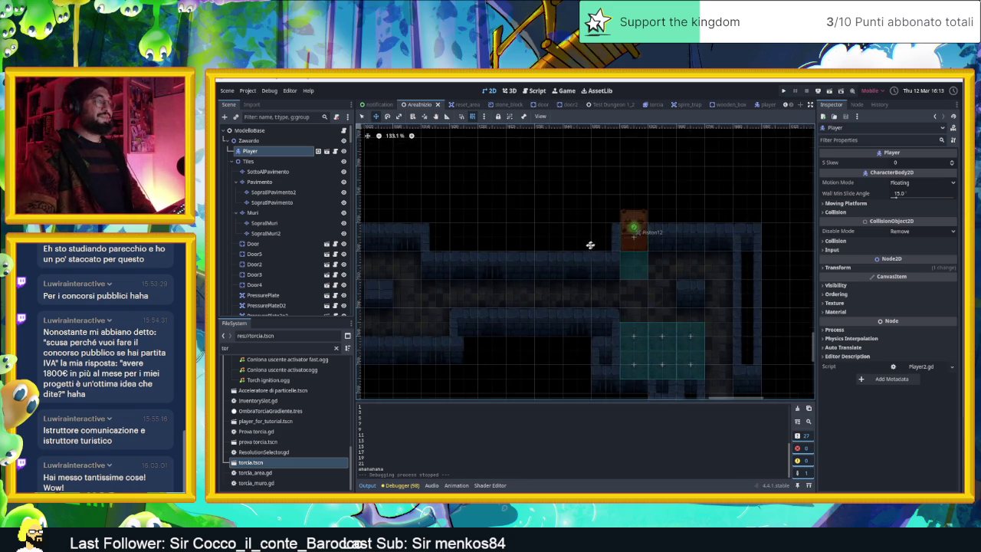
scroll(590, 244, down, 5)
scroll(720, 267, right, 3)
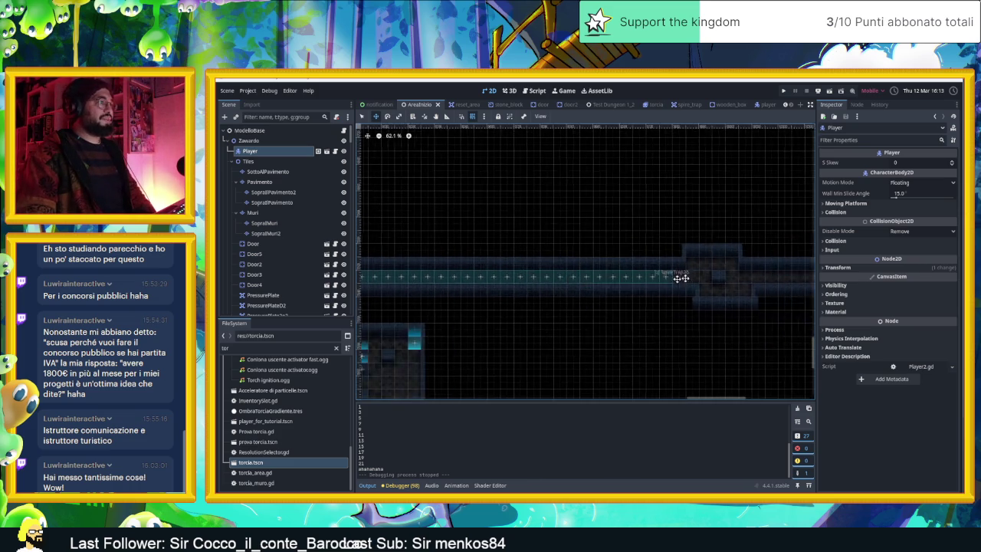
scroll(681, 278, down, 2)
scroll(559, 280, left, 4)
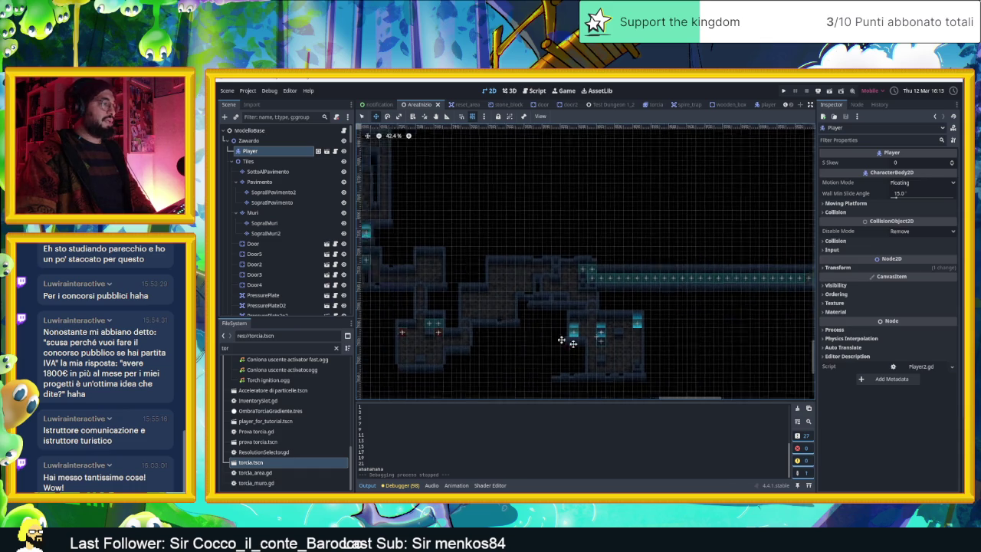
scroll(562, 340, up, 6)
scroll(565, 285, left, 2)
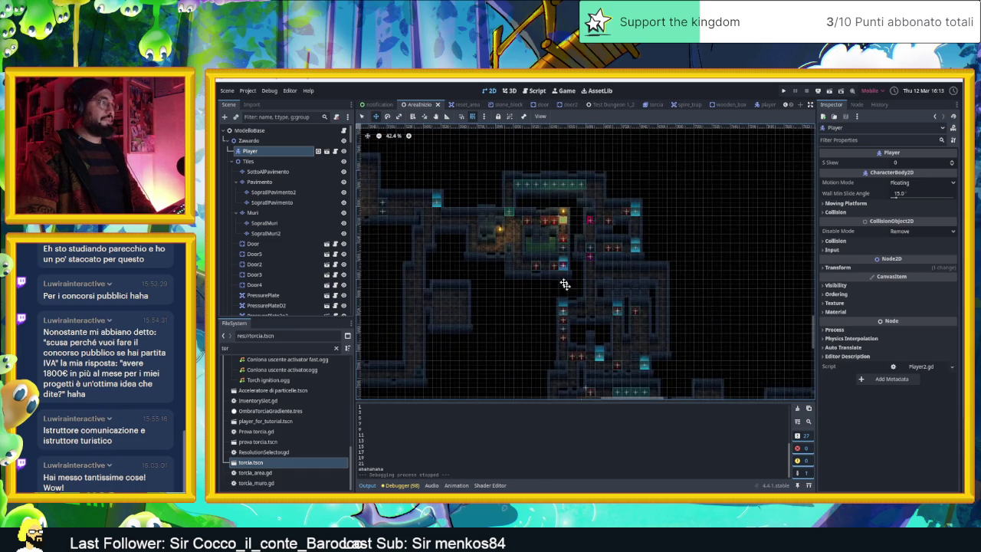
scroll(565, 284, up, 1)
scroll(583, 296, left, 5)
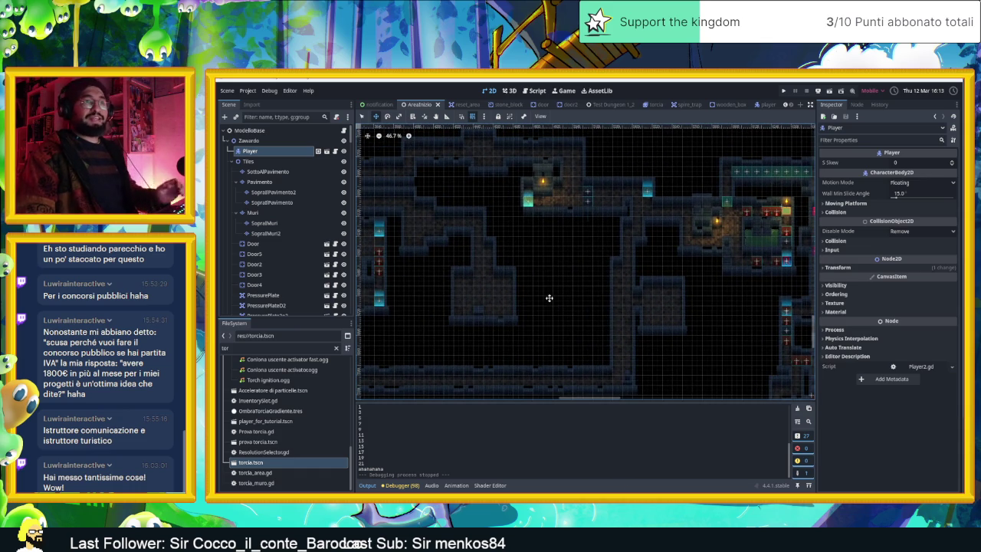
scroll(547, 268, left, 3)
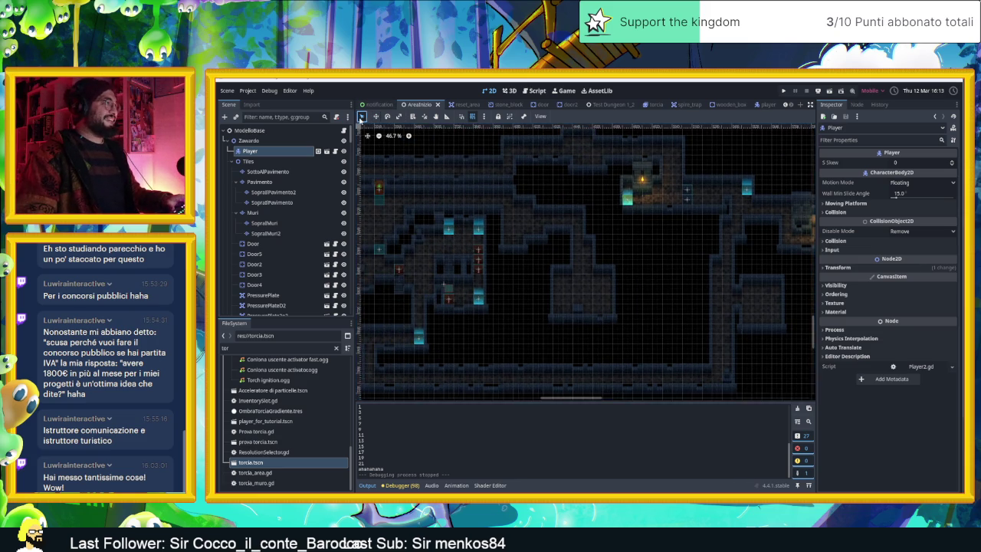
scroll(547, 258, left, 2)
scroll(521, 261, up, 2)
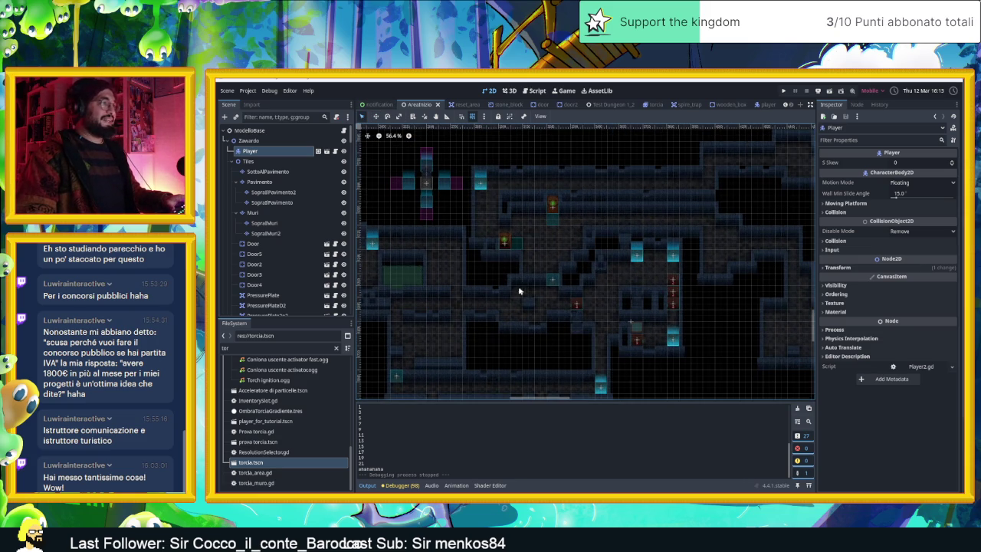
scroll(528, 319, down, 3)
scroll(583, 307, left, 3)
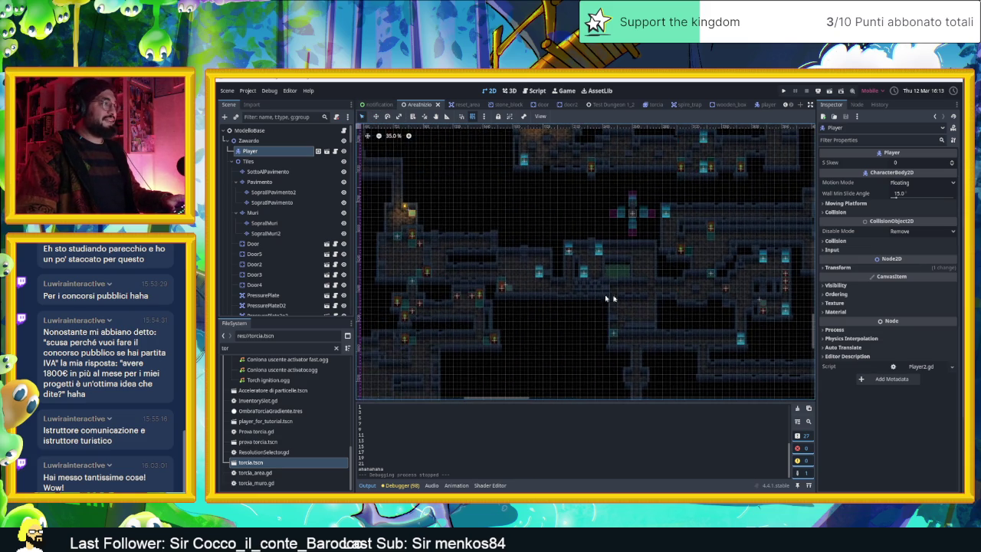
scroll(512, 304, down, 1)
scroll(512, 305, left, 5)
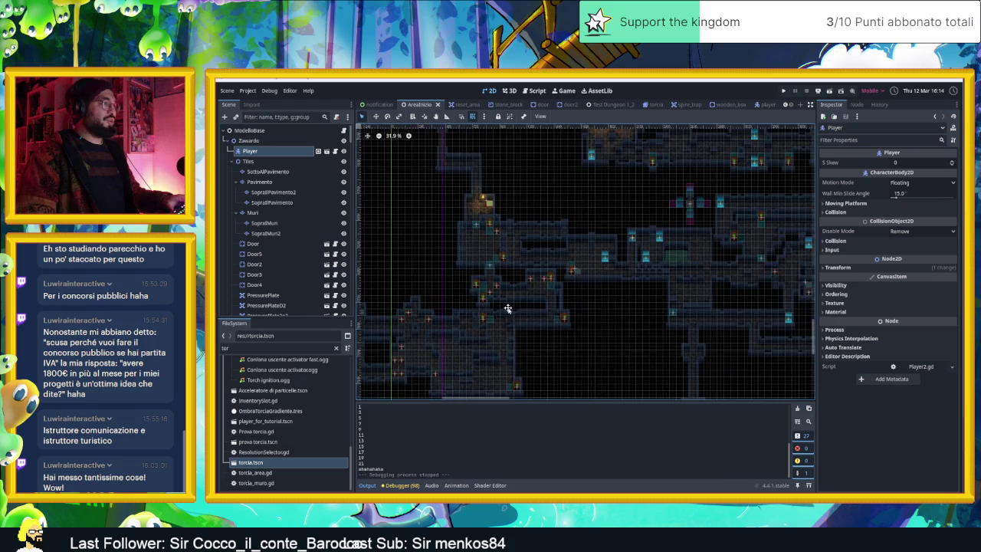
scroll(536, 261, down, 5)
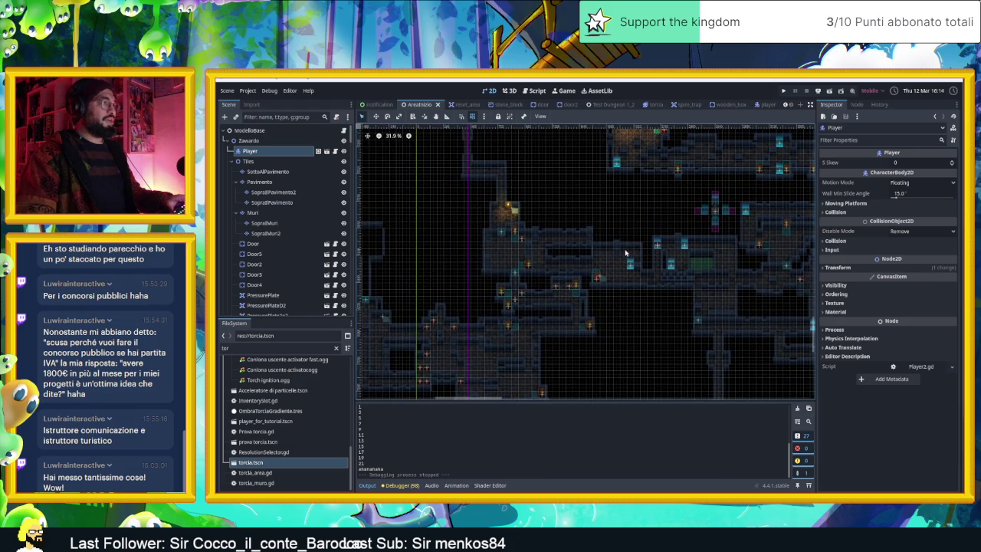
scroll(592, 343, right, 2)
scroll(613, 219, up, 11)
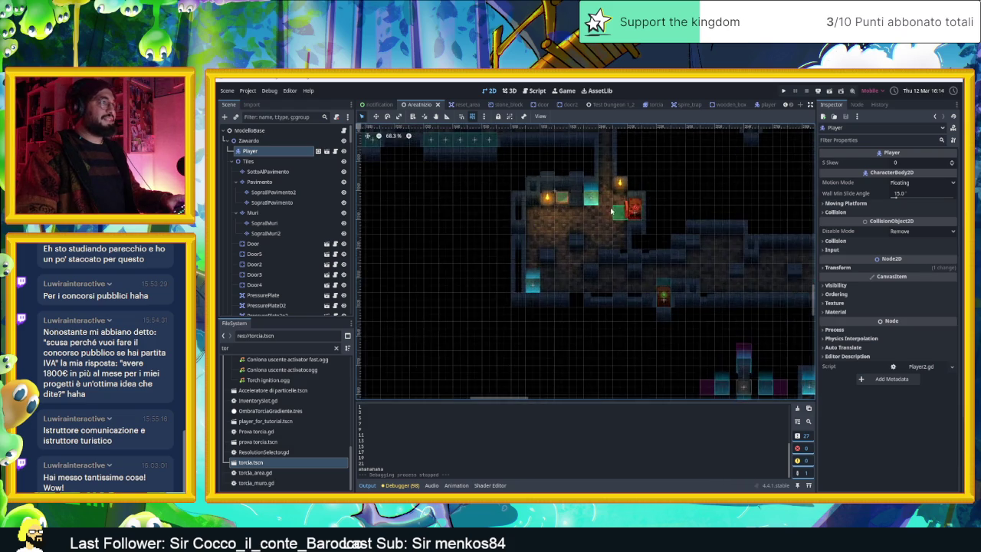
scroll(629, 217, up, 3)
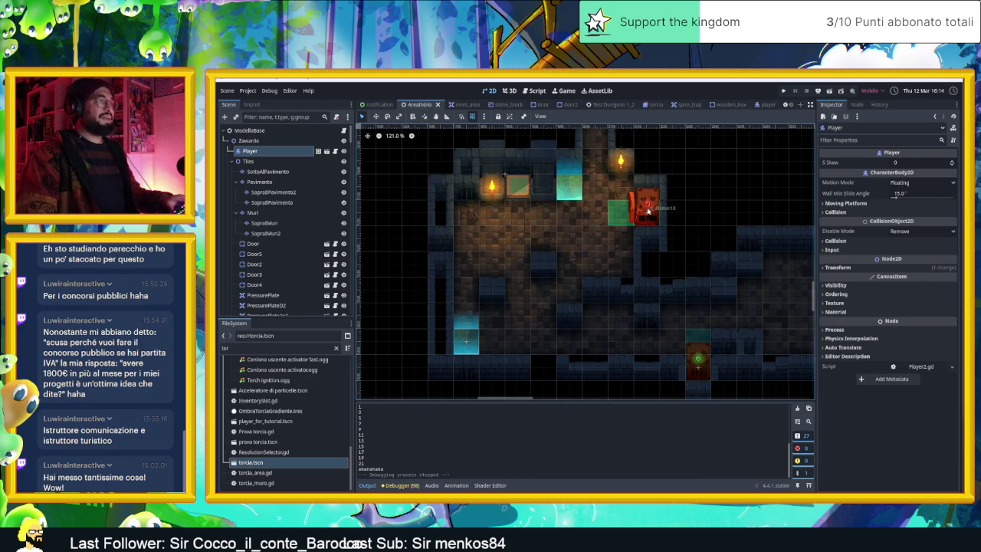
click(647, 211)
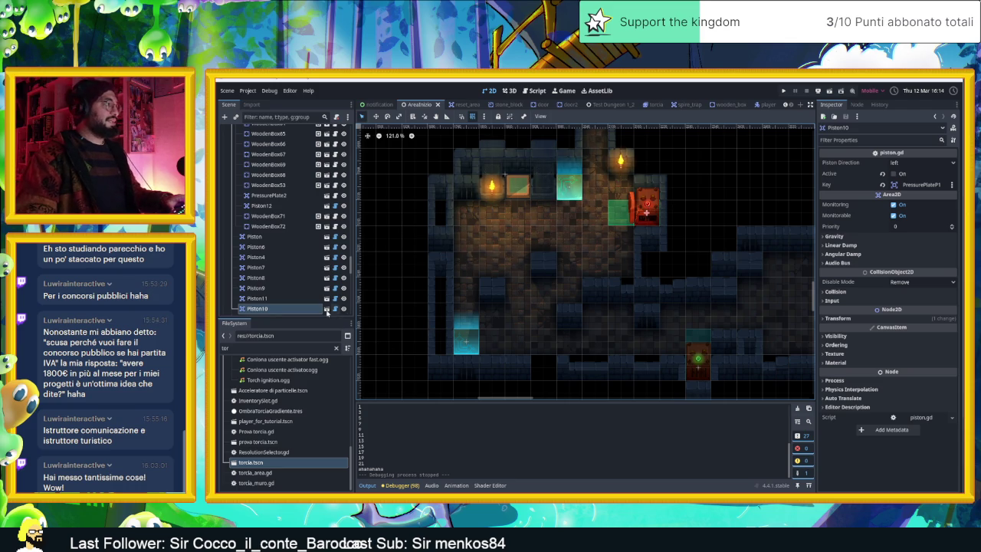
Open piston.tscn on its own, zoom in, and select the Piston root node to add a child.
click(326, 309)
scroll(485, 220, up, 4)
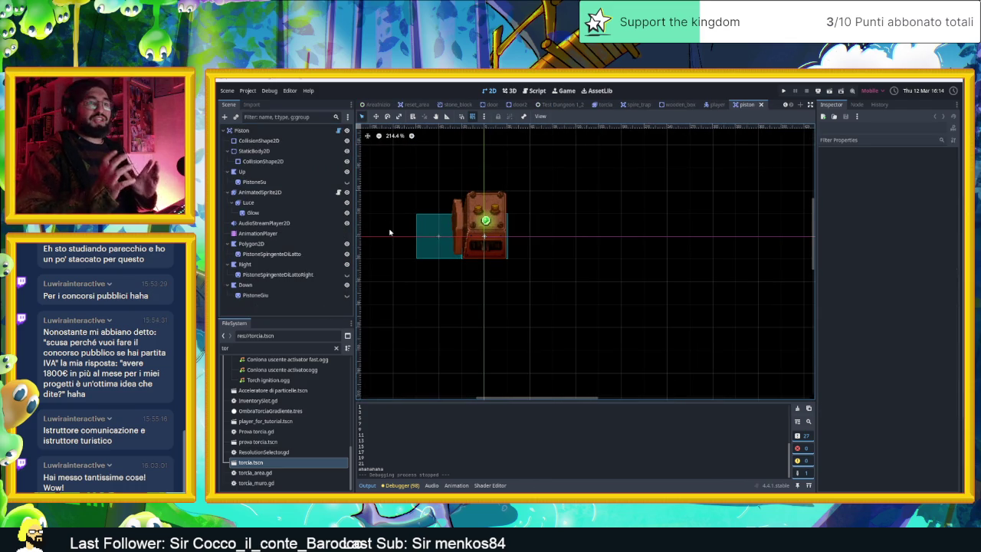
scroll(435, 233, up, 3)
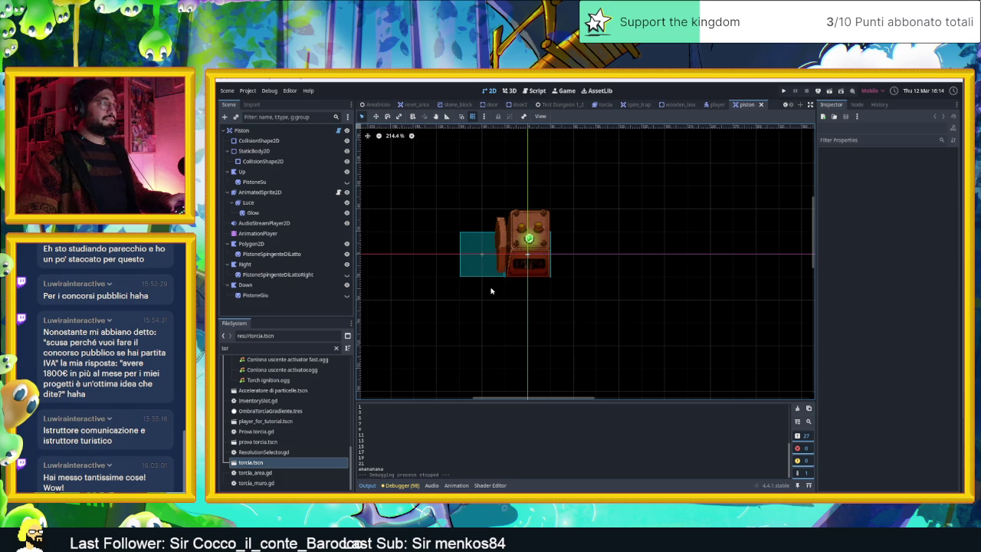
scroll(529, 230, up, 2)
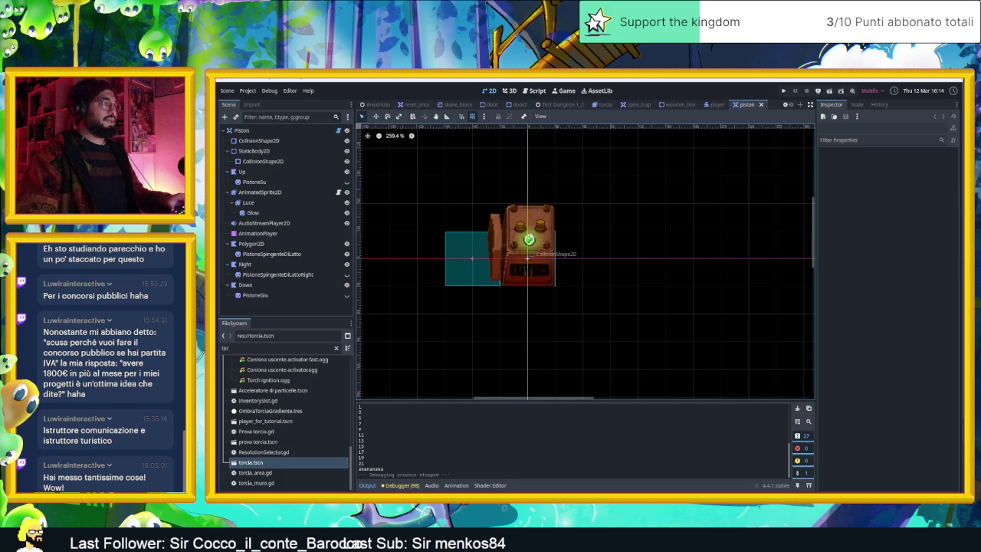
scroll(529, 230, up, 1)
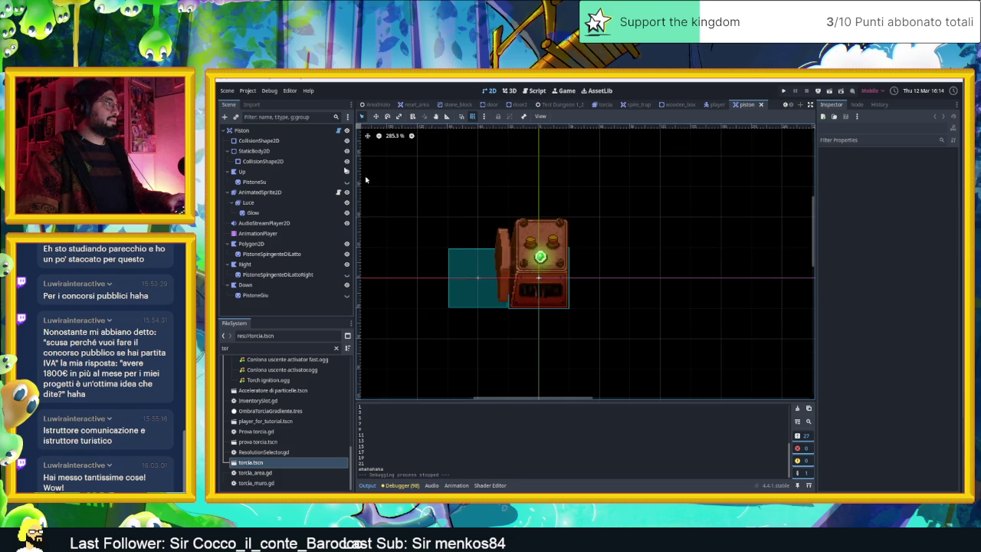
click(276, 132)
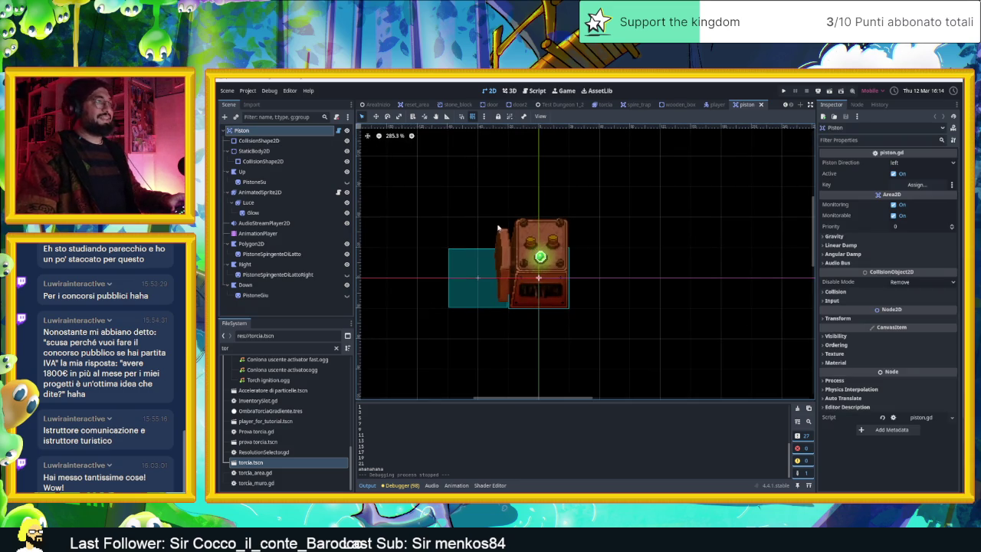
click(225, 116)
Search 'particl' in Create New Node and add CPUParticles2D under the Piston root.
text(poi)
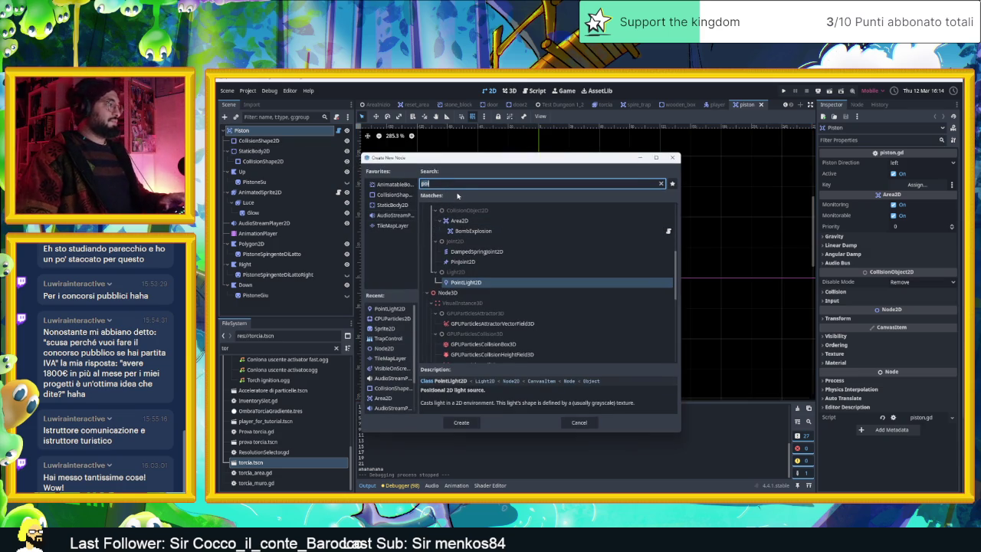
key(BackSpace)
key(BackSpace)
key(BackSpace)
text(particl)
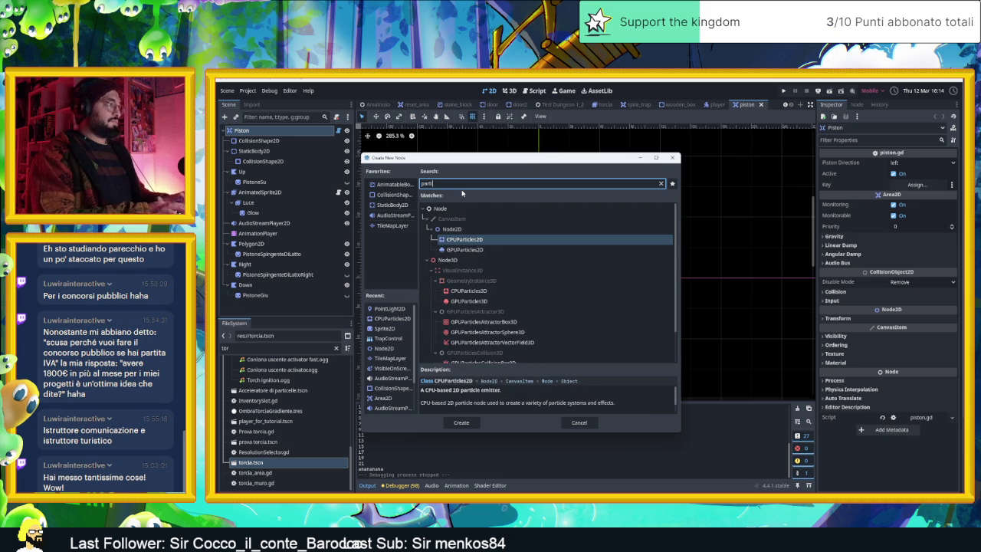
click(470, 241)
double_click(470, 240)
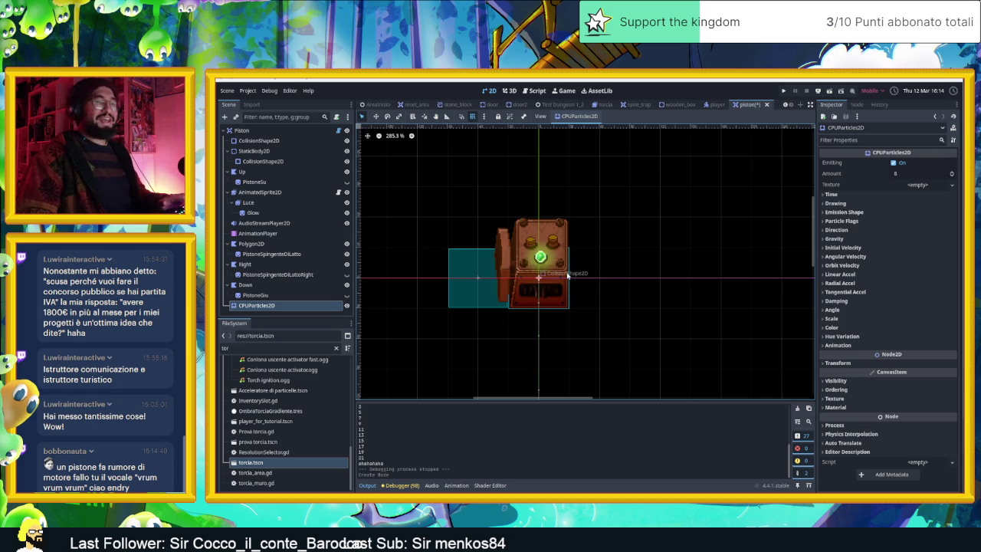
scroll(545, 274, up, 1)
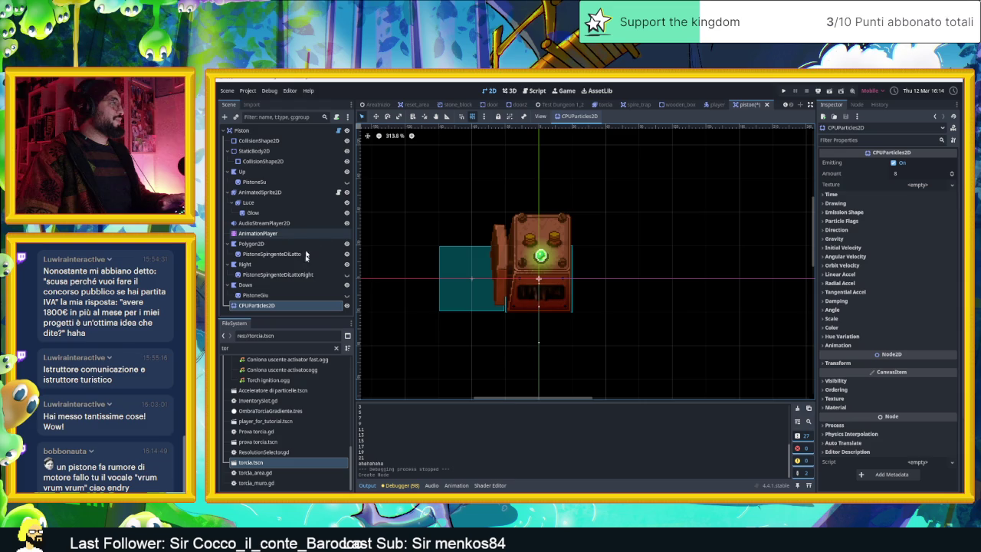
Rename the new CPUParticles2D node under Piston to 'Fumo'.
click(297, 305)
text(Fu)
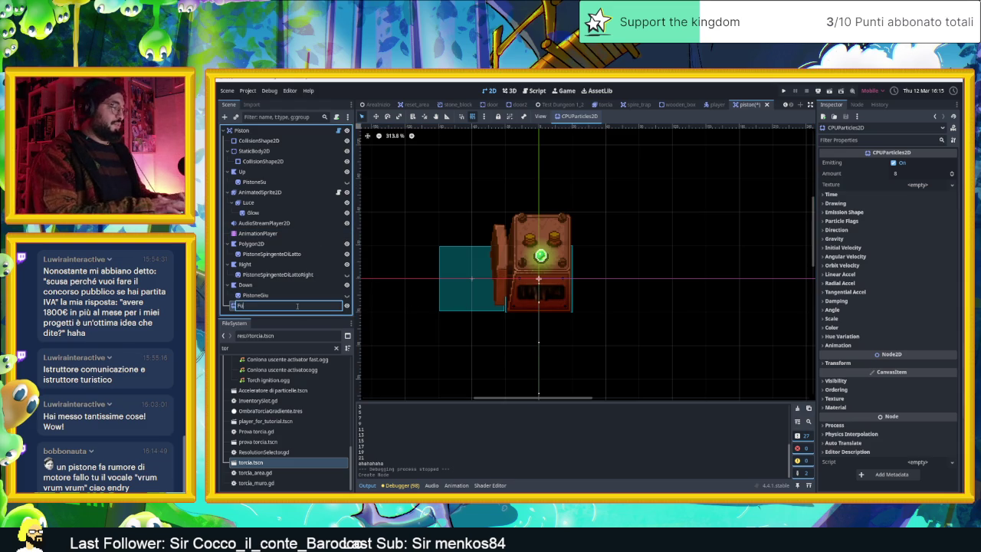
text(mo)
key(Return)
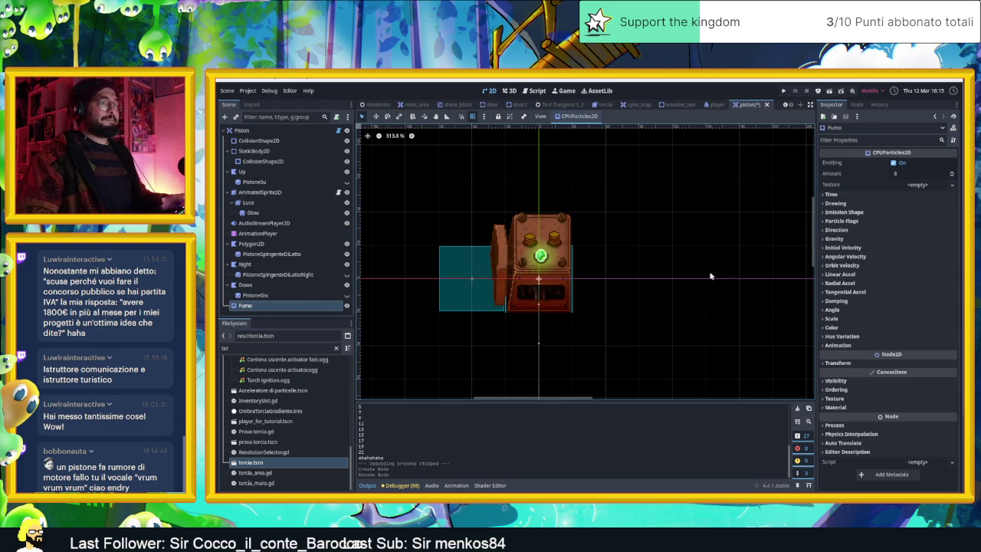
scroll(495, 178, up, 3)
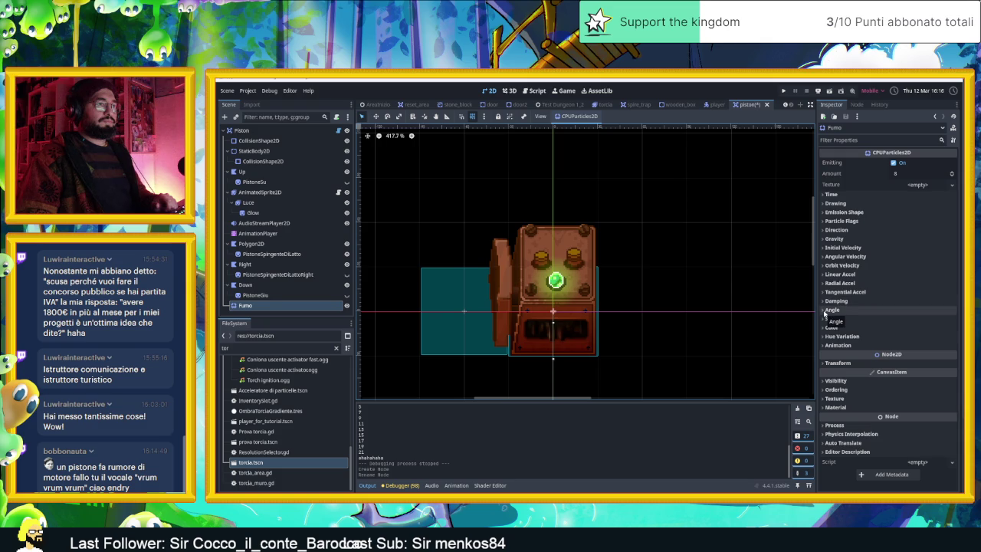
click(834, 238)
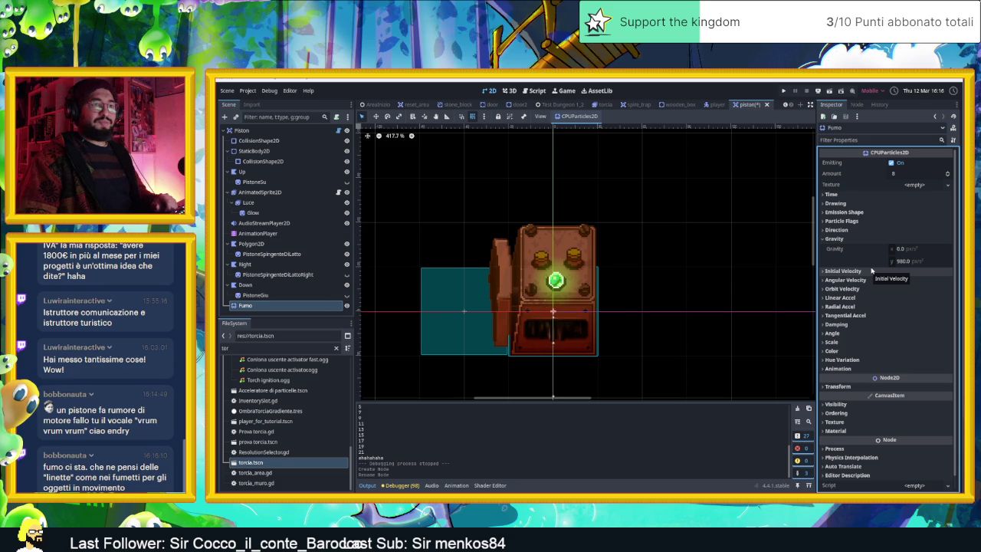
Change Fumo's Gravity y from 980 to -980, then to -450.
click(911, 262)
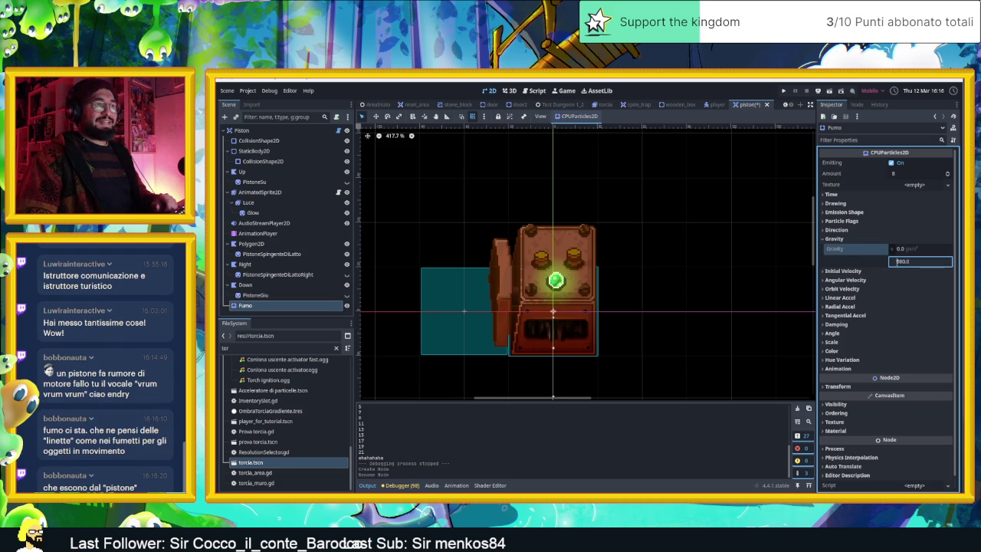
text(-980)
key(Return)
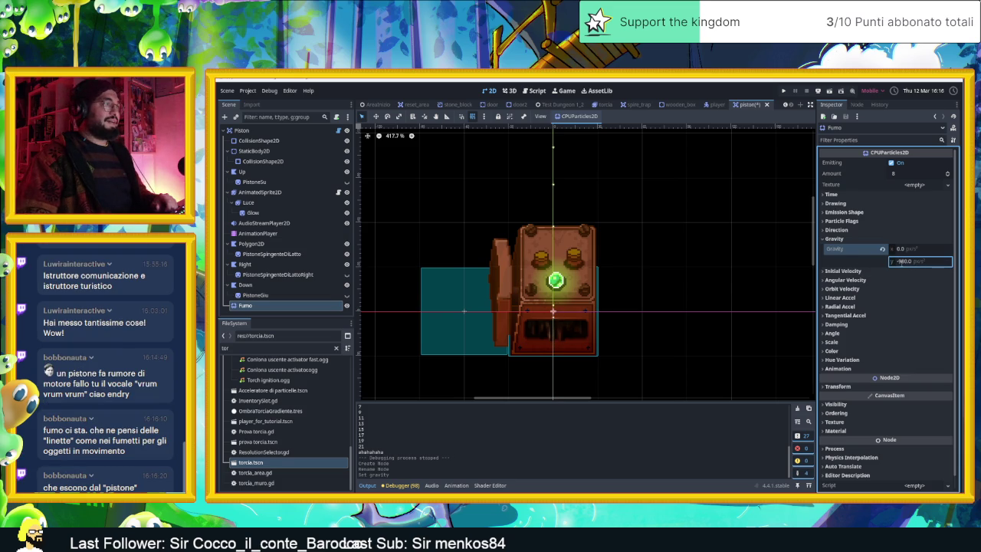
click(911, 262)
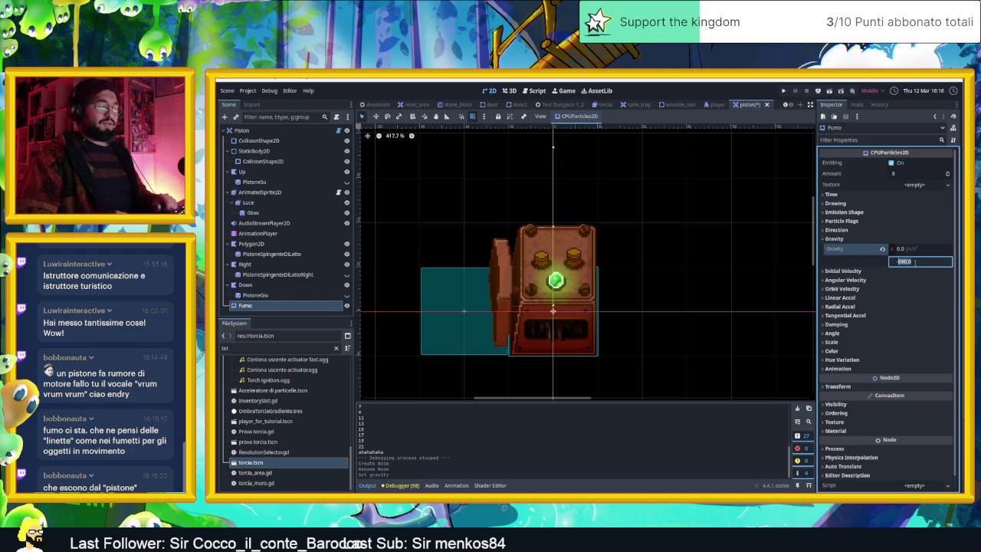
text(-450)
key(Return)
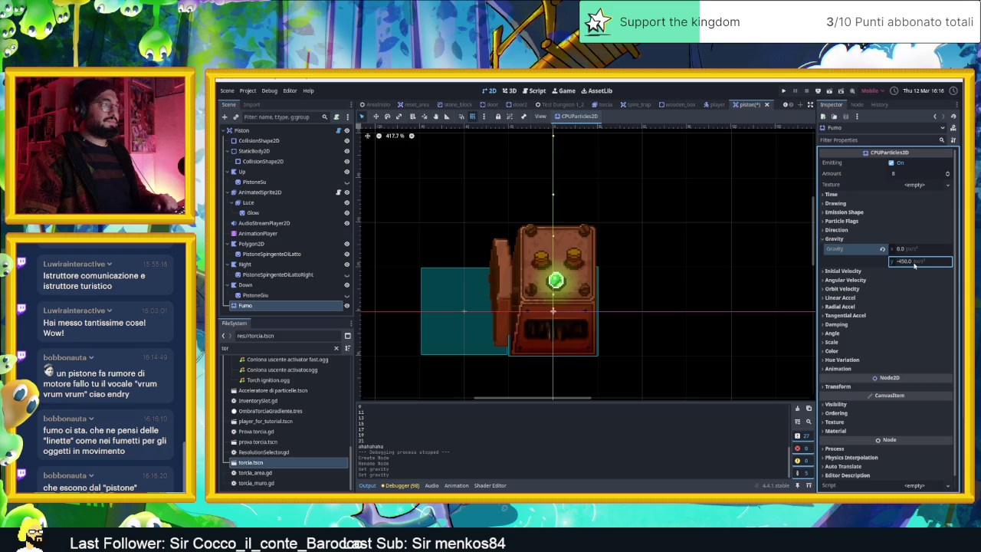
click(912, 261)
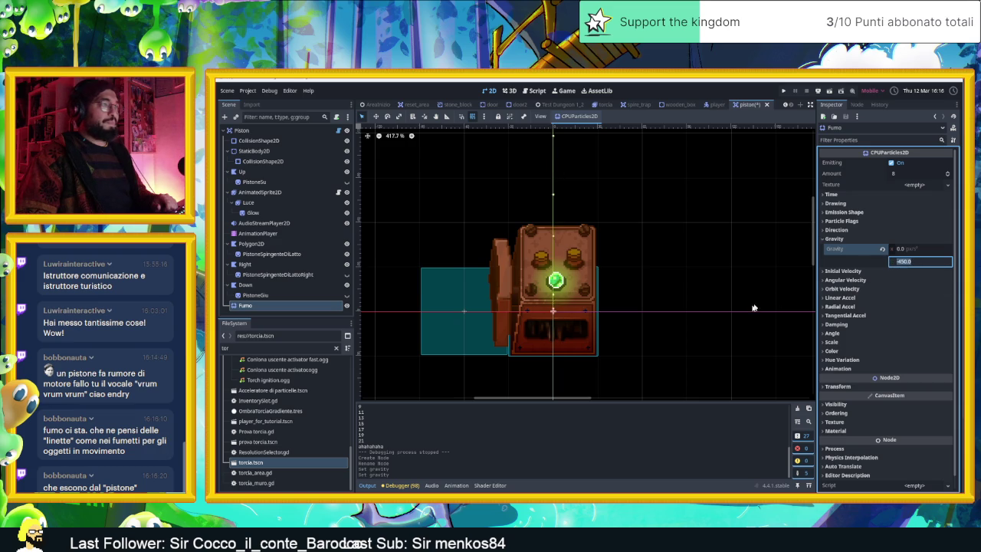
scroll(629, 313, up, 3)
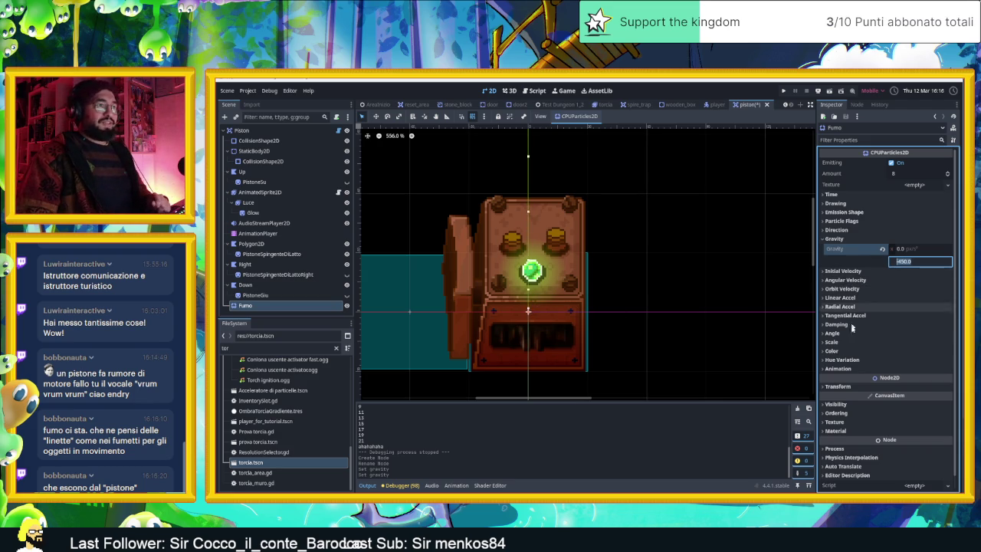
Set Fumo's Scale Amount Max to 13.12 and assign a new Scale Amount Curve.
click(844, 350)
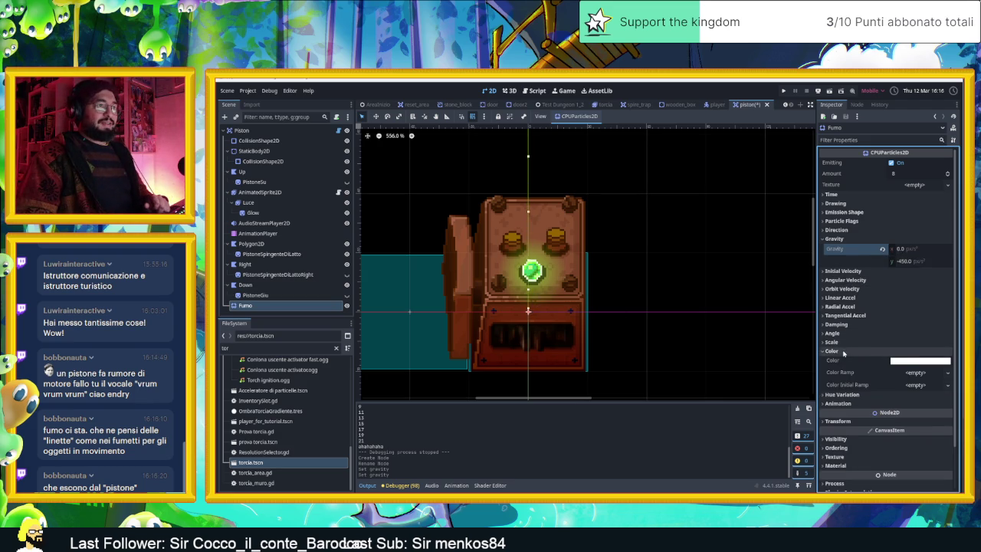
click(908, 360)
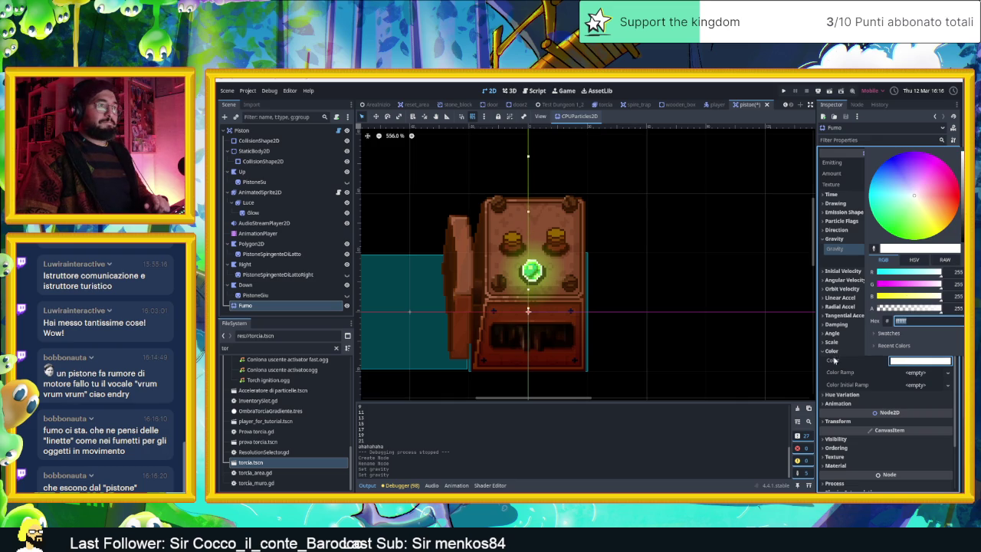
click(833, 351)
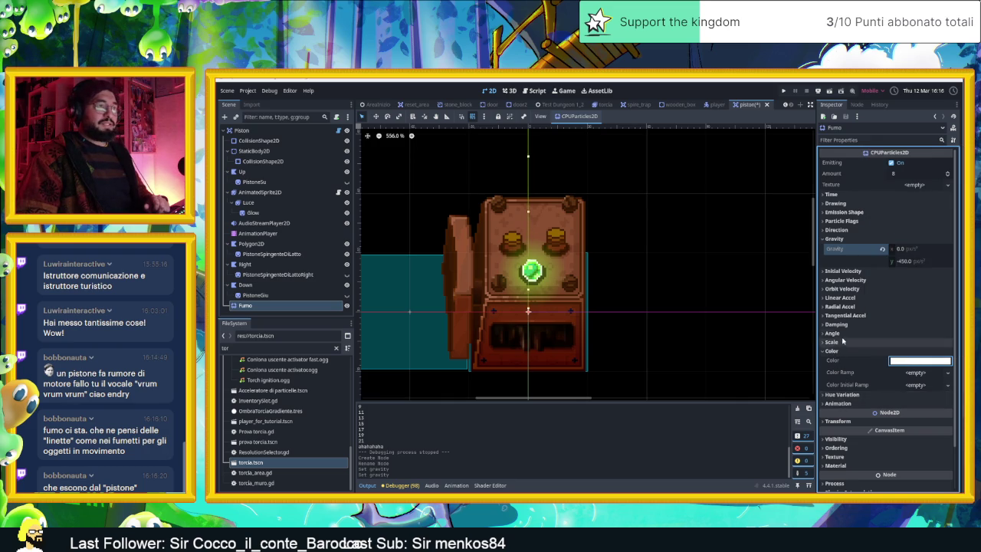
click(832, 342)
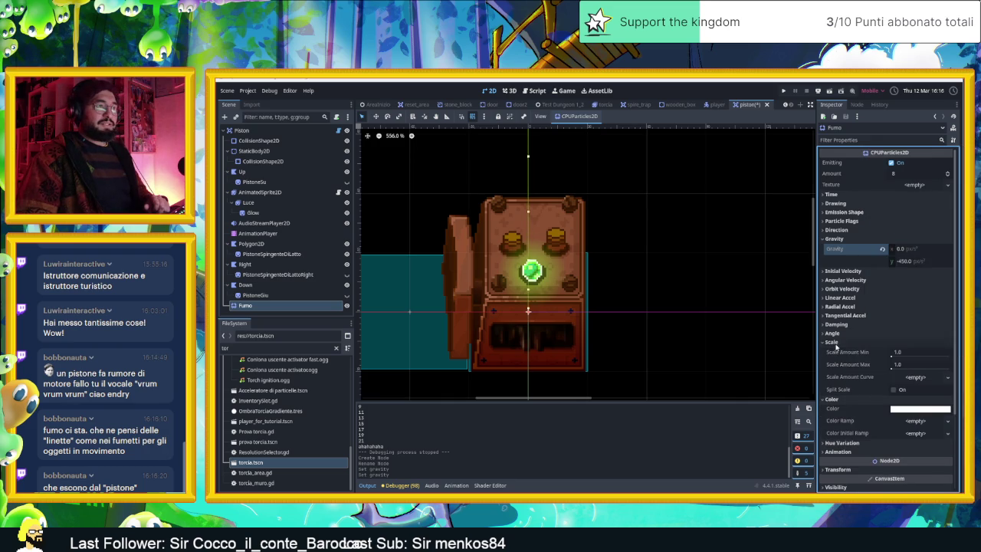
click(892, 368)
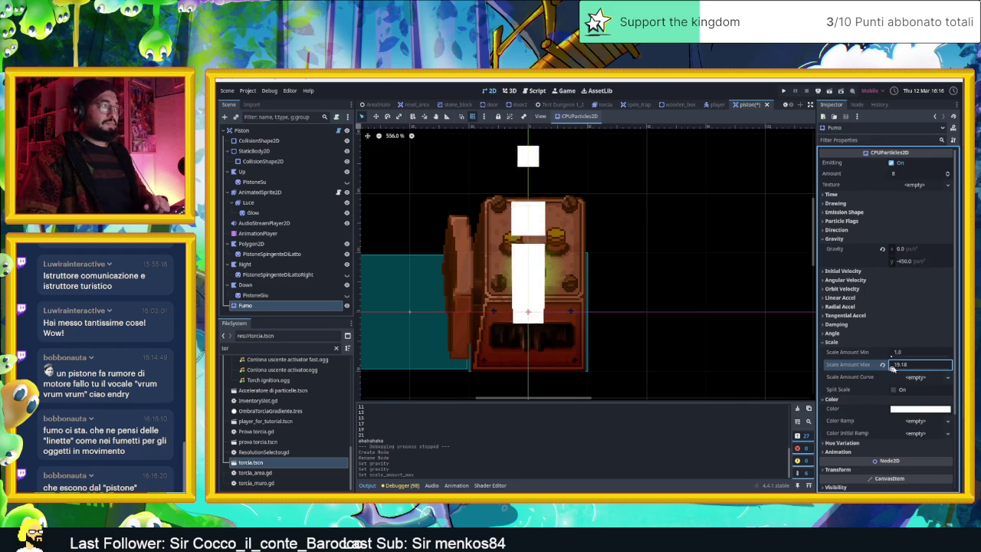
text(13.12)
key(Return)
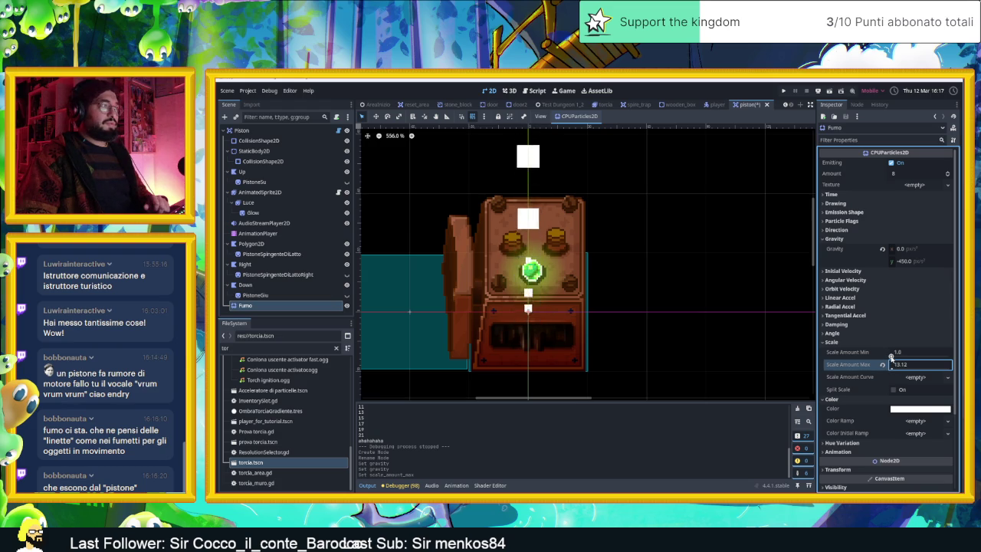
click(920, 377)
click(925, 392)
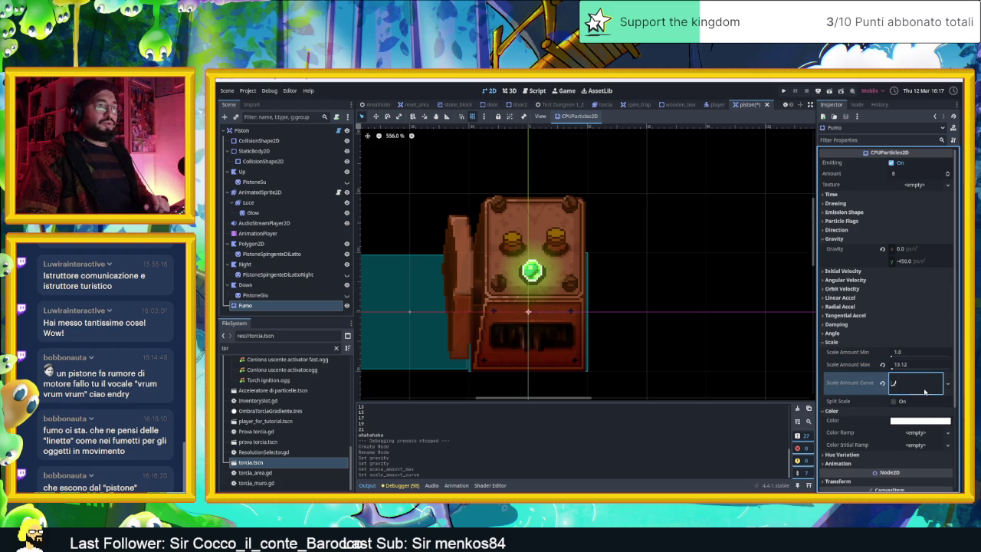
Shape the scale curve from (0,0) to (1,1), removing the middle point and steepening the start.
click(896, 391)
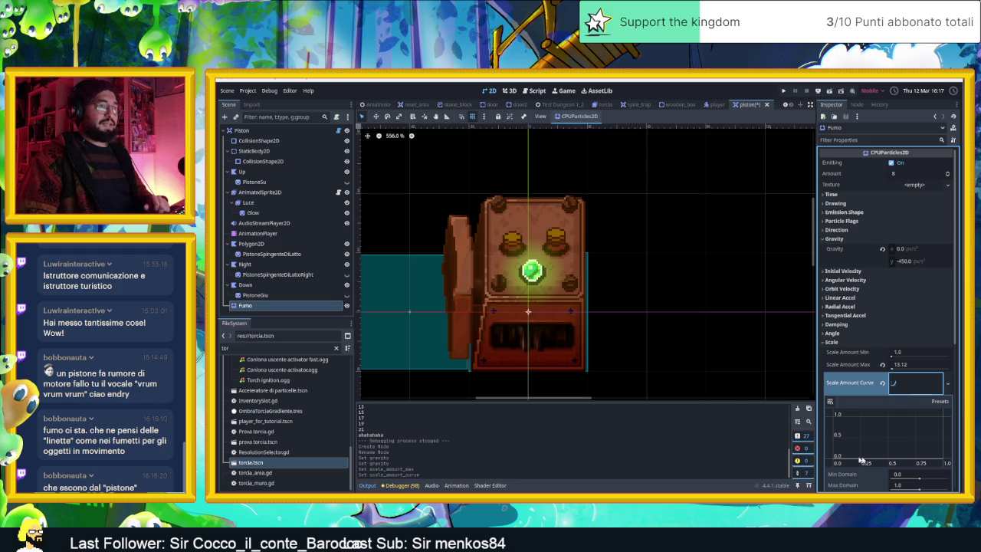
drag(934, 461, 943, 416)
click(832, 456)
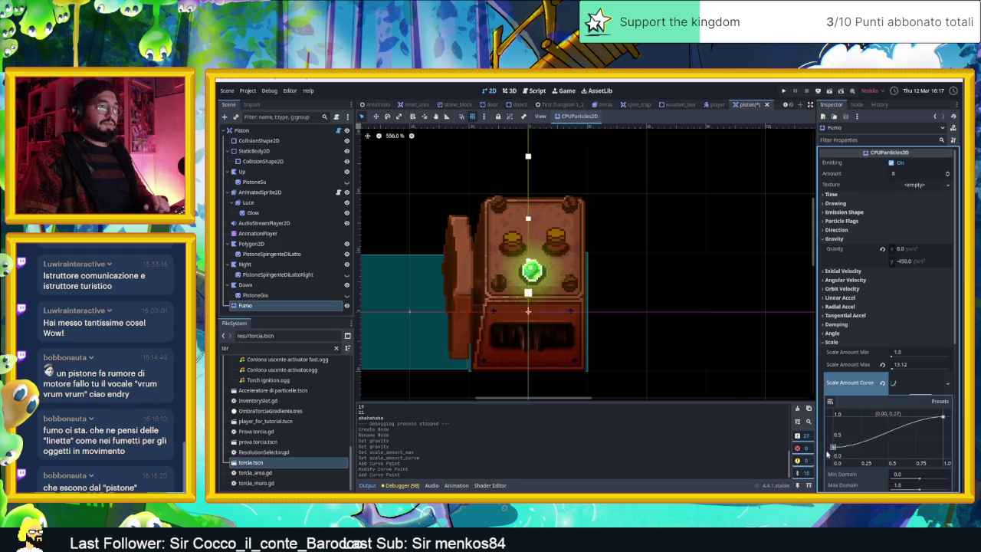
mouse_move(832, 457)
mouse_down()
mouse_move(881, 434)
mouse_move(881, 420)
mouse_up()
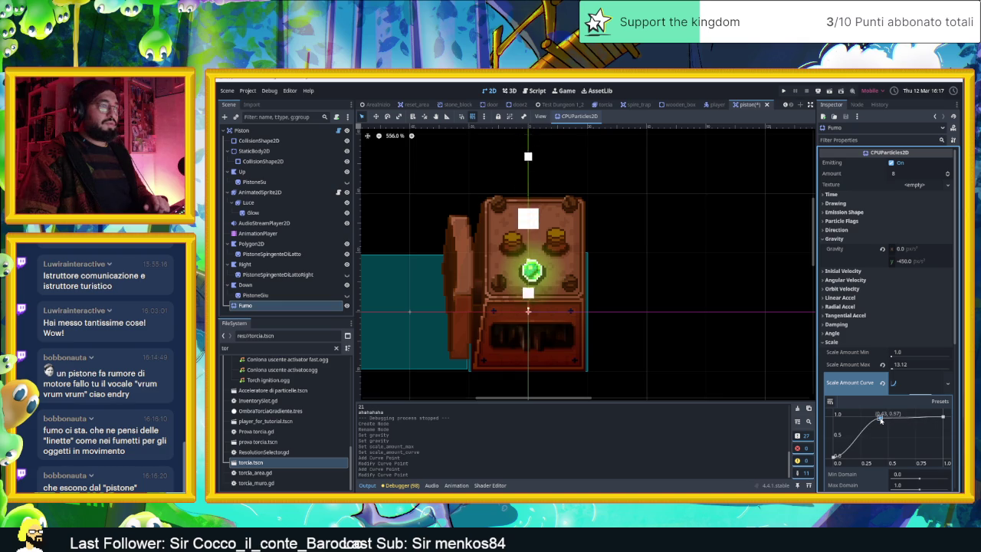
right_click(881, 420)
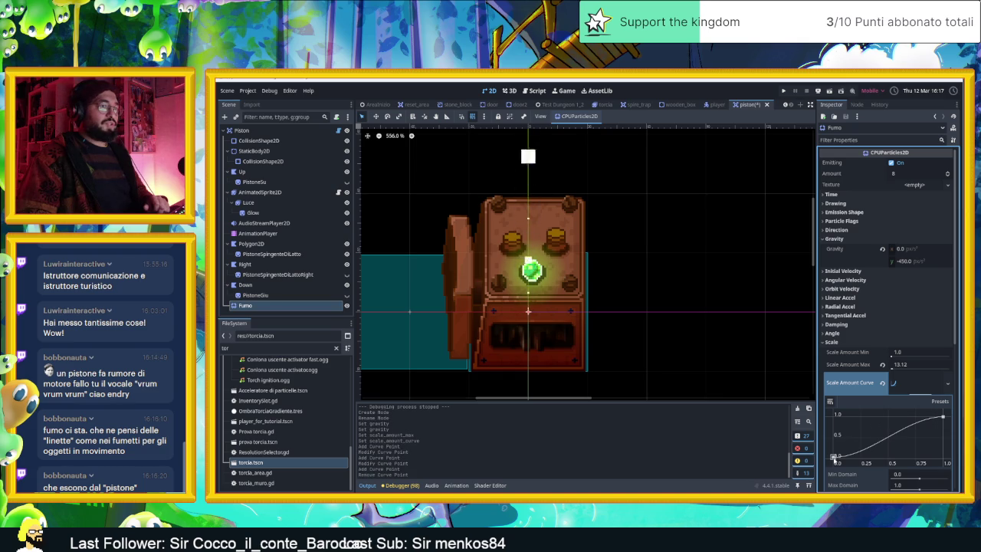
drag(835, 458, 847, 449)
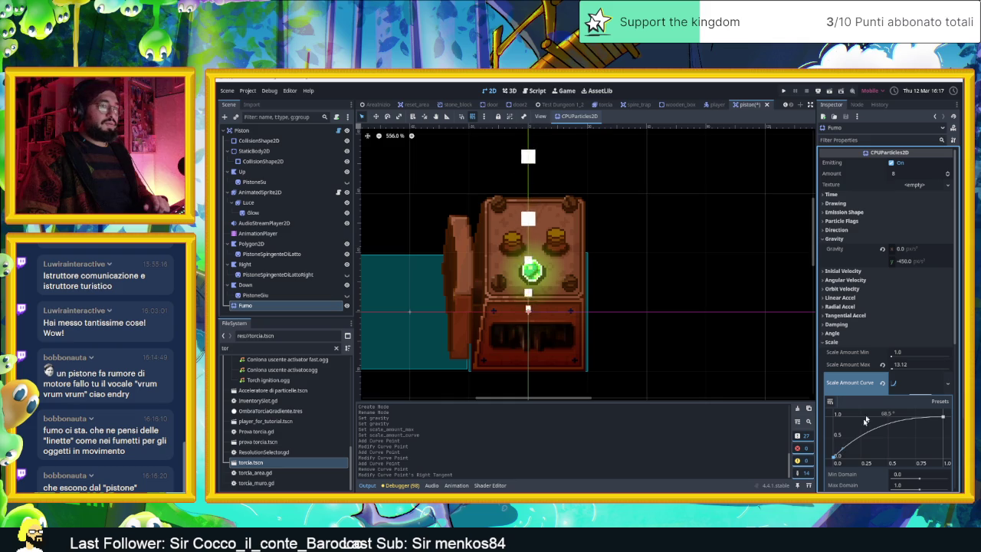
click(906, 260)
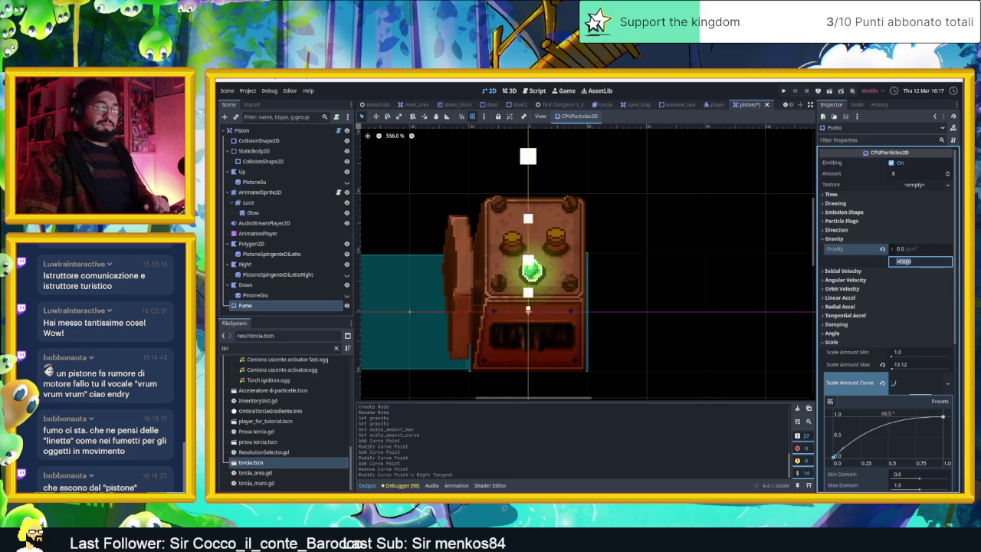
Change Fumo's Gravity y to -250 and collapse the Scale section.
text(-250)
key(Return)
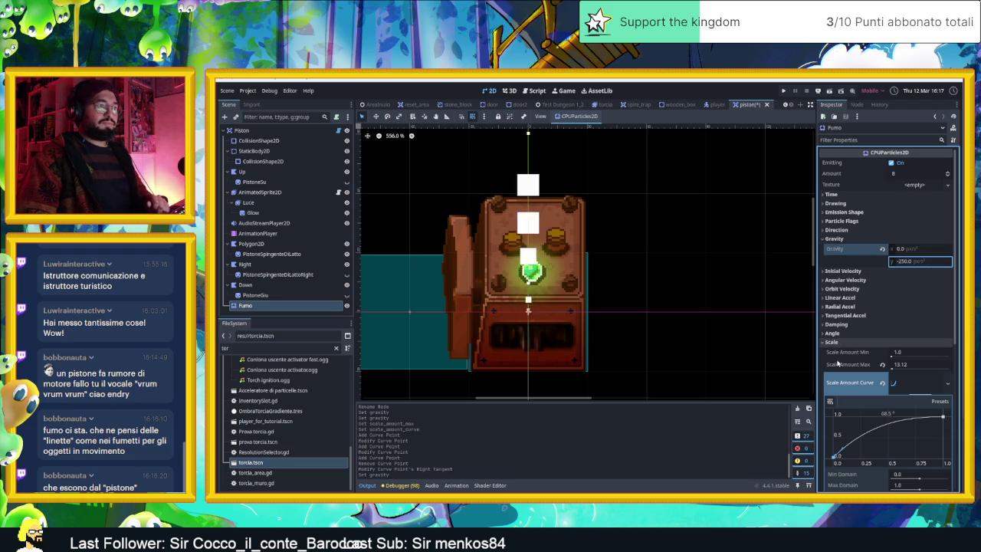
click(833, 344)
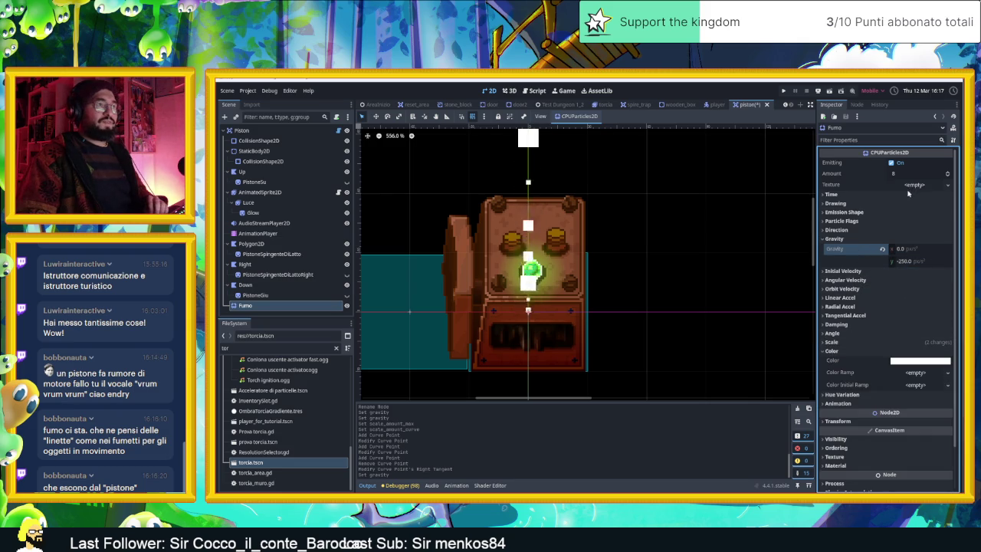
click(884, 204)
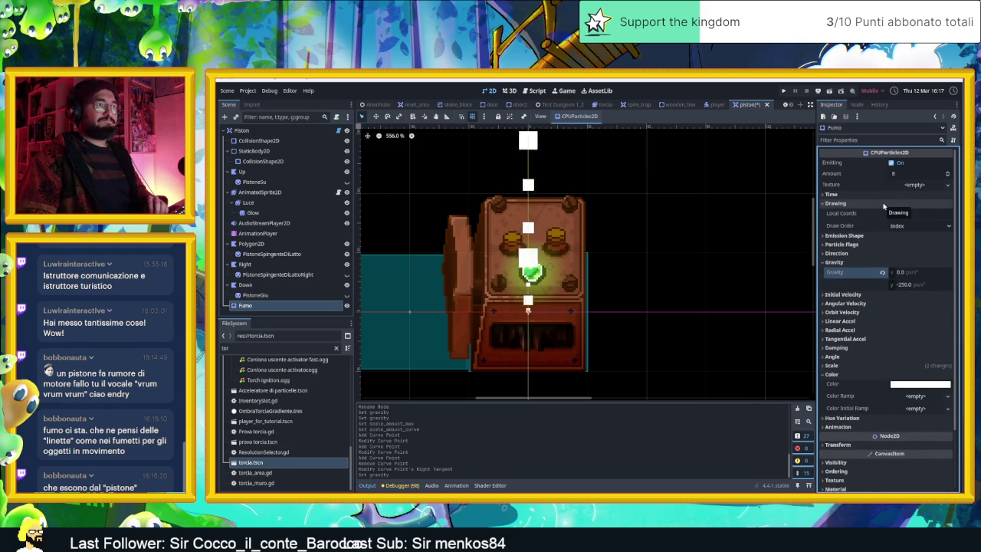
Set Fumo's Emission Shape to Sphere with a Sphere Radius of about 1.75 px.
click(884, 203)
click(856, 212)
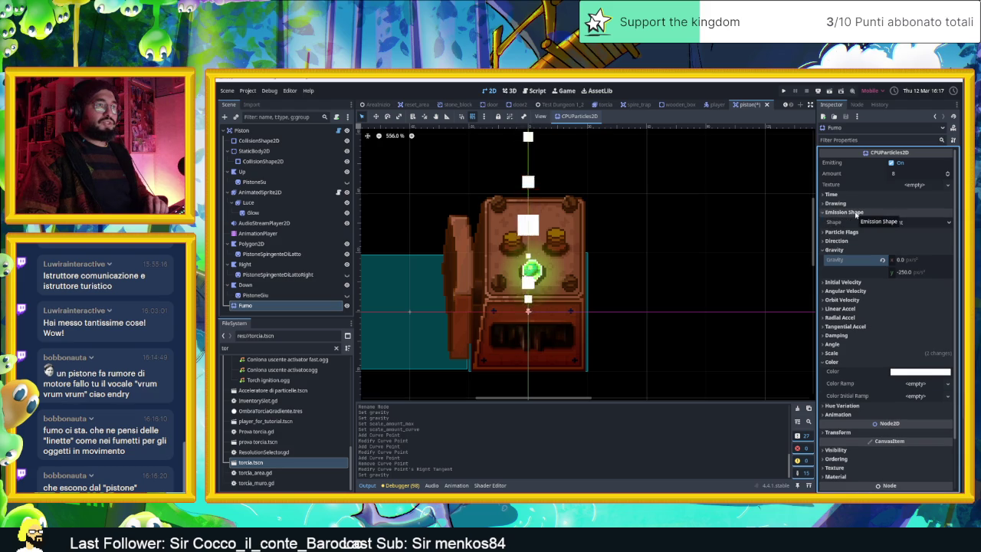
click(916, 223)
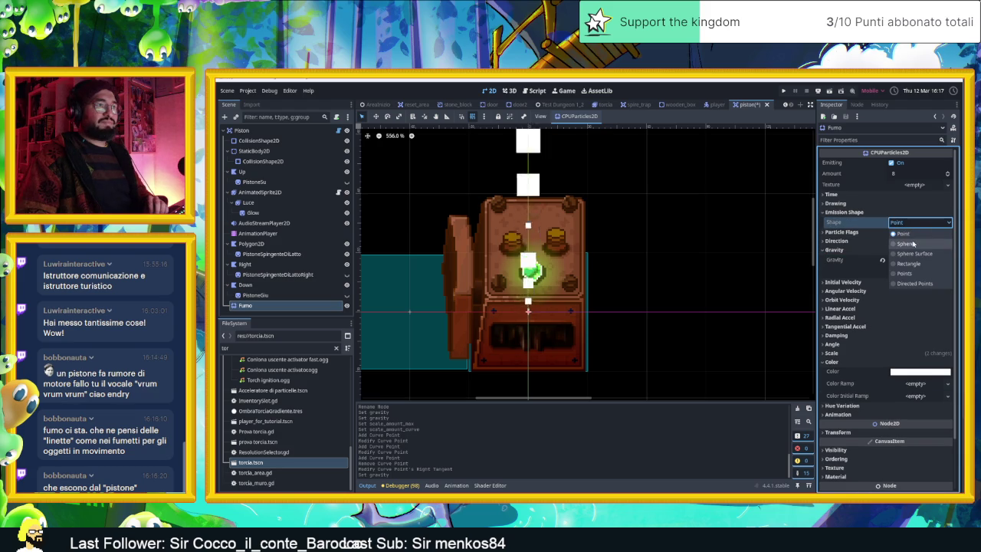
click(912, 244)
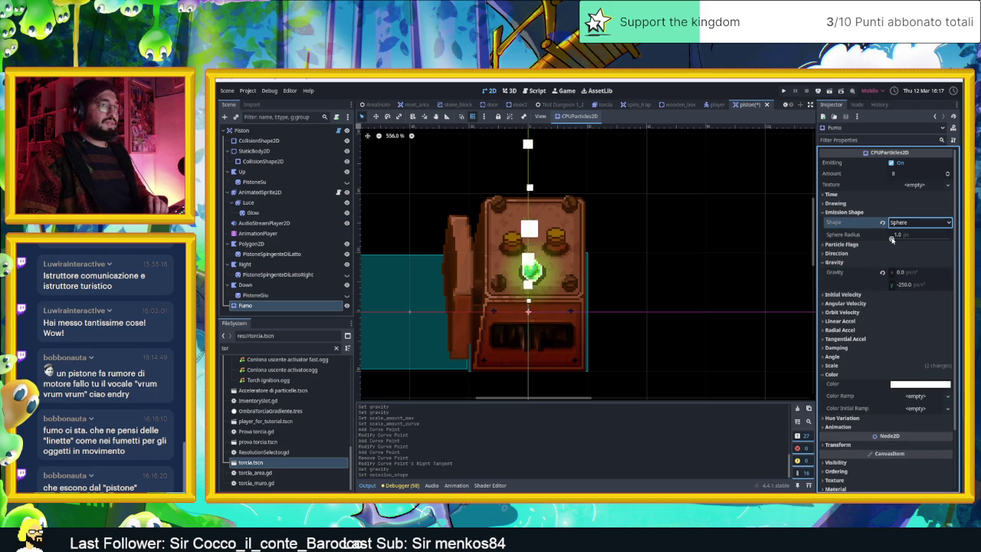
drag(893, 240, 893, 239)
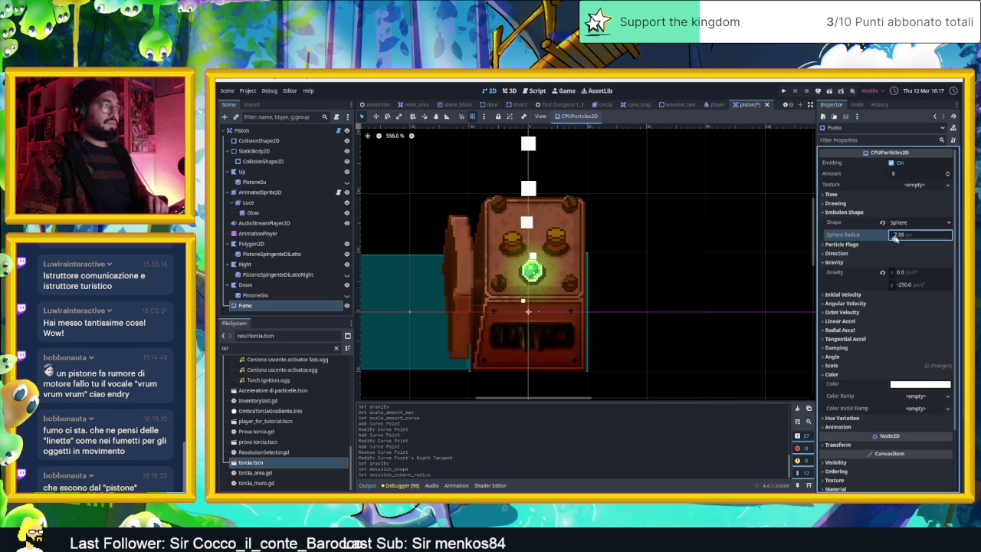
drag(894, 238, 896, 239)
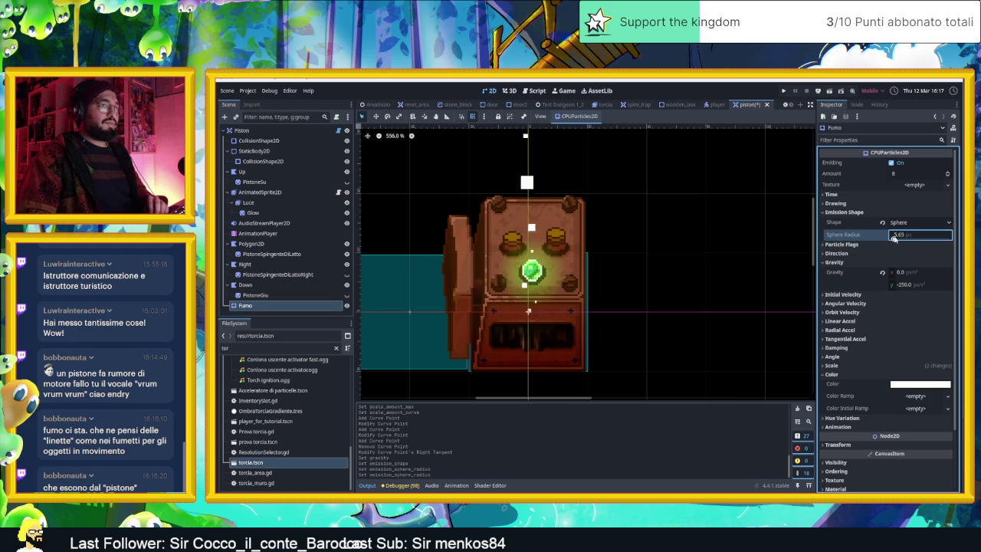
mouse_move(903, 238)
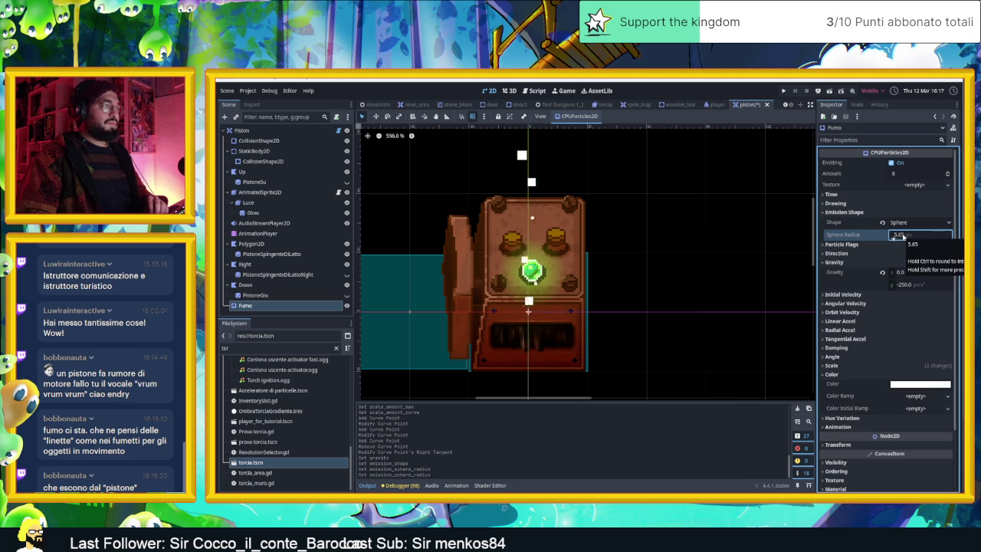
drag(905, 236, 894, 236)
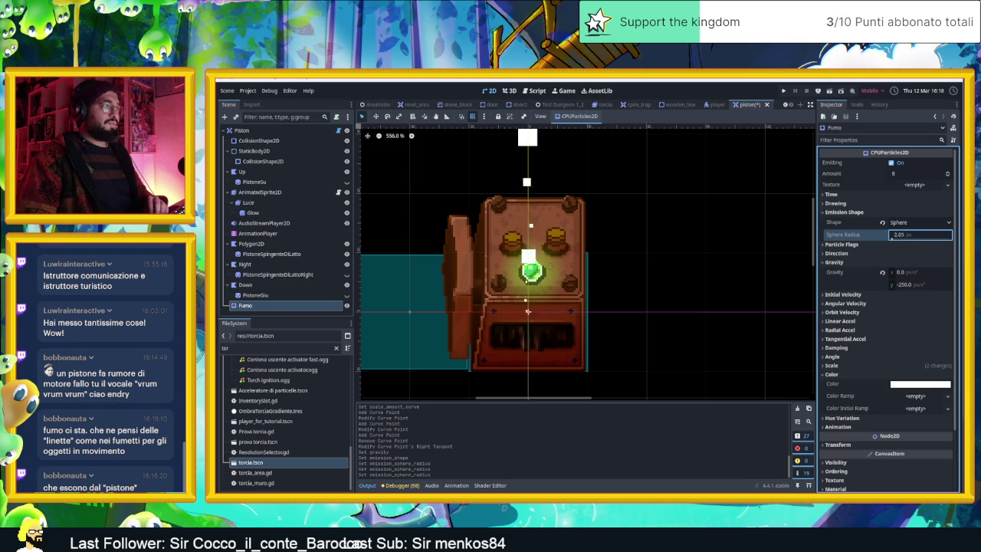
text(1.75)
mouse_move(906, 237)
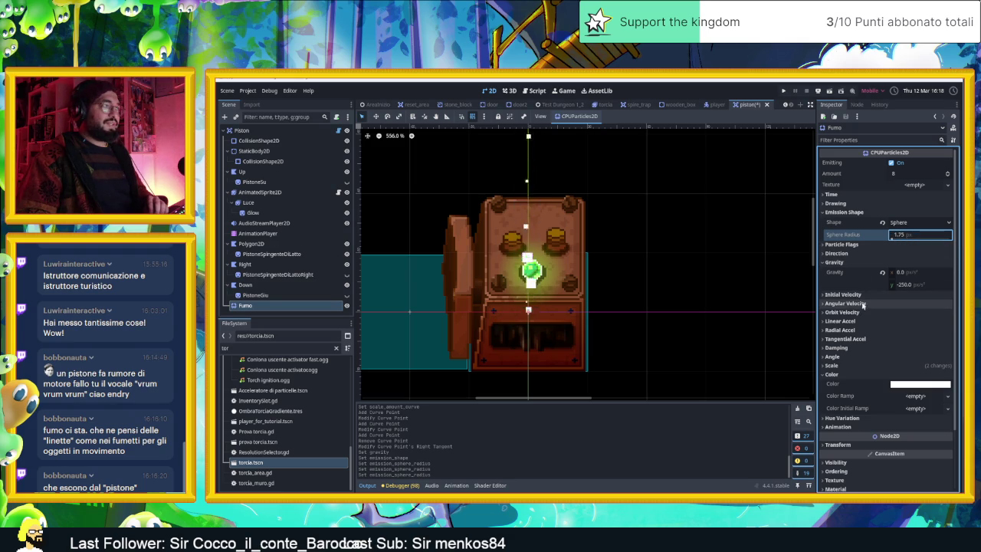
click(844, 365)
Inspect the scale curve, showing and then hiding its point details.
scroll(848, 384, down, 4)
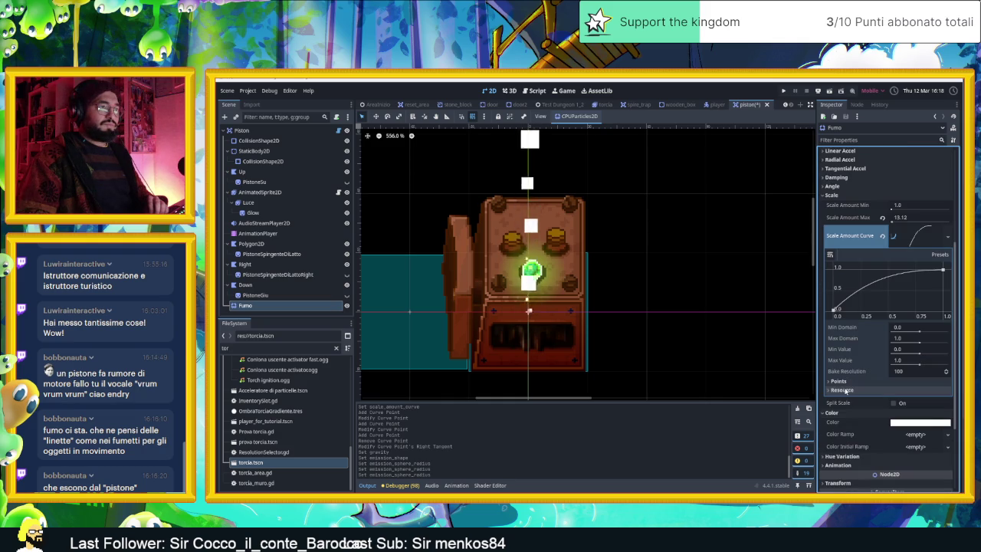
scroll(863, 369, up, 1)
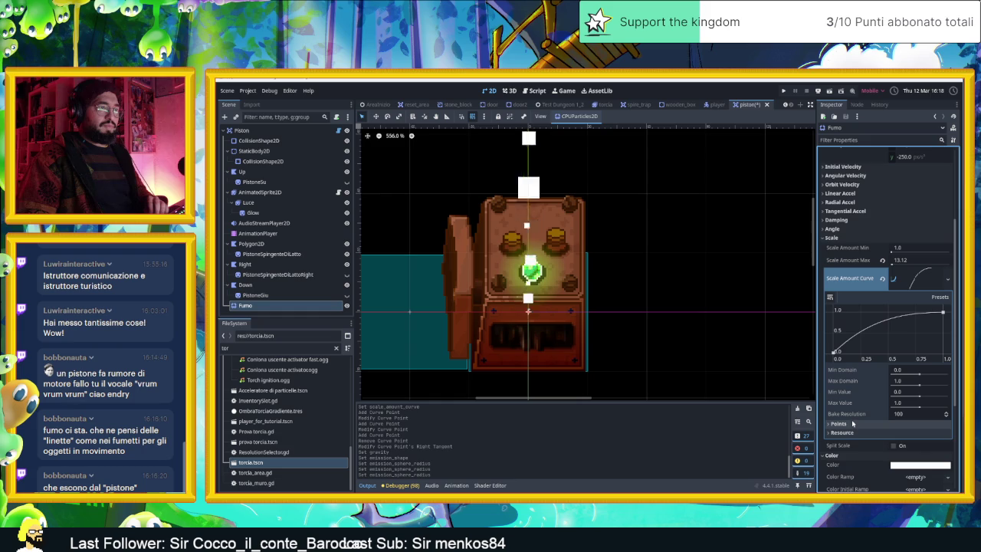
click(847, 424)
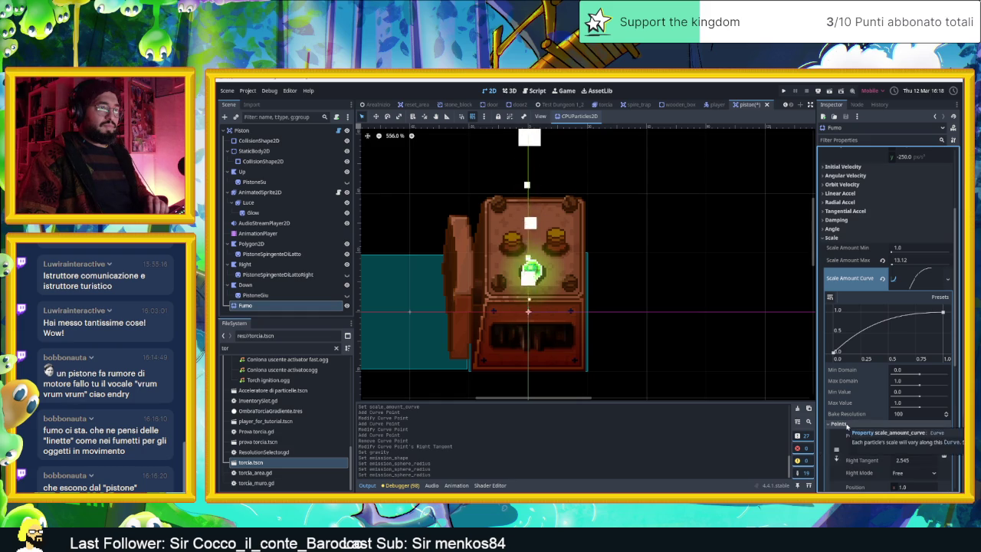
click(839, 424)
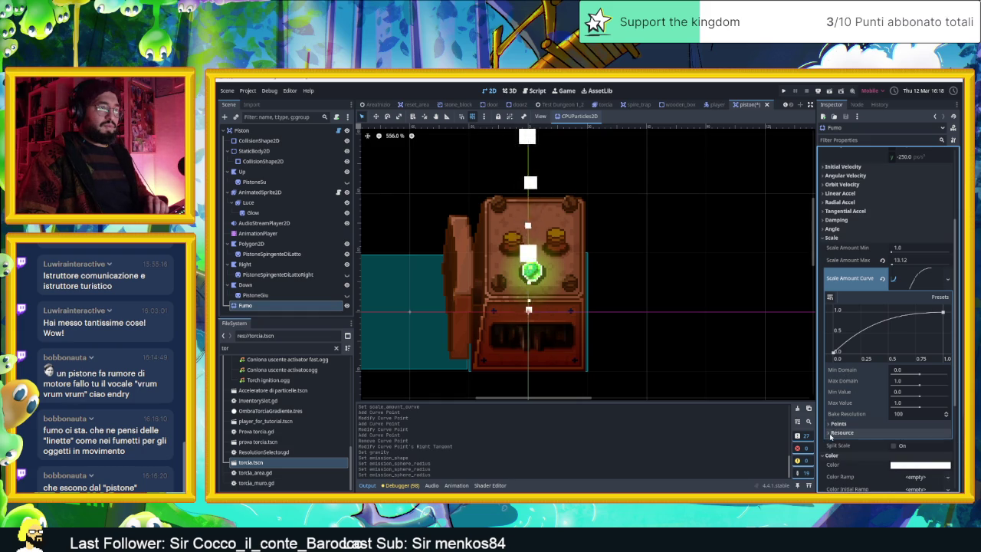
scroll(871, 303, up, 4)
scroll(605, 270, down, 6)
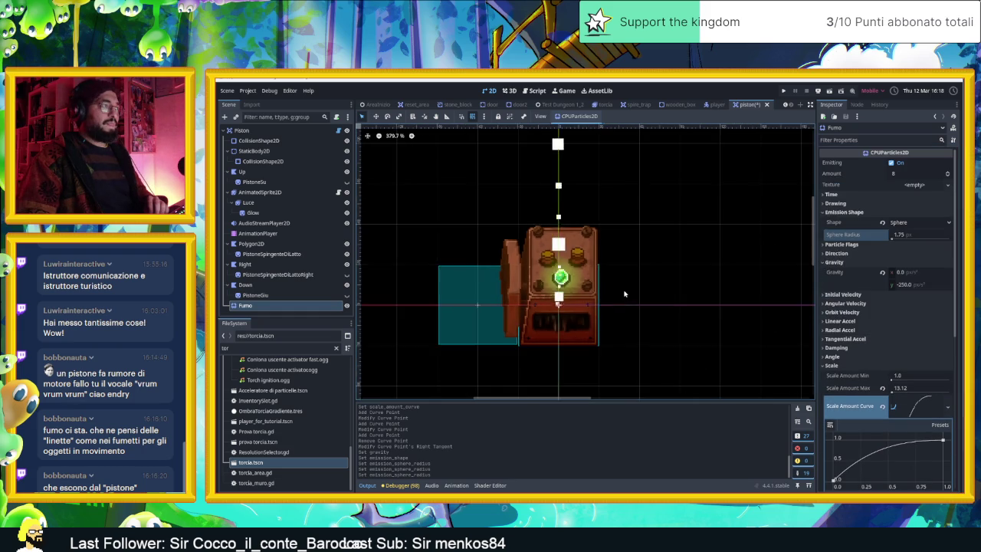
scroll(643, 281, up, 2)
scroll(628, 288, up, 1)
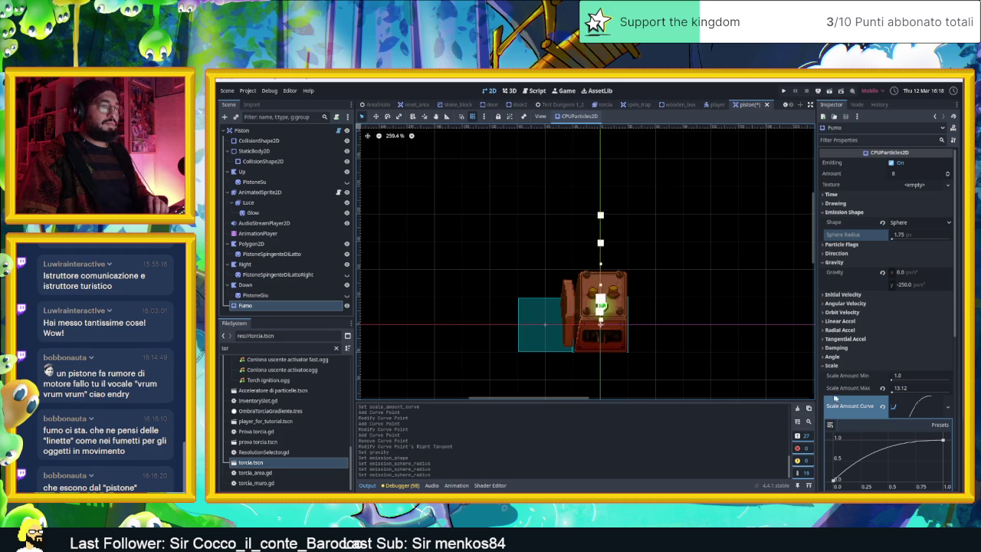
Move the scale curve's peak earlier, add a point near the end, and bend the tail down slightly.
mouse_move(943, 442)
mouse_down()
mouse_move(886, 441)
mouse_move(943, 449)
mouse_move(943, 465)
mouse_up()
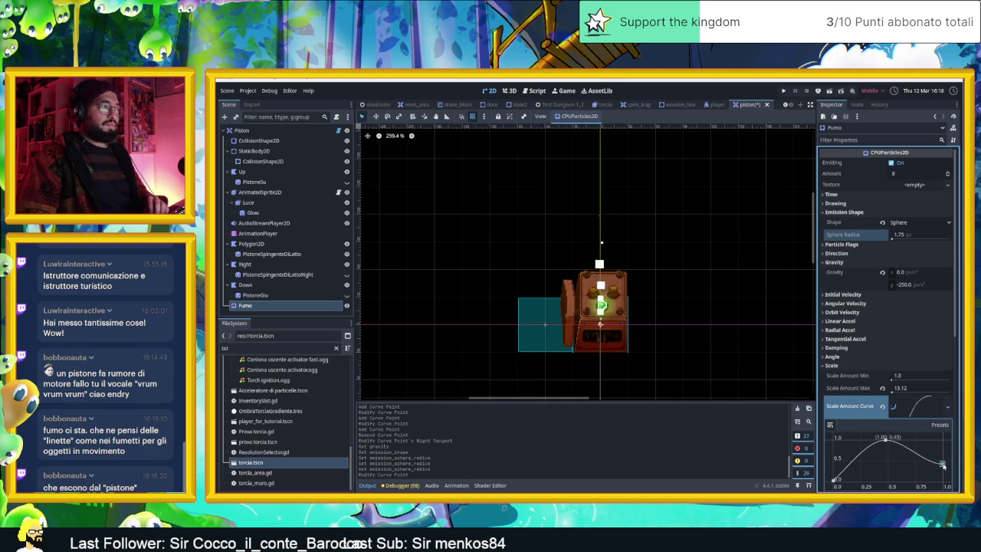
click(926, 460)
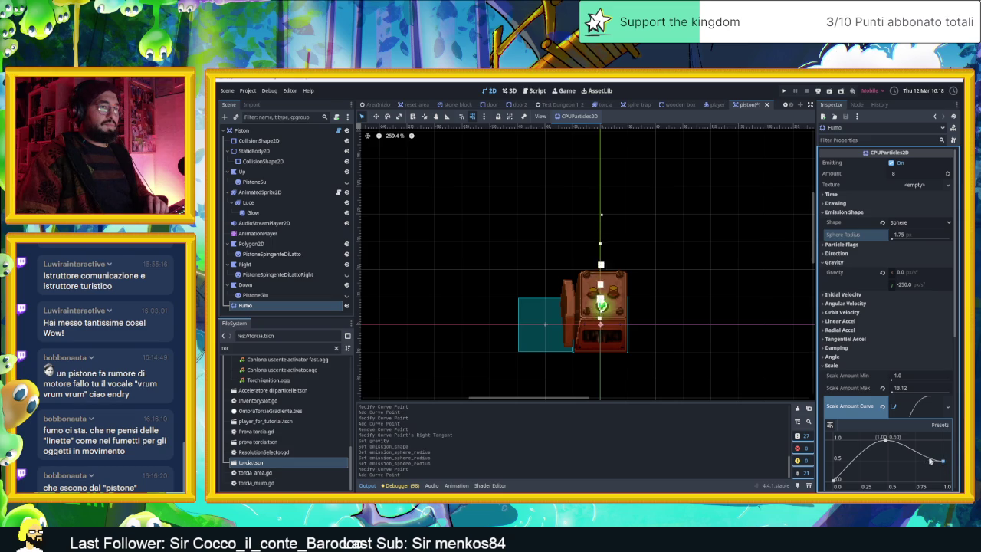
drag(930, 461, 934, 447)
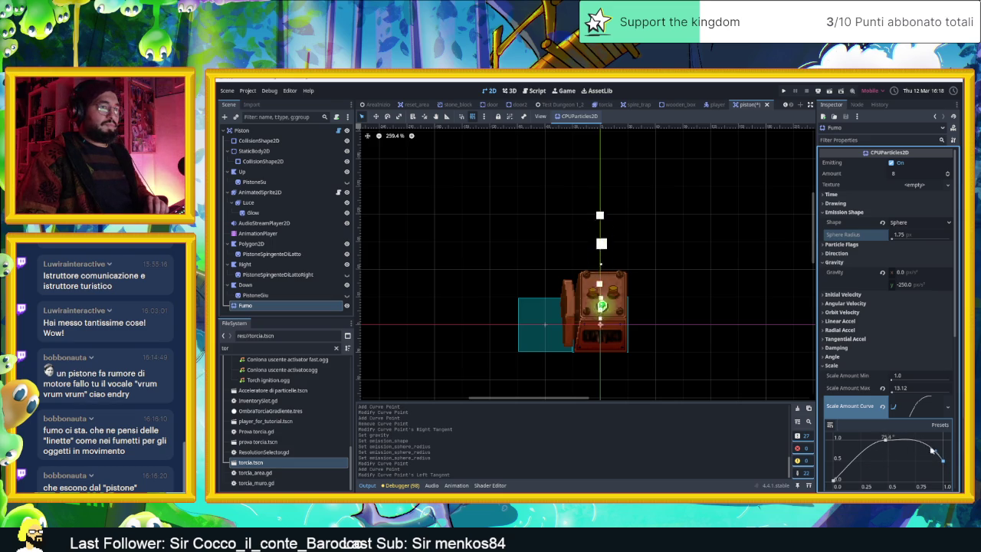
drag(937, 454, 943, 448)
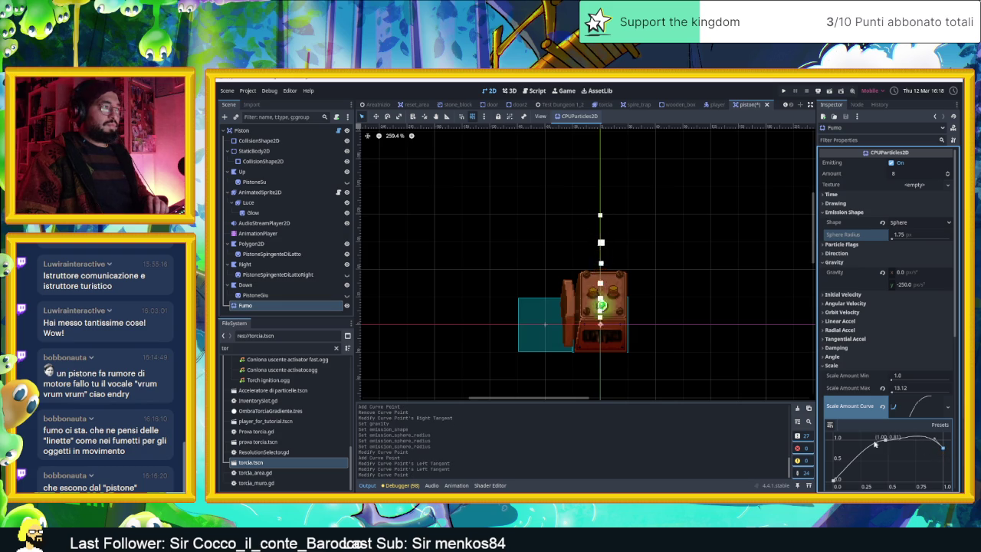
scroll(620, 323, up, 4)
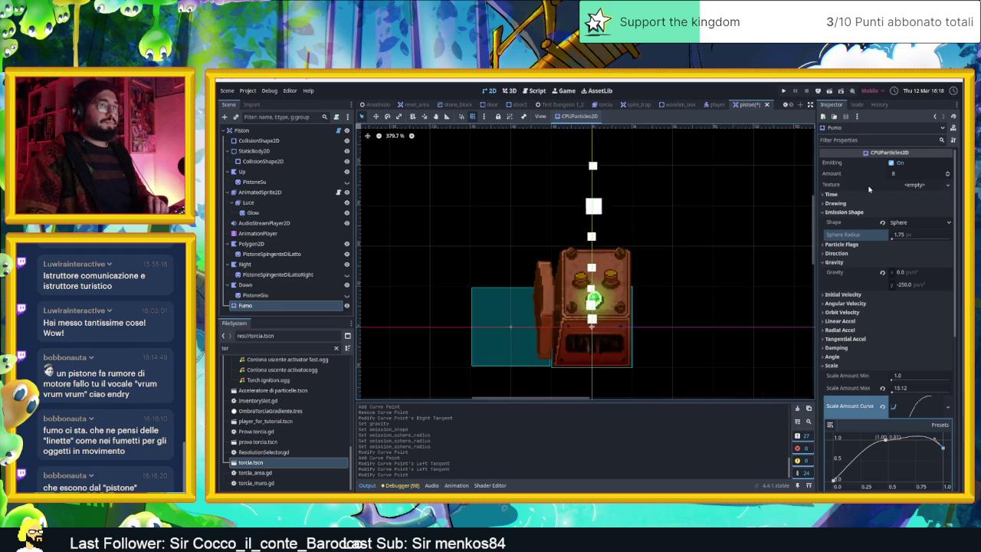
click(907, 173)
Set Fumo's particle Amount to 15 and expand the Time section.
text(15)
key(Return)
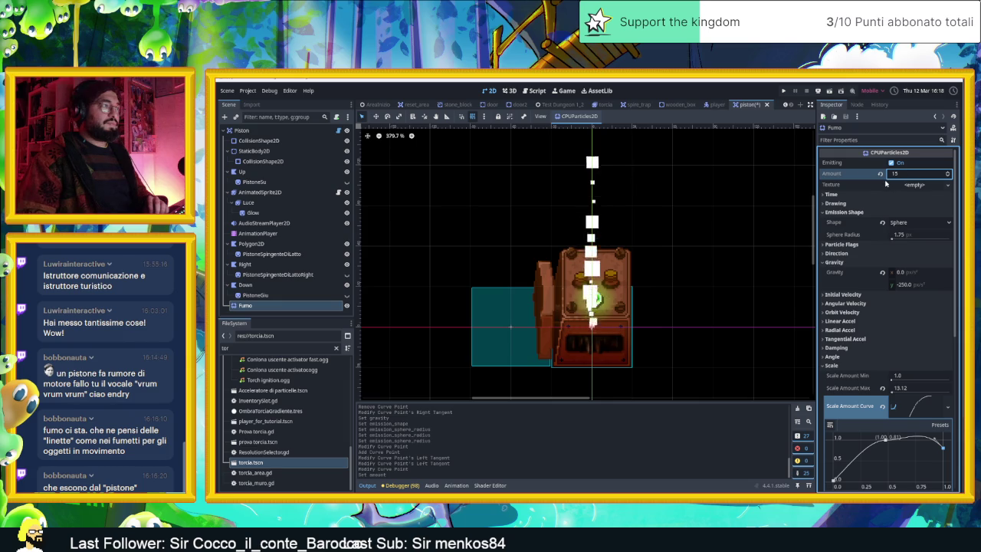
click(831, 194)
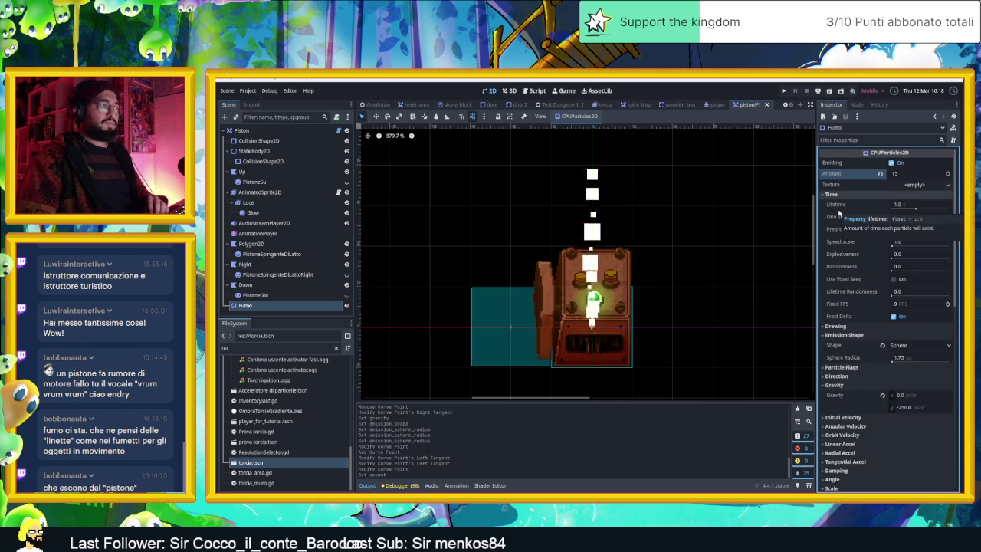
Try then zero Explosiveness; set slight Preprocess, Randomness 0.13 and Lifetime Randomness 0.15.
click(892, 258)
drag(898, 258, 899, 259)
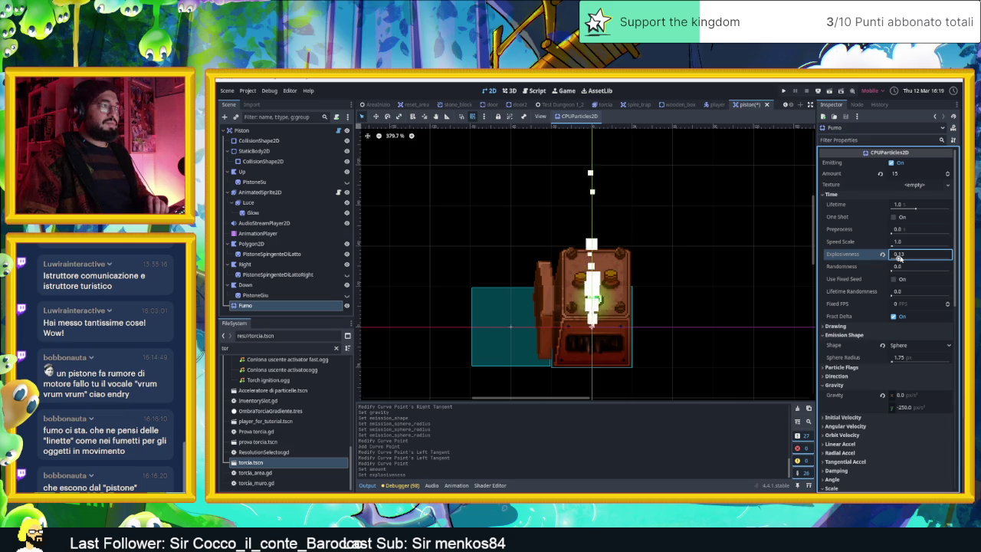
drag(899, 261, 901, 261)
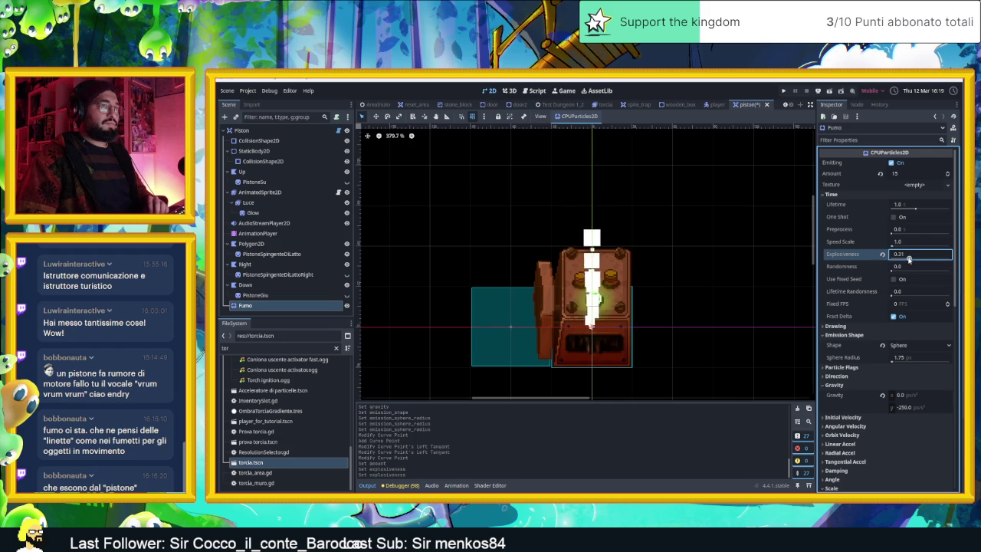
mouse_move(909, 259)
mouse_down()
mouse_move(892, 258)
mouse_move(899, 271)
mouse_up()
text(0.13)
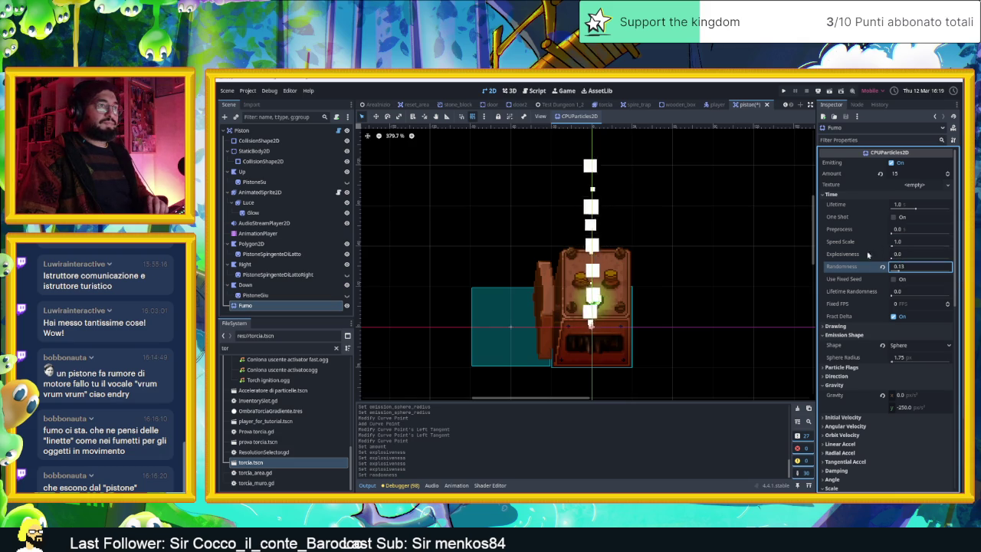
drag(891, 234, 895, 233)
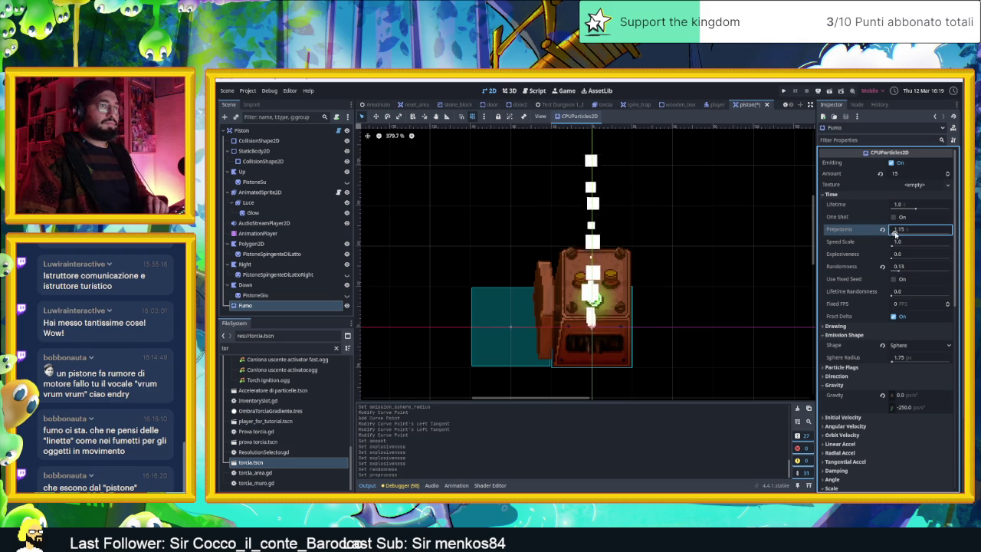
scroll(862, 265, down, 1)
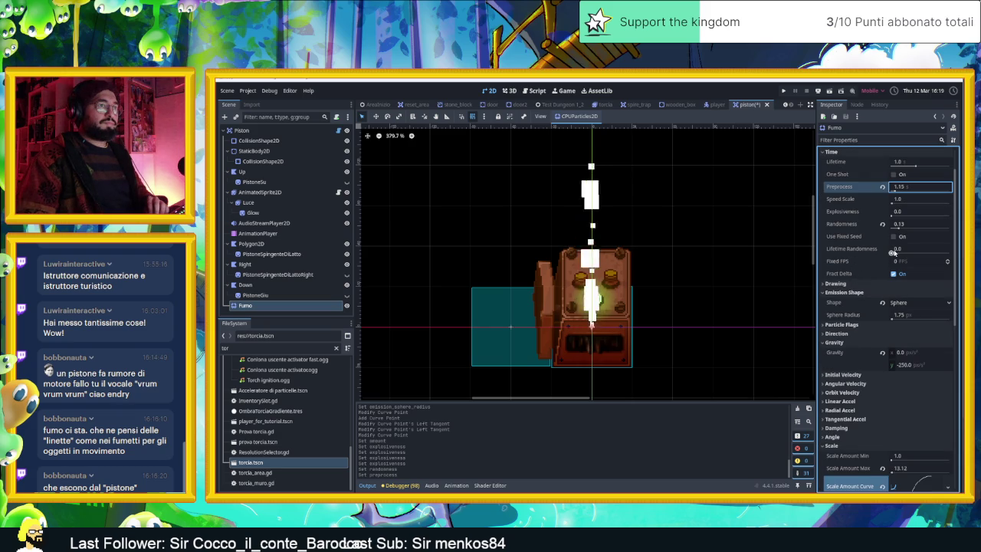
drag(892, 251, 876, 262)
scroll(857, 263, down, 3)
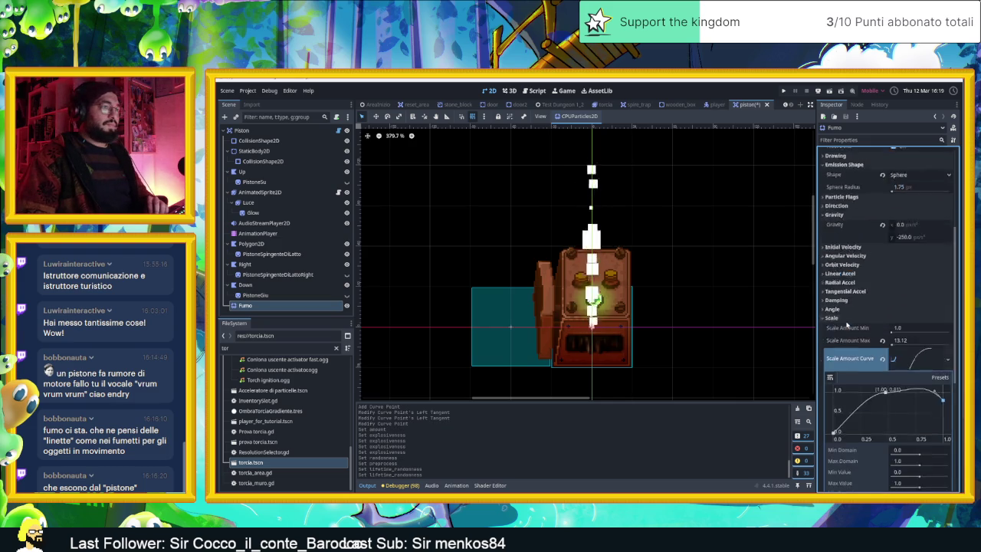
Fold the Scale section and look at Hue Variation curve options without applying one.
click(833, 360)
scroll(847, 325, down, 1)
scroll(838, 254, down, 1)
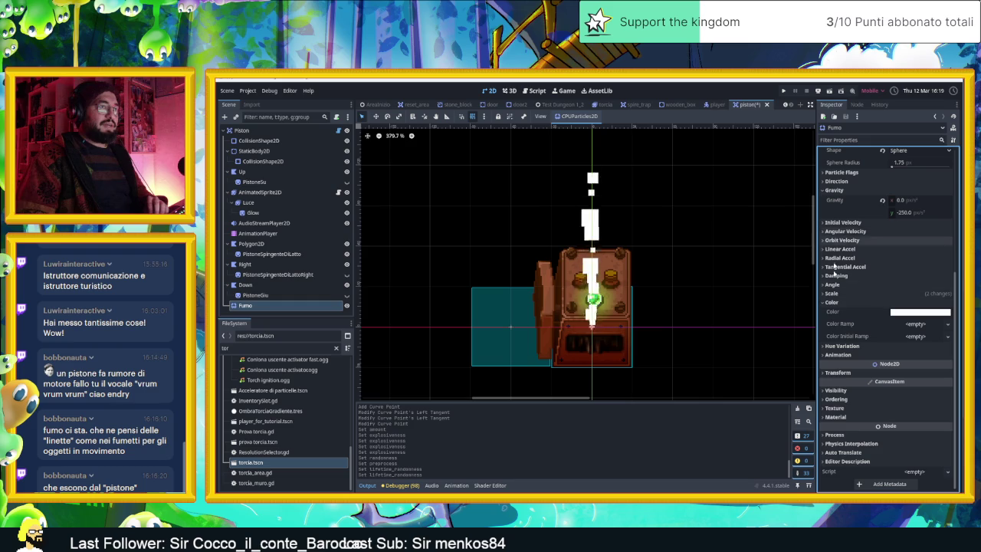
click(842, 345)
scroll(859, 349, down, 1)
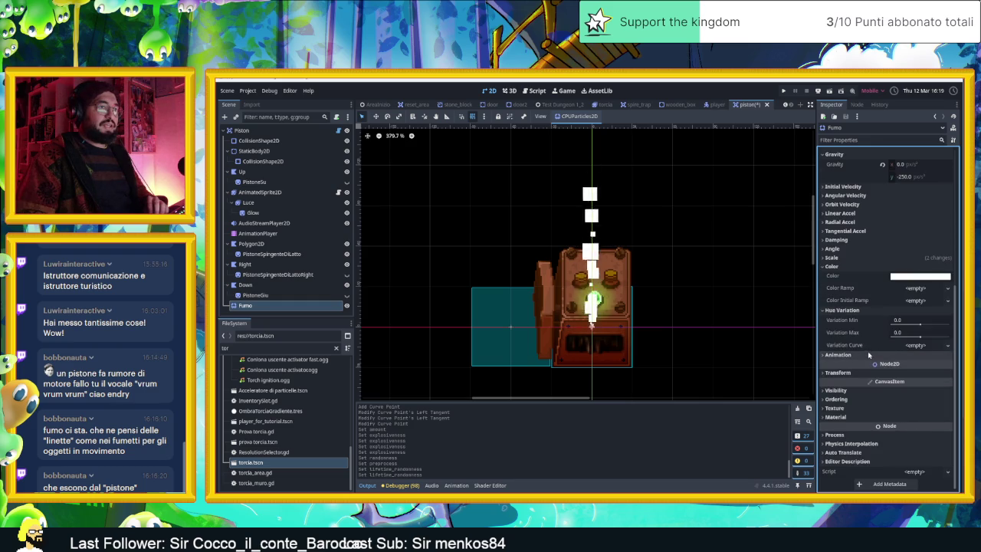
click(917, 346)
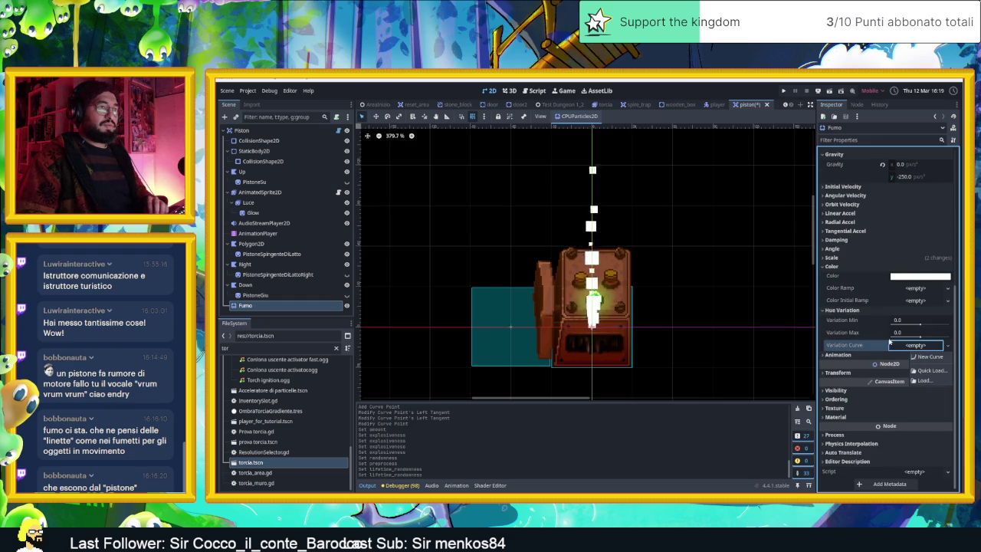
click(867, 295)
Add a New Gradient as Color Ramp and make its end stop black and nearly transparent.
click(913, 289)
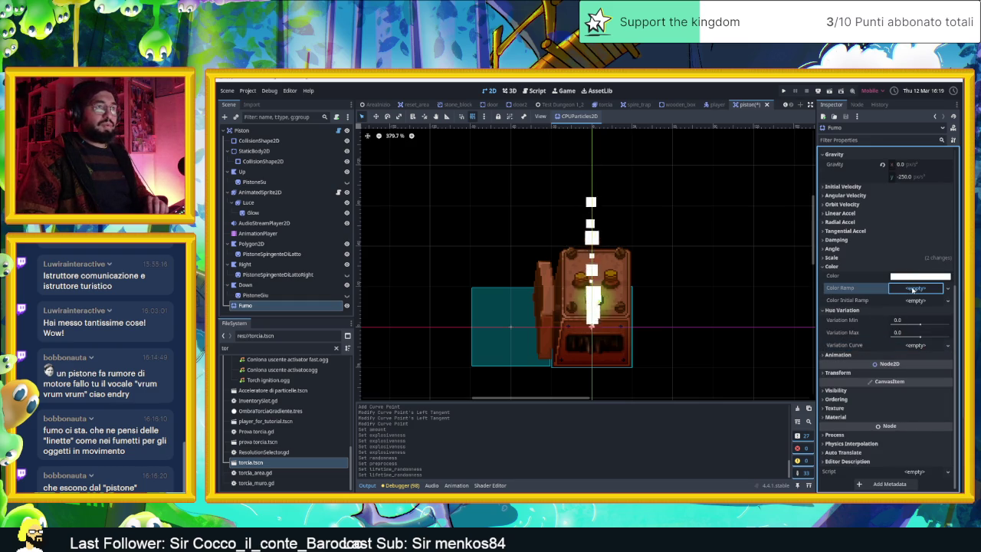
click(928, 300)
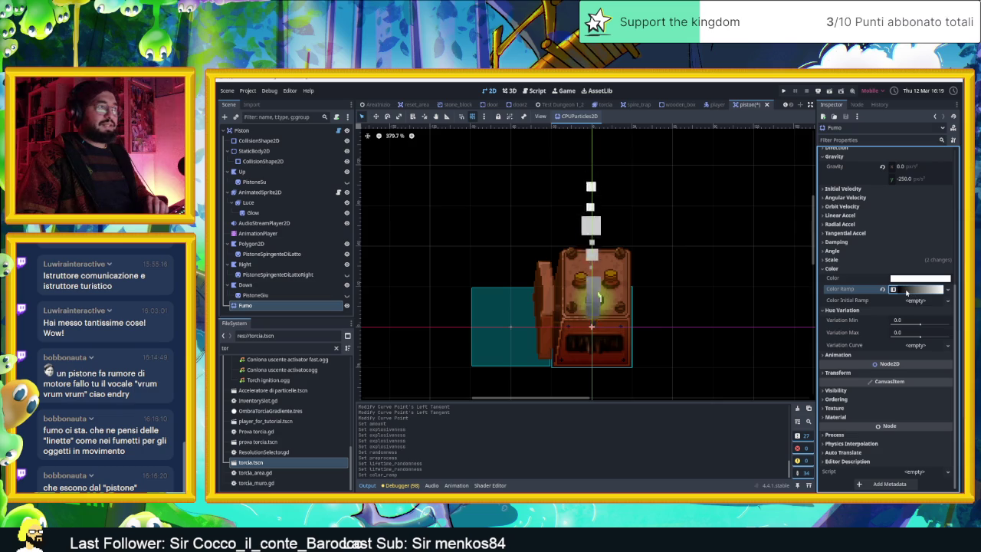
click(907, 290)
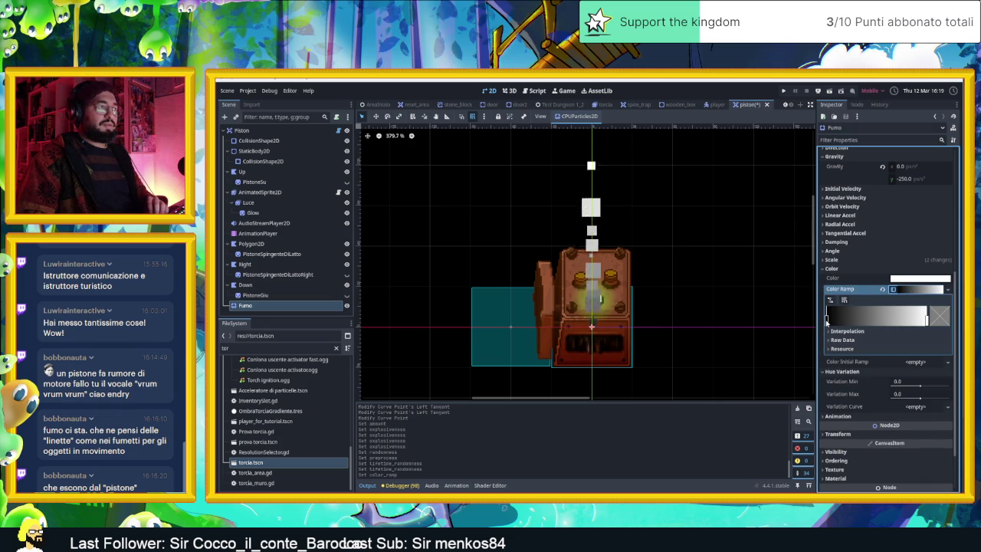
click(928, 320)
click(940, 315)
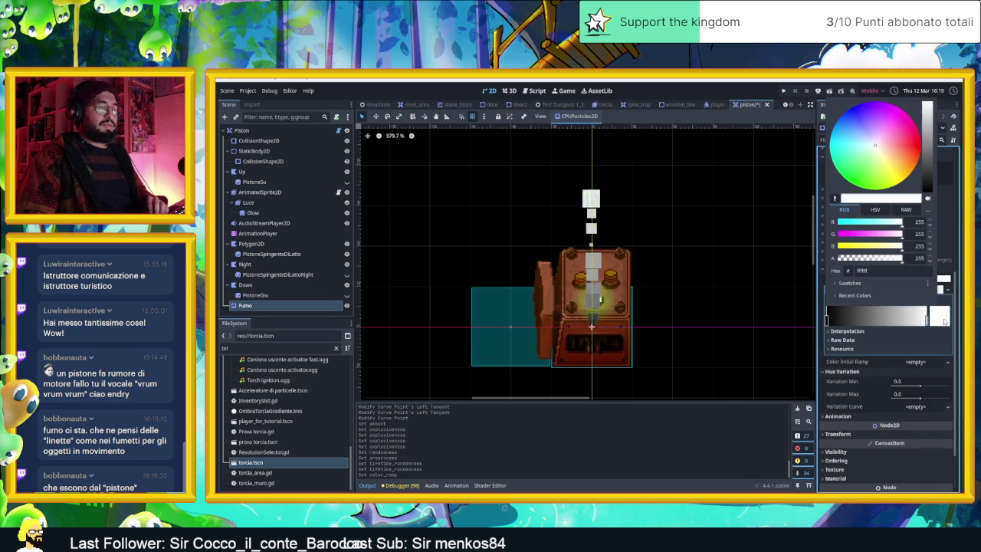
drag(927, 179, 929, 198)
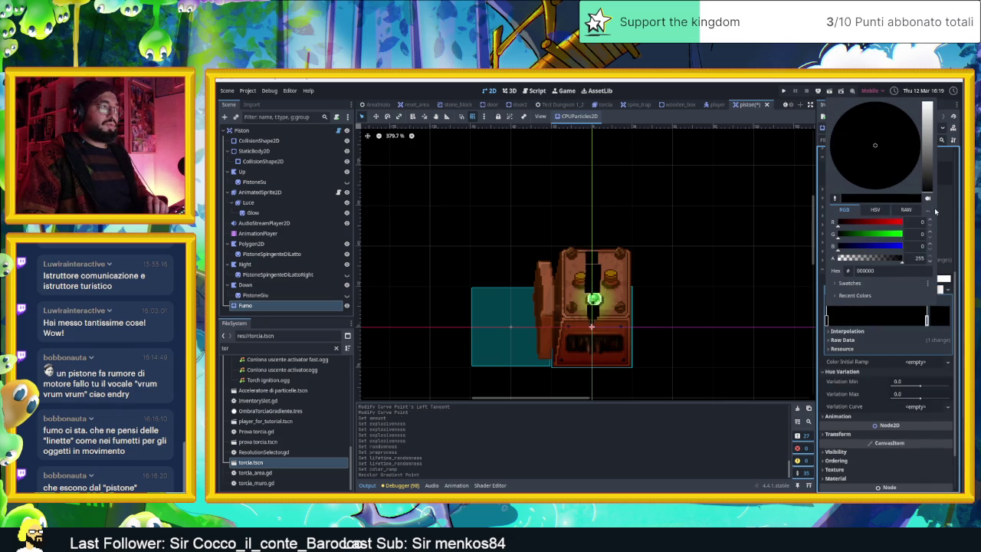
drag(902, 261, 832, 264)
click(827, 320)
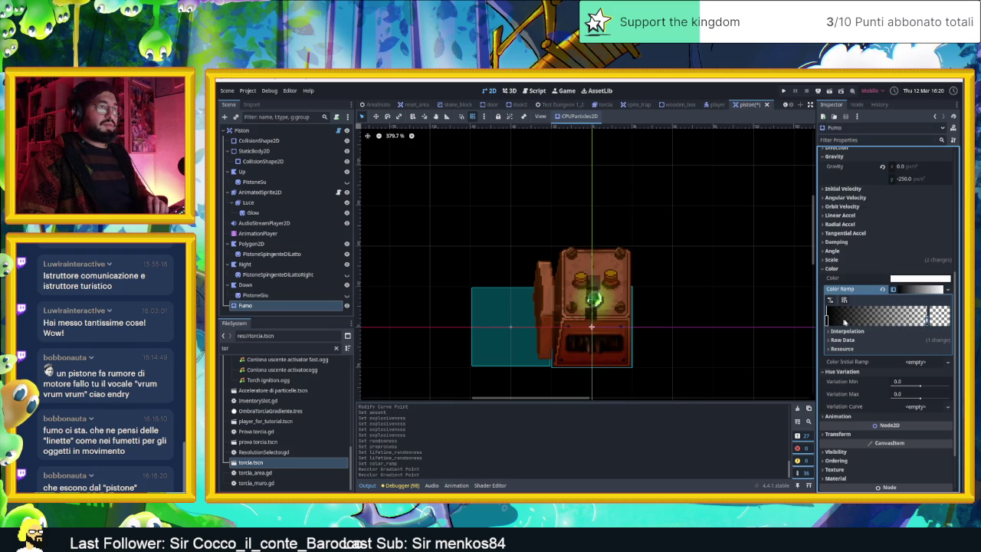
Move the black gradient stop right and lighten the end colour to dark grey.
drag(828, 320, 871, 322)
click(936, 321)
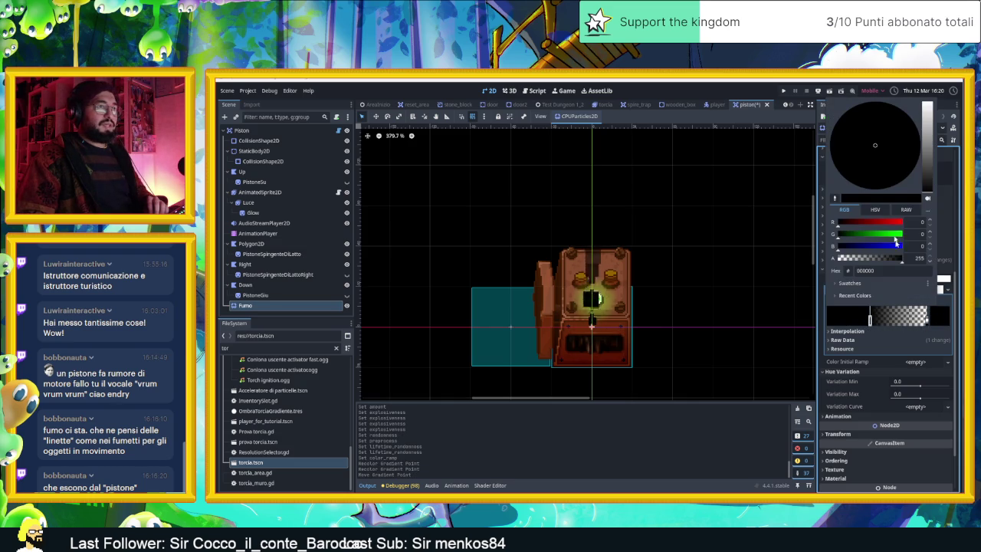
mouse_move(927, 186)
mouse_down()
mouse_move(933, 175)
mouse_move(929, 185)
mouse_up()
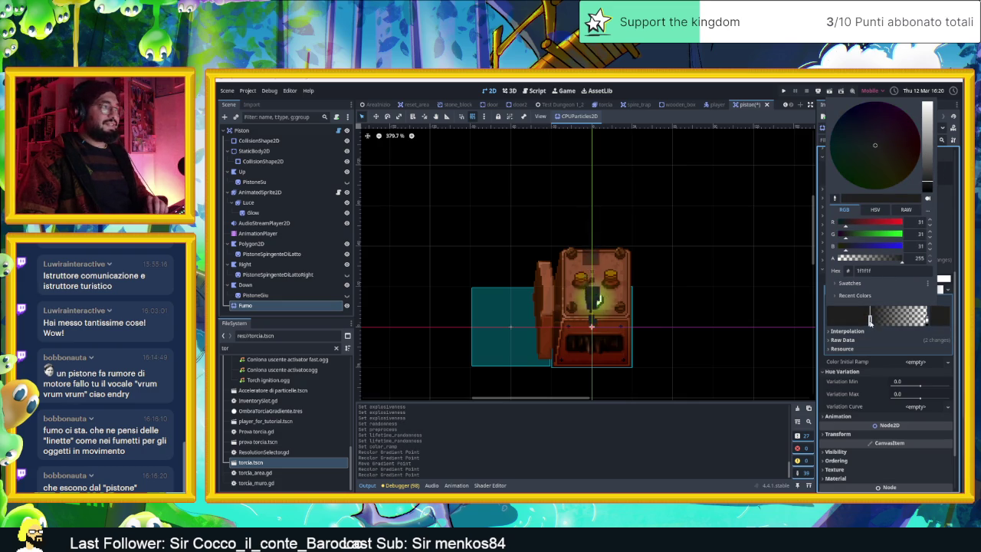
click(851, 386)
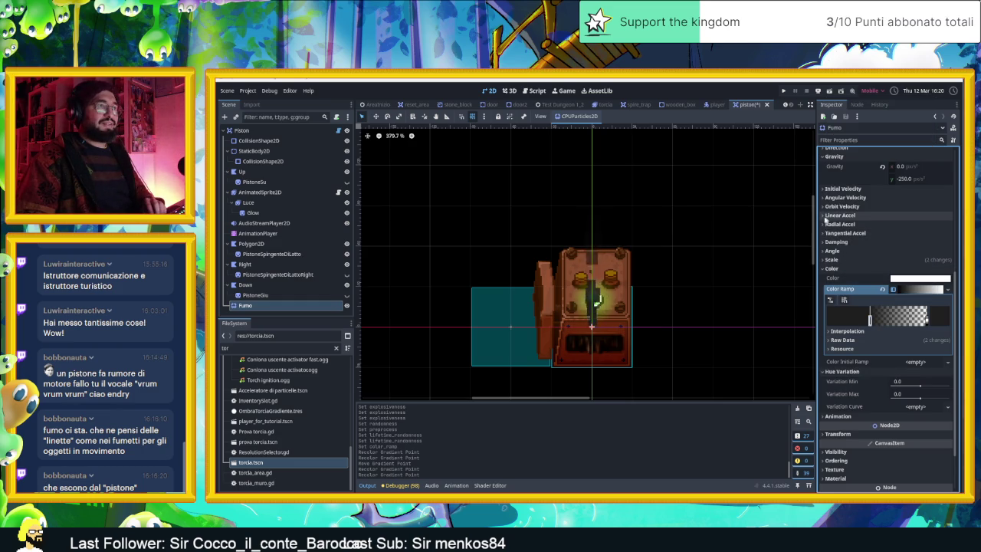
click(841, 224)
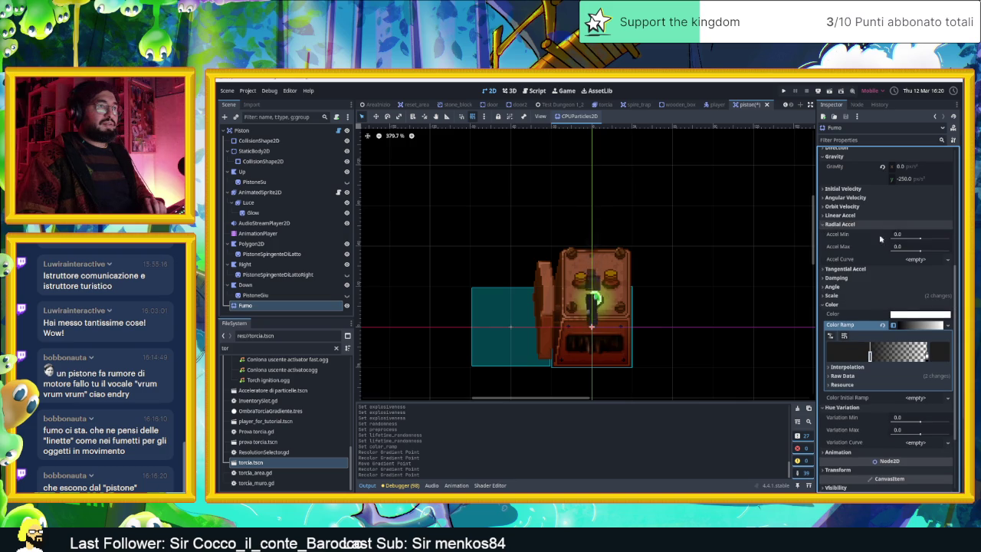
Drag the Radial Accel maximum up to 86.06.
click(921, 252)
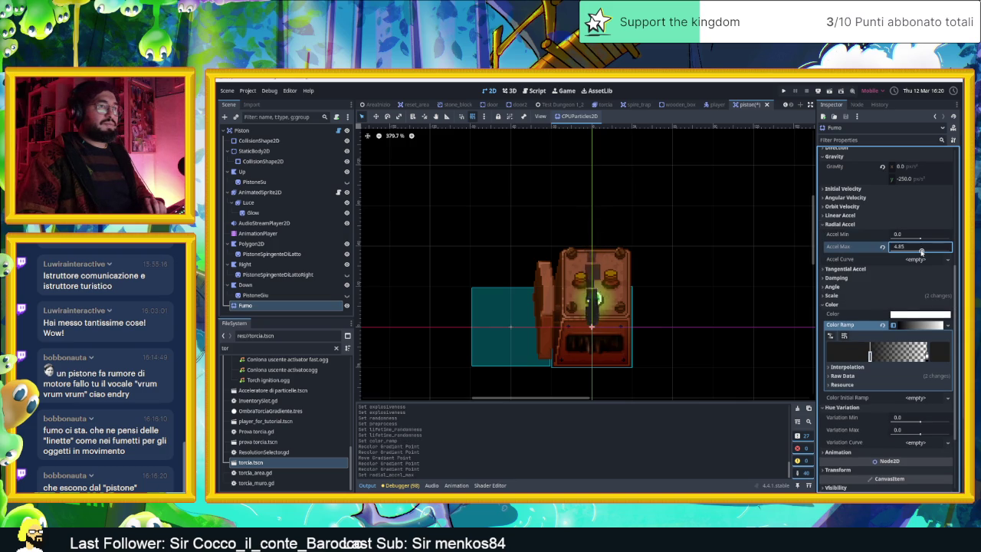
drag(921, 252, 945, 253)
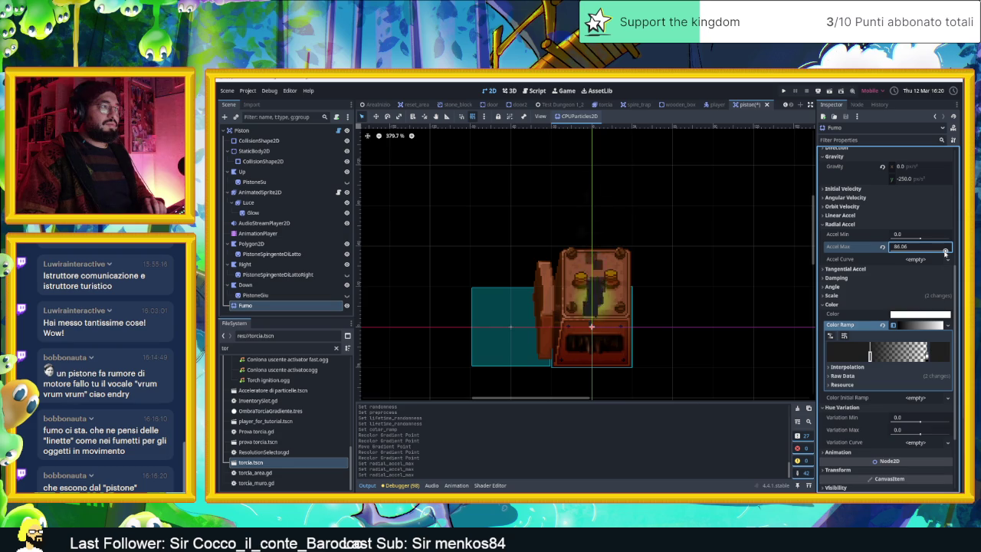
click(918, 255)
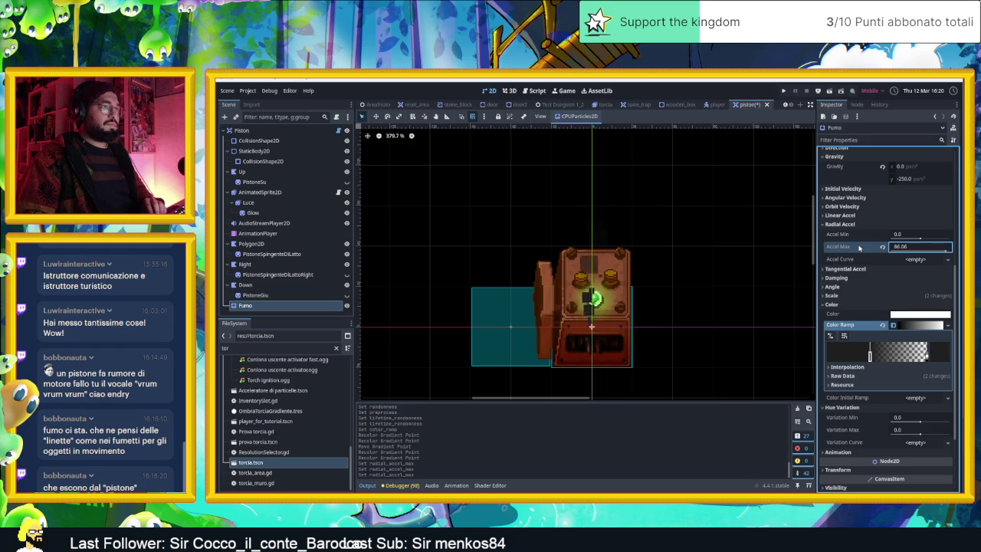
scroll(860, 247, up, 5)
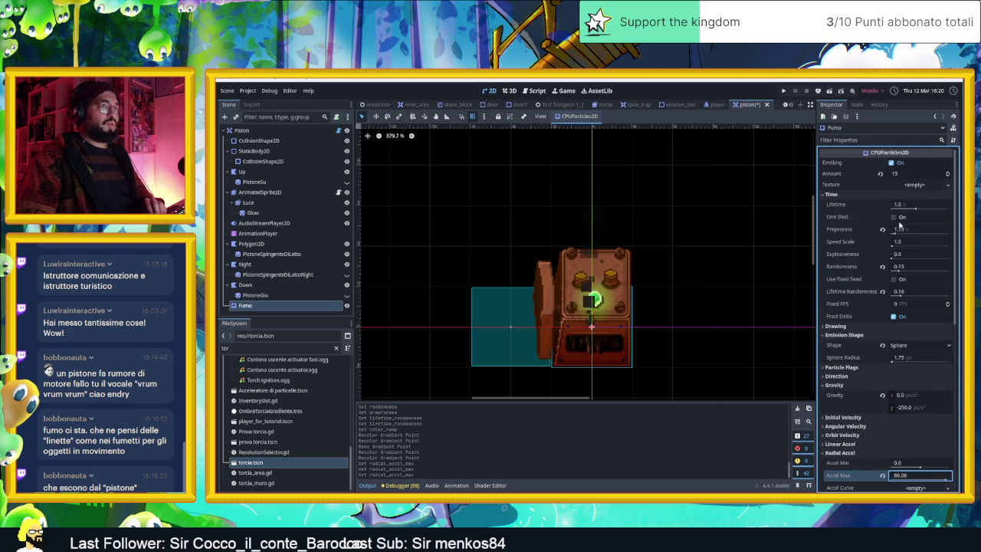
Enable One Shot and replay the smoke burst several times via Emitting.
click(894, 218)
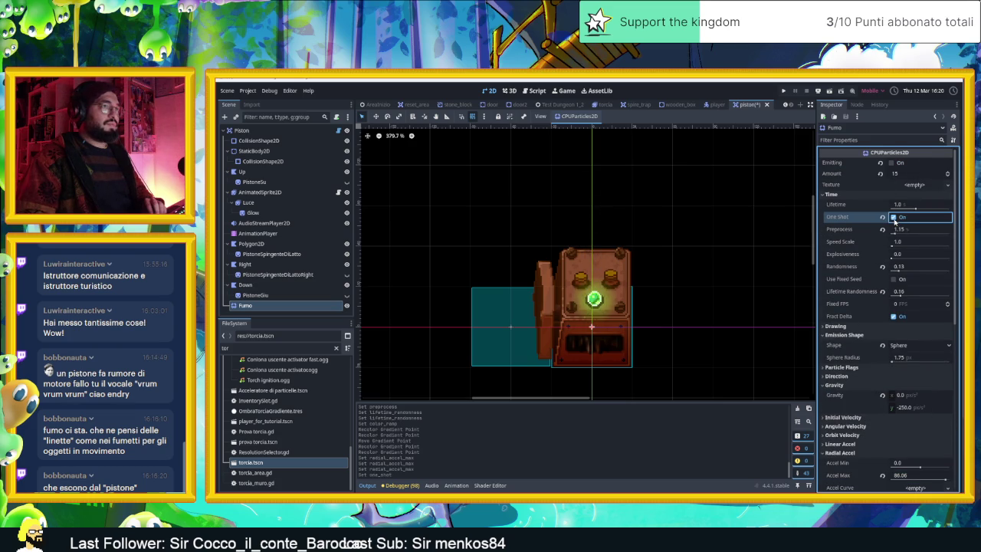
click(894, 218)
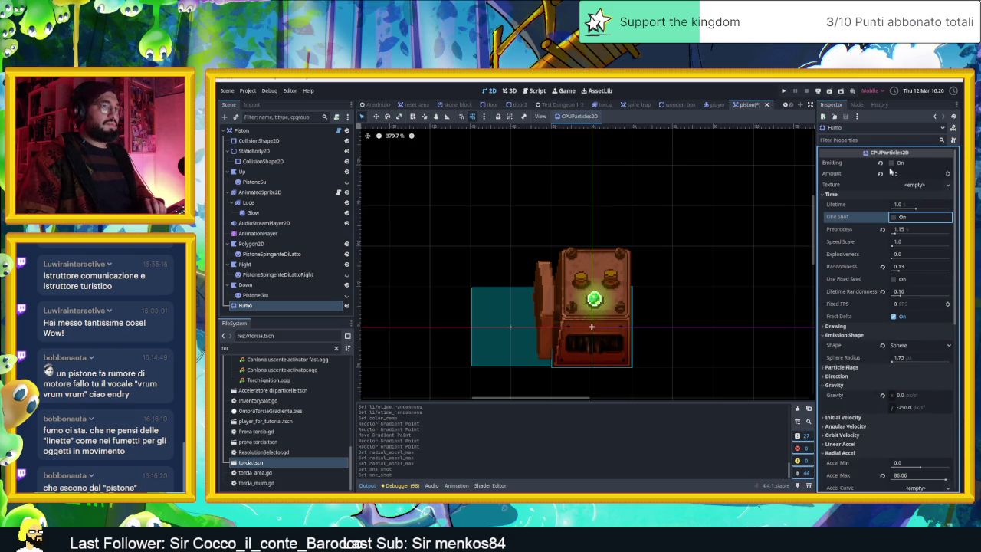
click(894, 218)
click(892, 163)
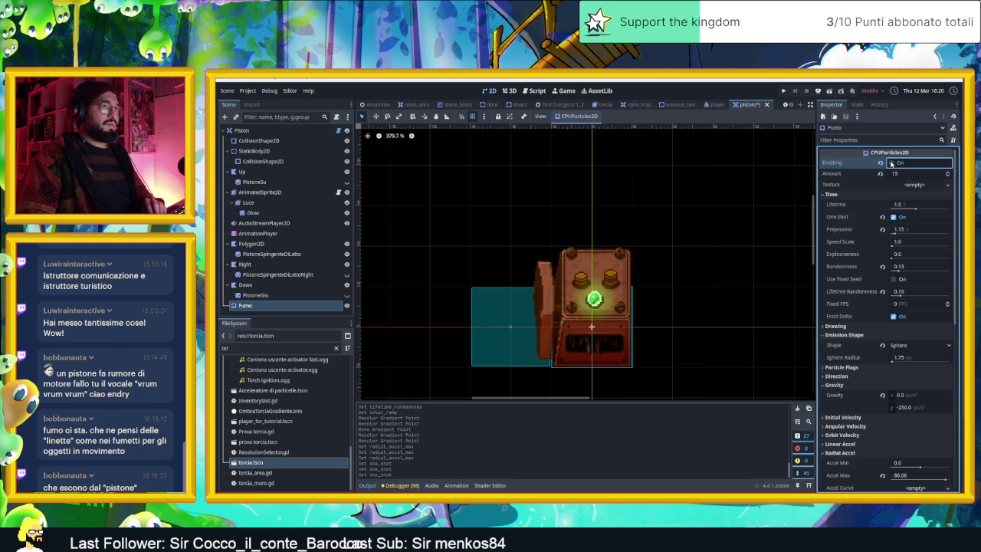
click(892, 162)
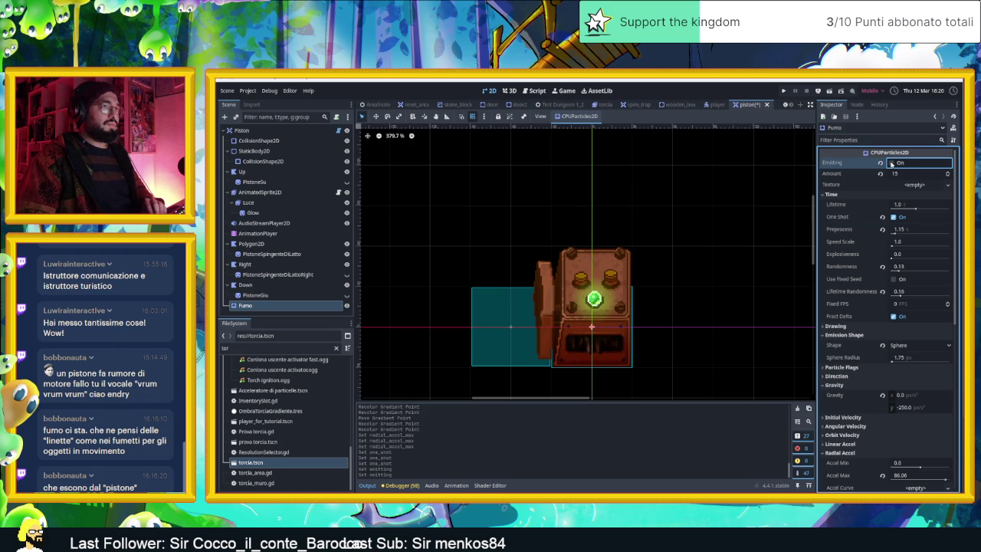
click(892, 162)
click(892, 163)
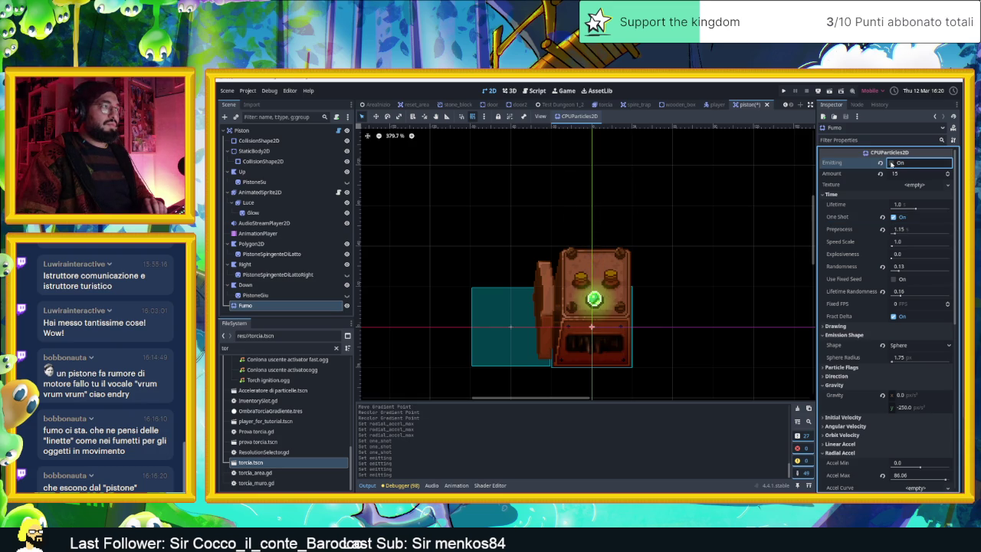
click(892, 163)
click(892, 163)
click(892, 163)
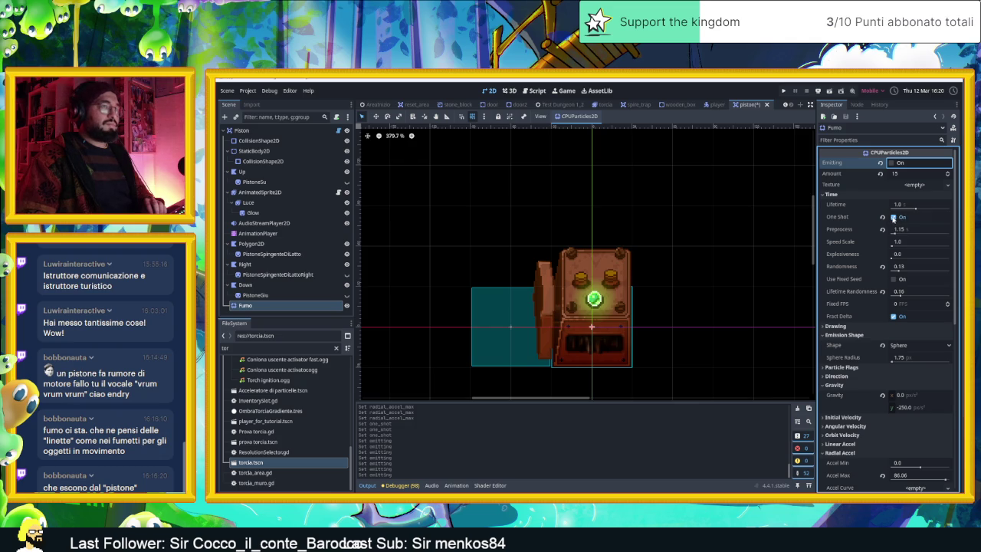
Lengthen Lifetime to about 1.95 and preview the longer smoke bursts.
drag(913, 208, 917, 209)
click(892, 162)
click(893, 163)
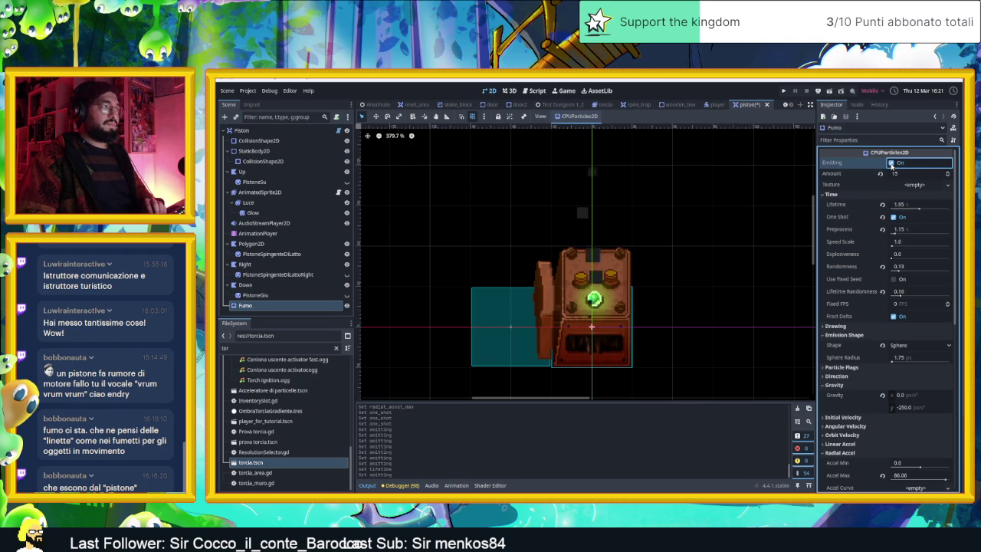
click(893, 163)
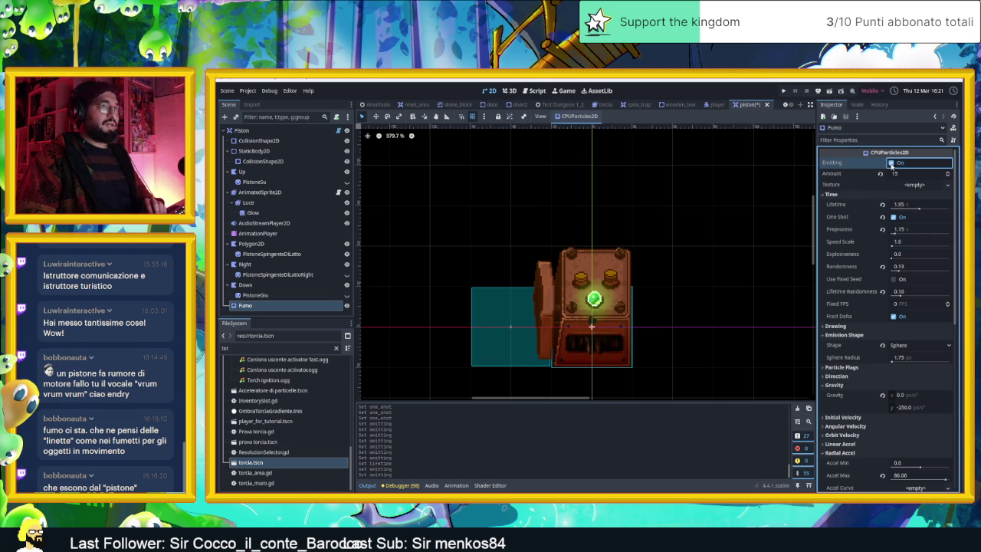
Reset Lifetime to 1.0, turn One Shot off, and leave Emitting unchecked.
click(886, 205)
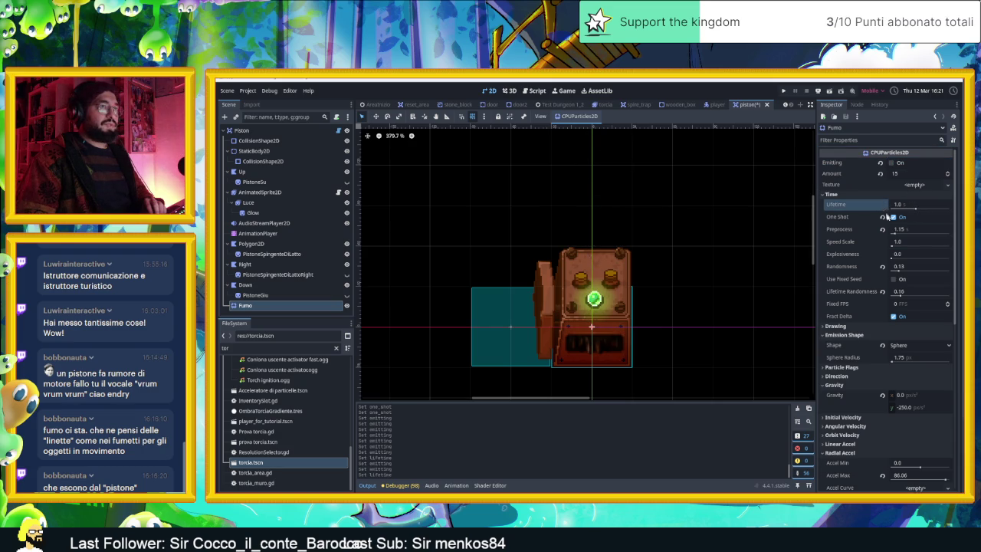
click(894, 217)
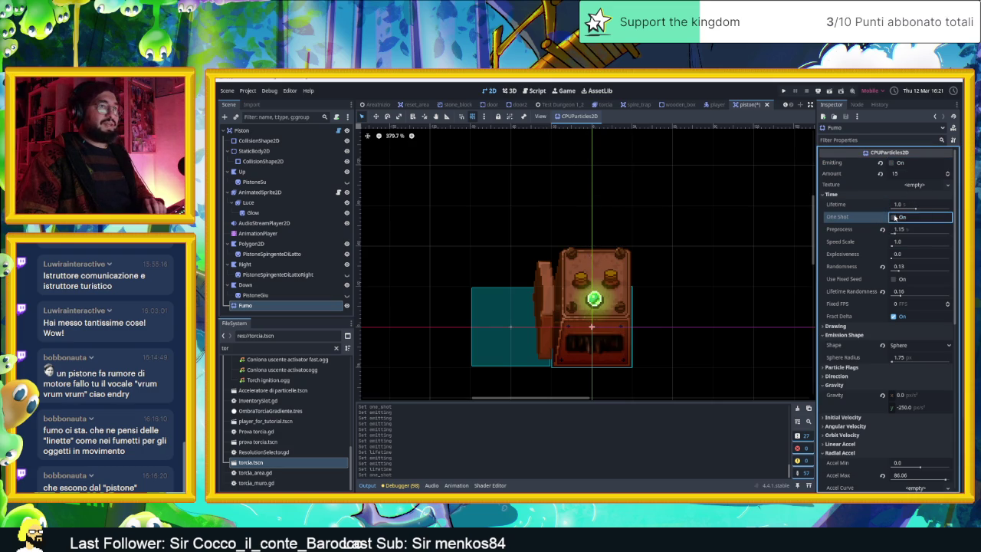
click(893, 163)
click(891, 164)
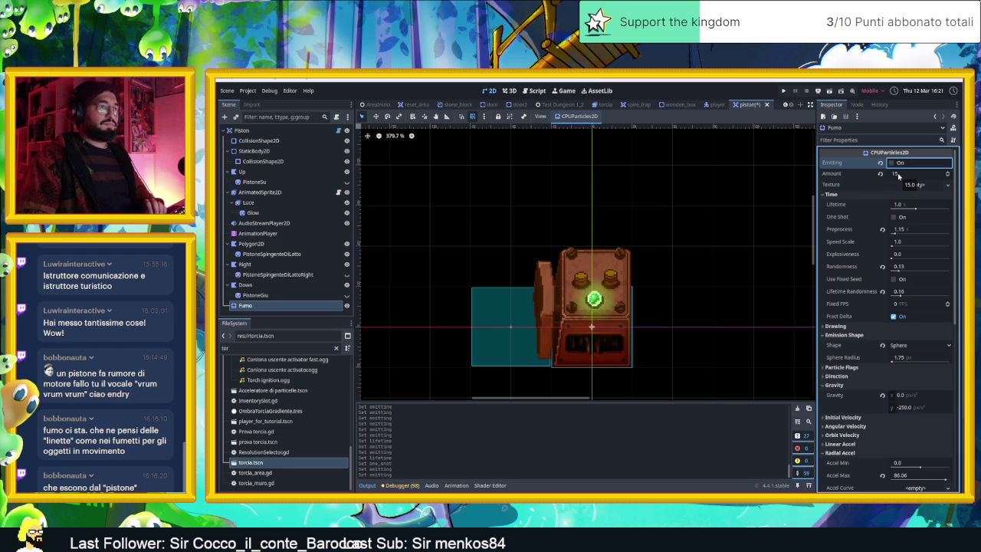
scroll(857, 267, down, 4)
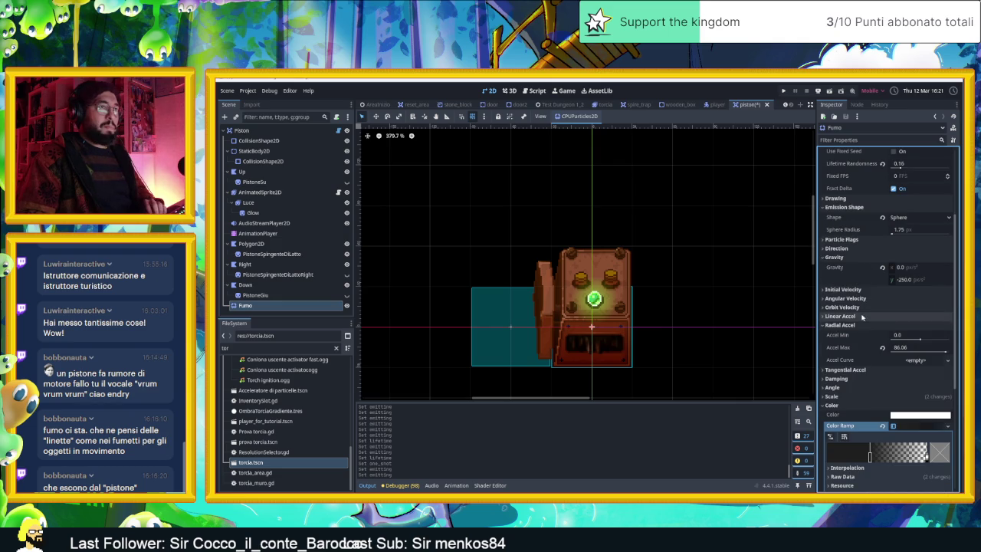
Collapse Fumo's Color and Gravity sections and expand Angular Velocity.
scroll(857, 358, down, 2)
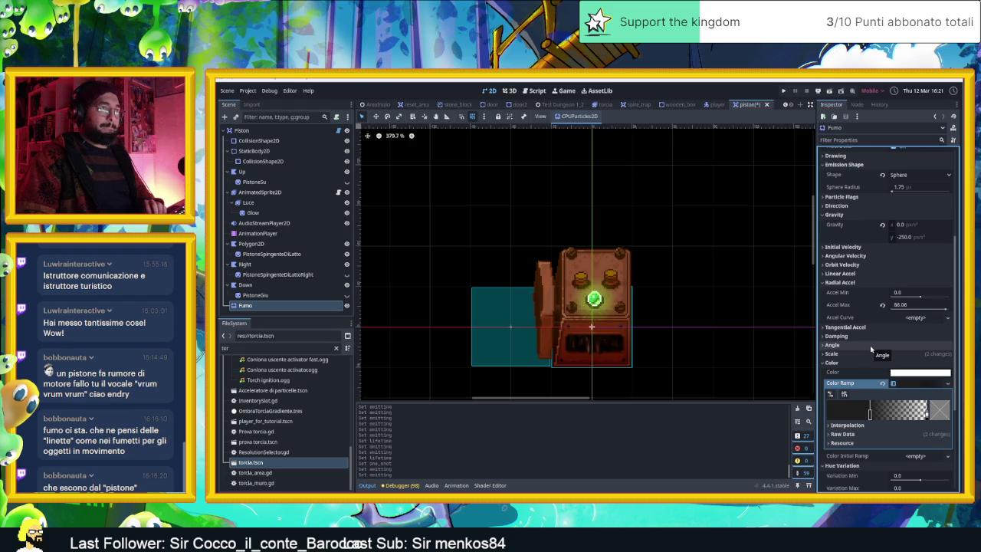
scroll(869, 346, down, 2)
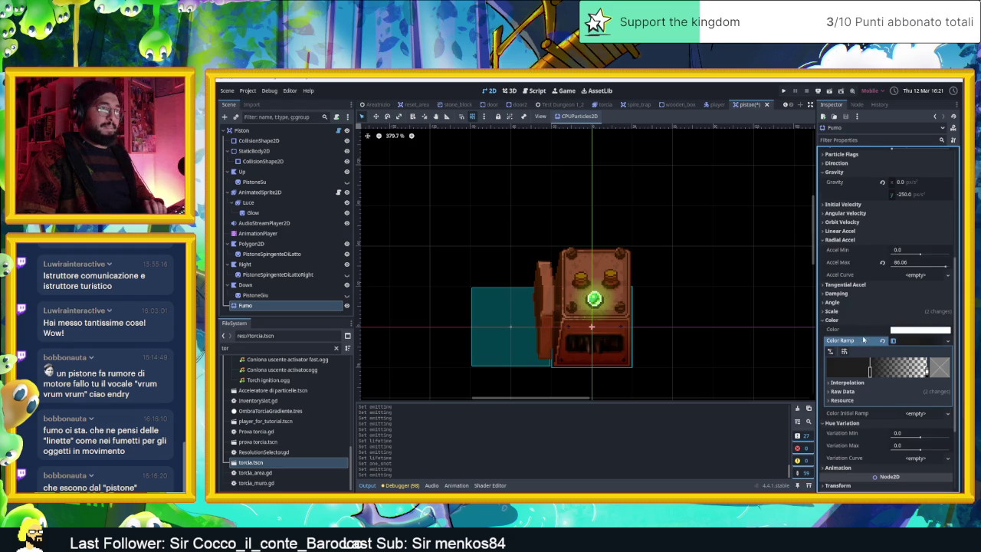
click(832, 321)
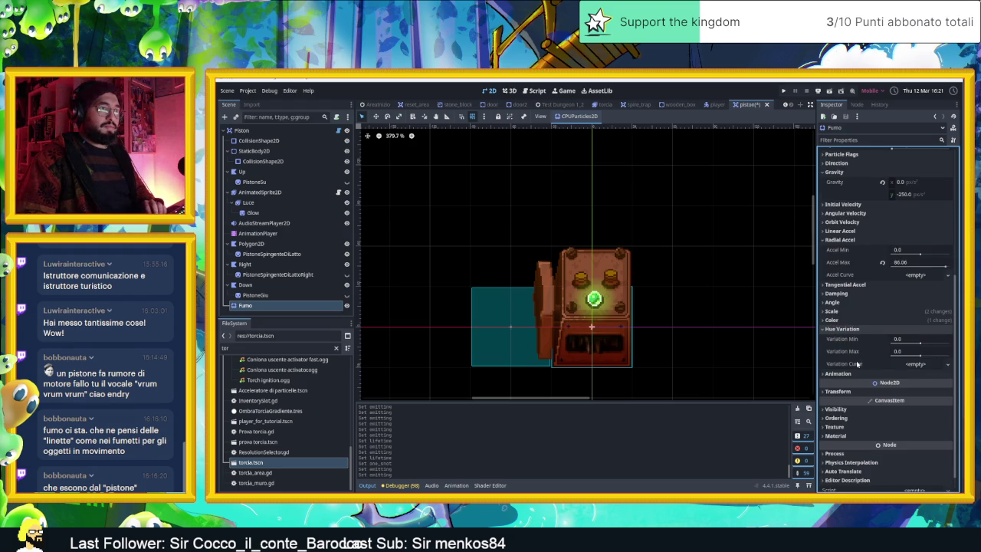
scroll(854, 372, down, 1)
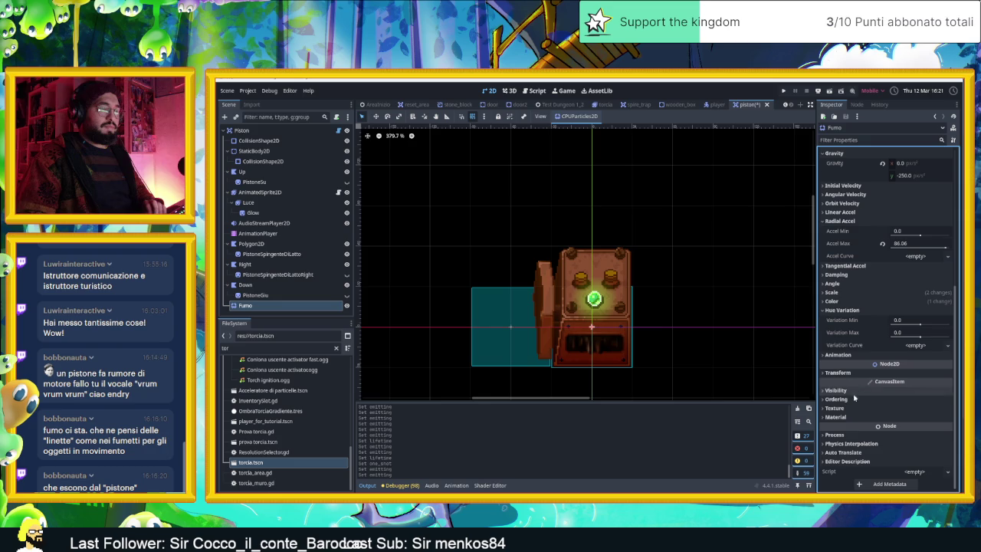
scroll(855, 368, up, 3)
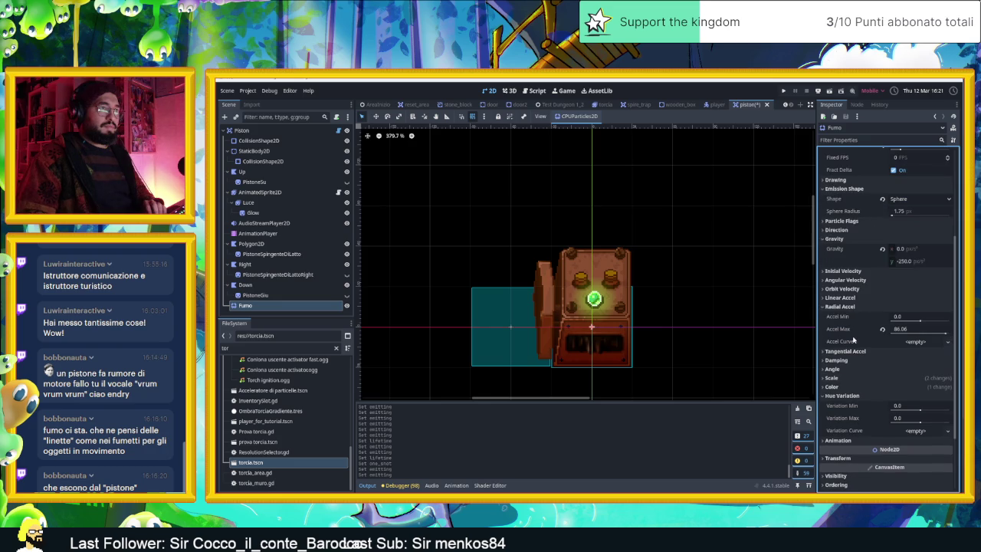
scroll(853, 290, up, 2)
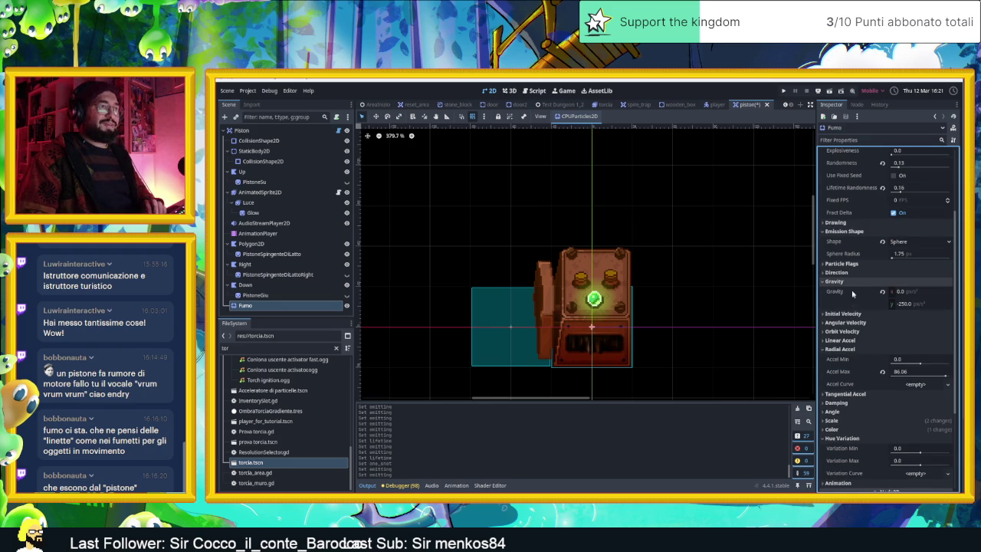
click(847, 282)
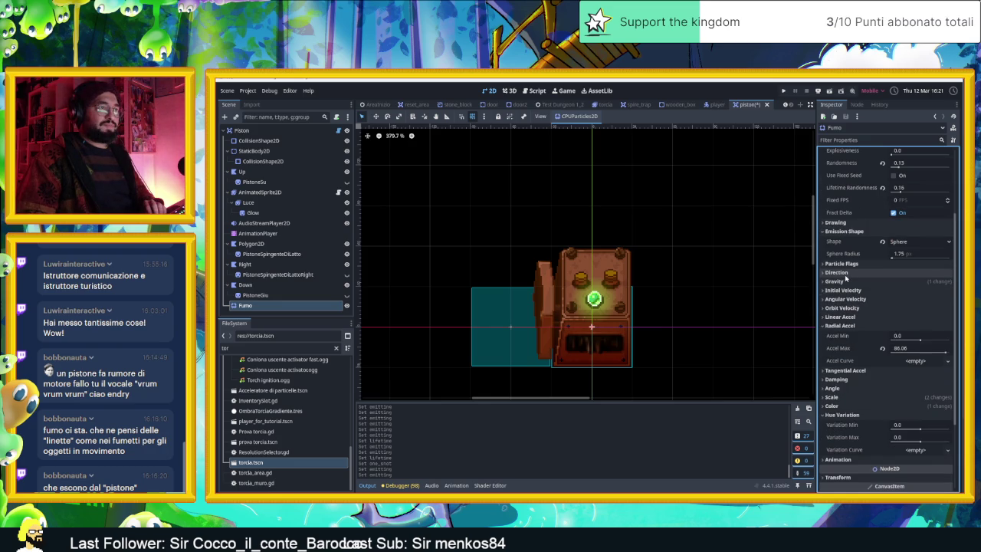
click(848, 299)
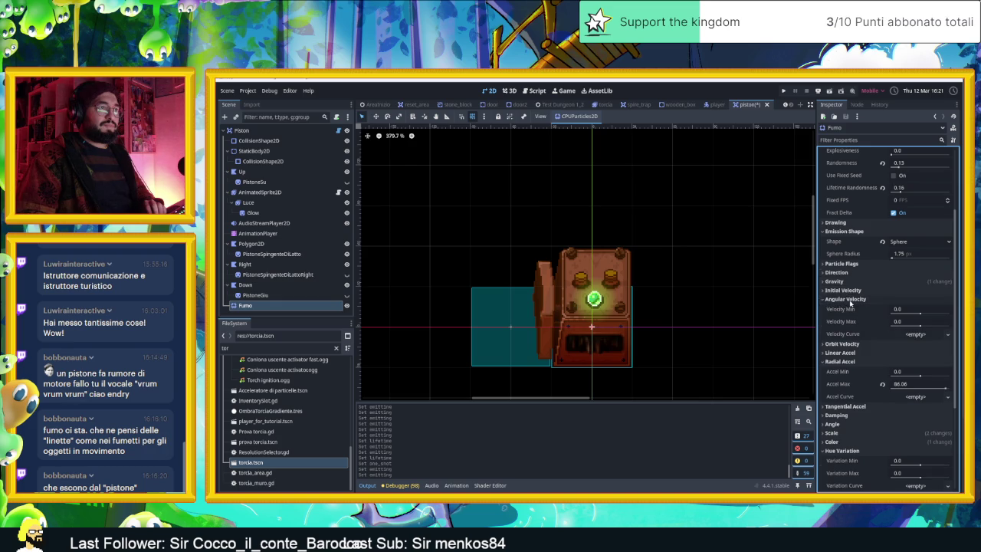
Turn Emitting back on and set Angular Velocity Max to 26.18.
scroll(858, 205, up, 3)
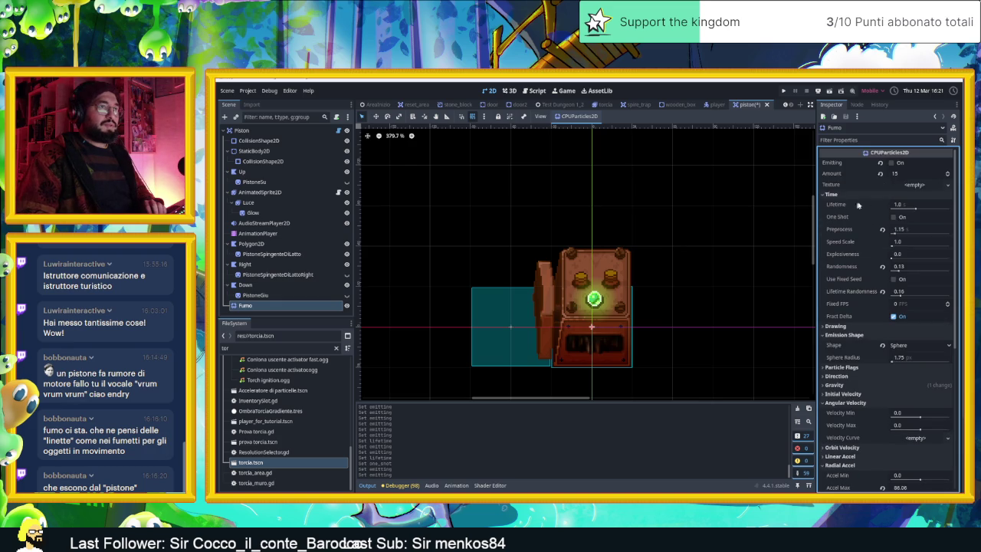
click(901, 164)
scroll(893, 360, down, 2)
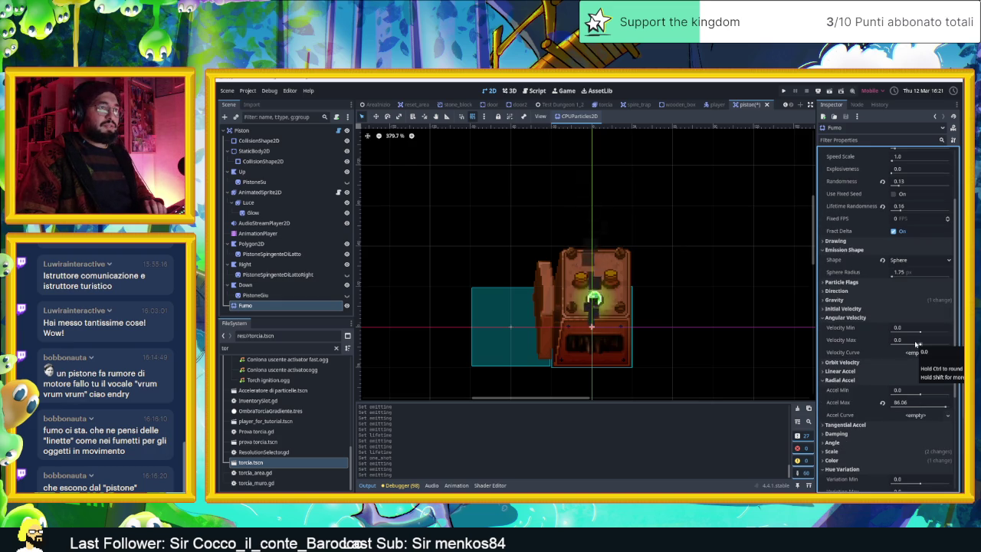
drag(920, 346, 921, 347)
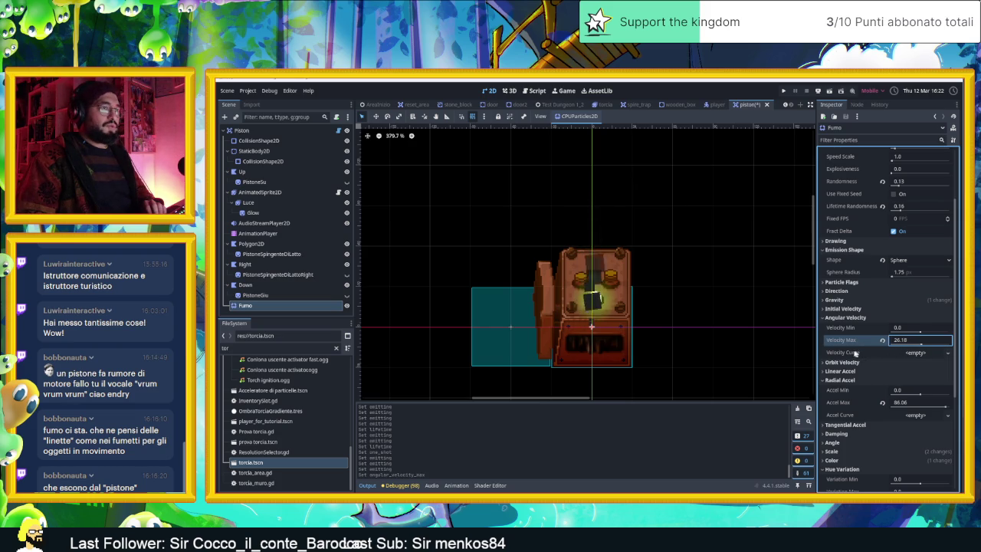
click(829, 363)
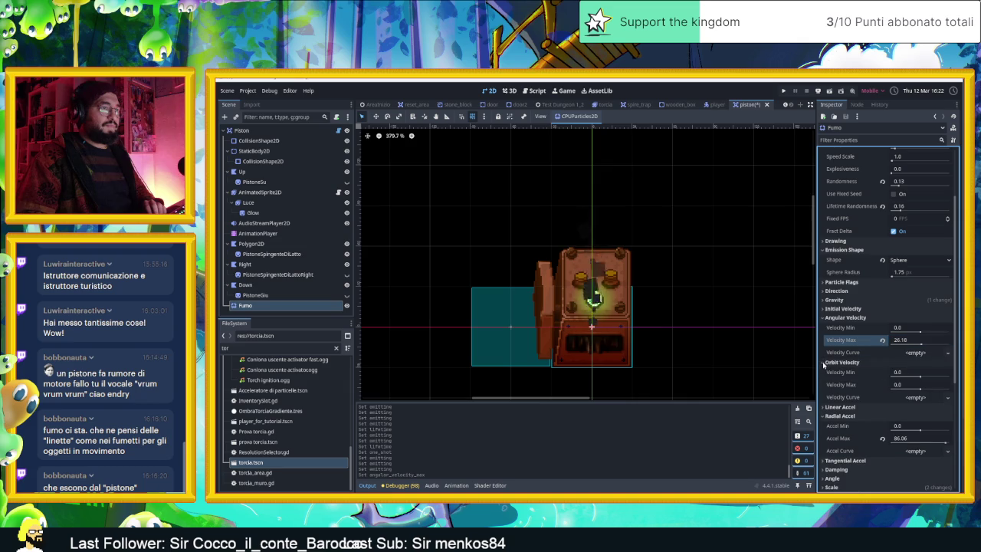
Try several maximum orbit velocity values, settling on 1.0.
mouse_move(920, 390)
mouse_down()
mouse_move(891, 390)
mouse_move(885, 375)
mouse_up()
click(882, 385)
click(920, 390)
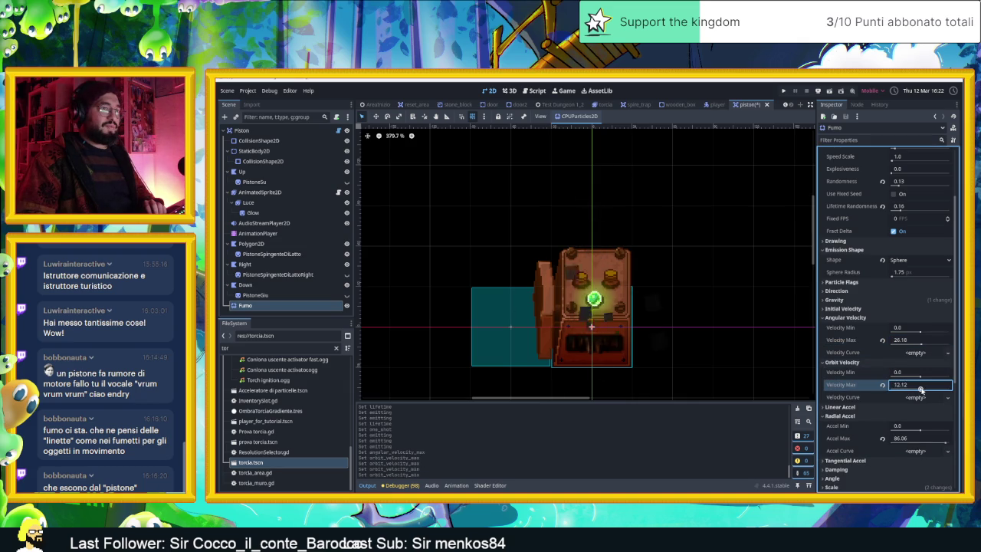
text(12.12)
key(Return)
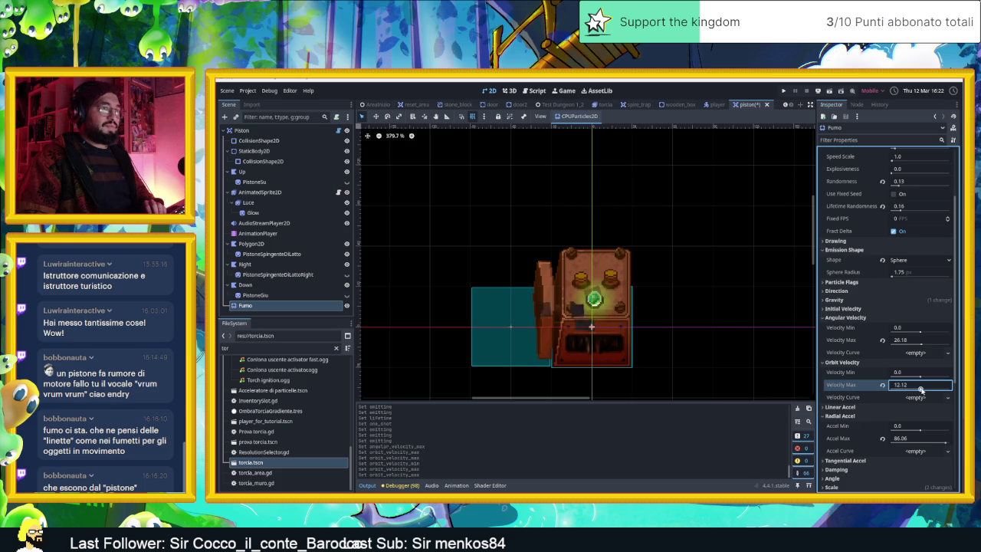
text(1)
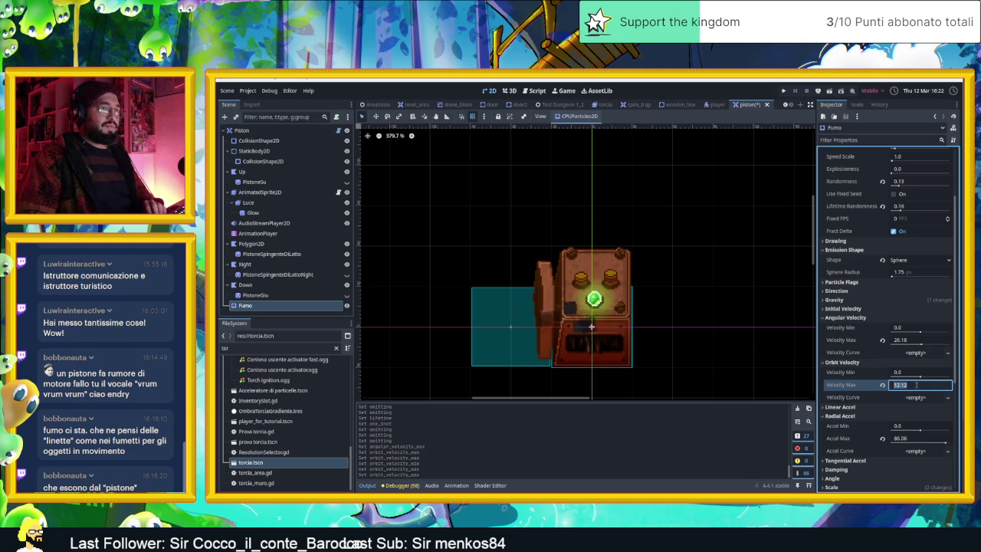
key(Return)
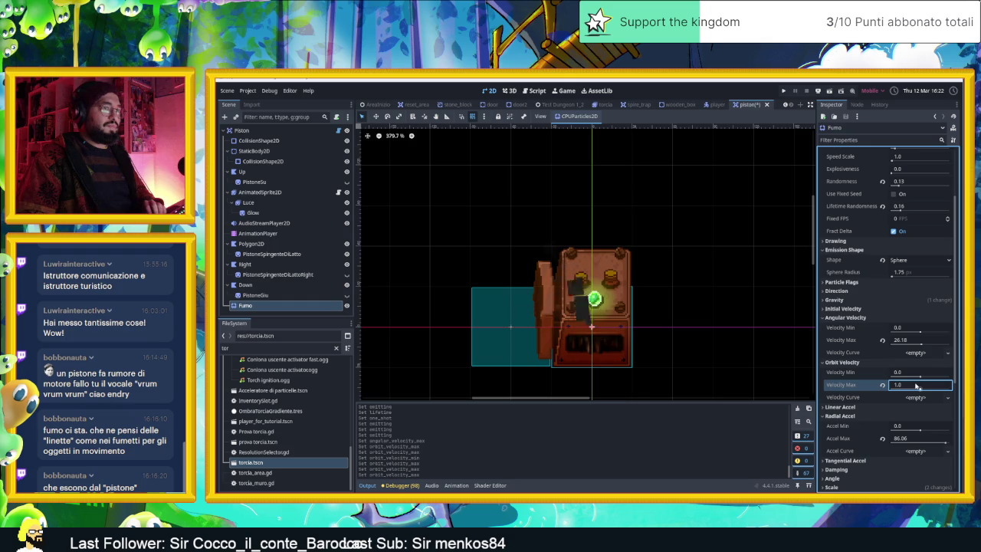
Set the minimum orbit velocity to -0.5.
click(909, 373)
text(-1.0)
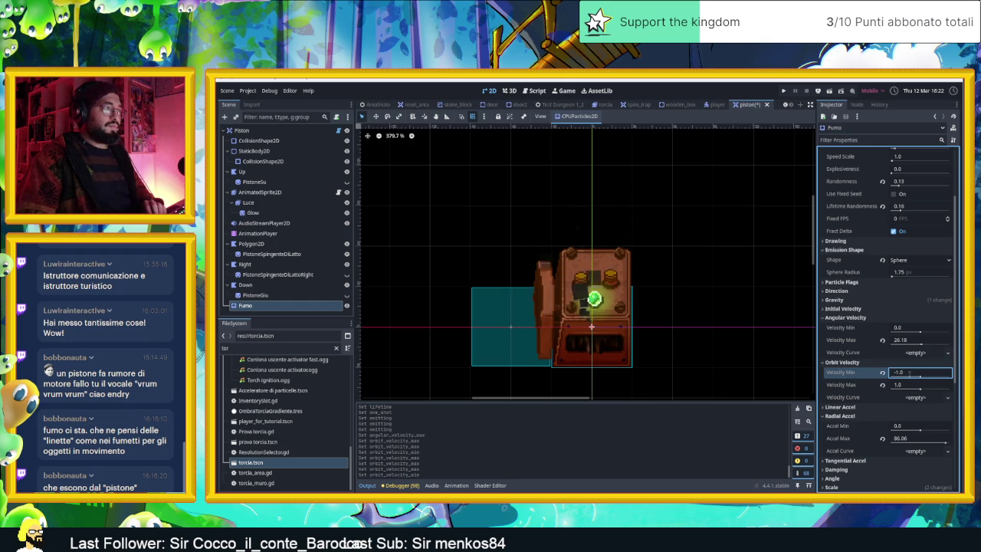
key(BackSpace)
key(BackSpace)
key(BackSpace)
text(0.)
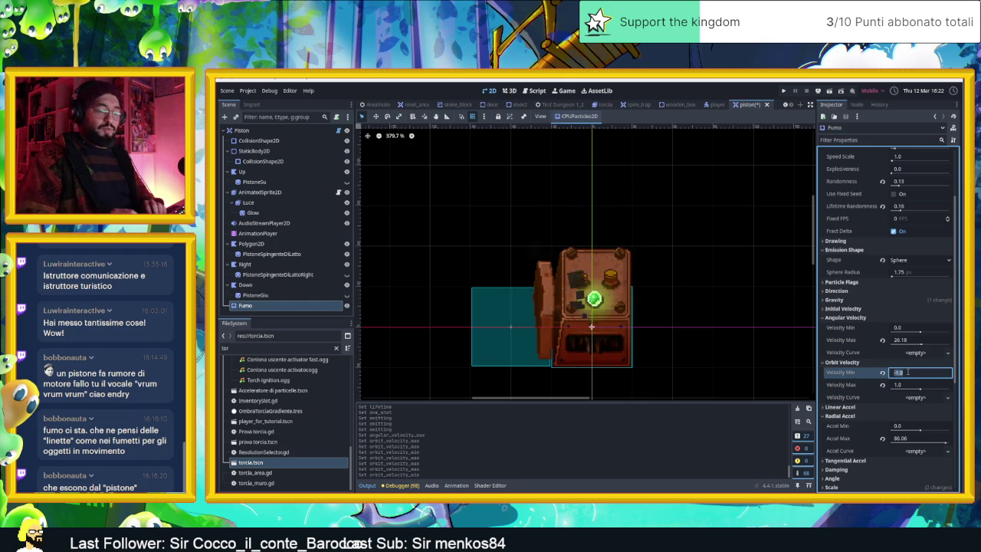
text(5)
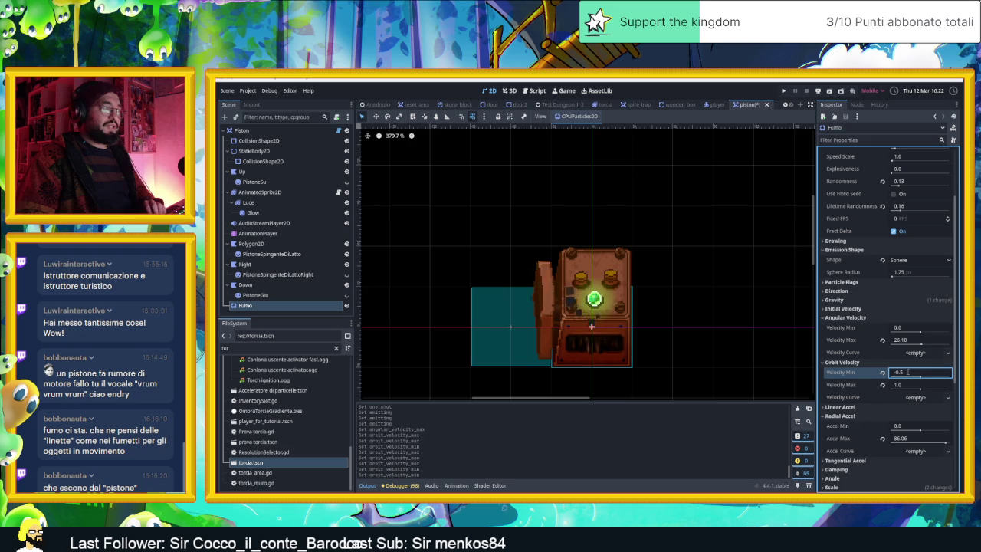
click(906, 386)
text(0.5)
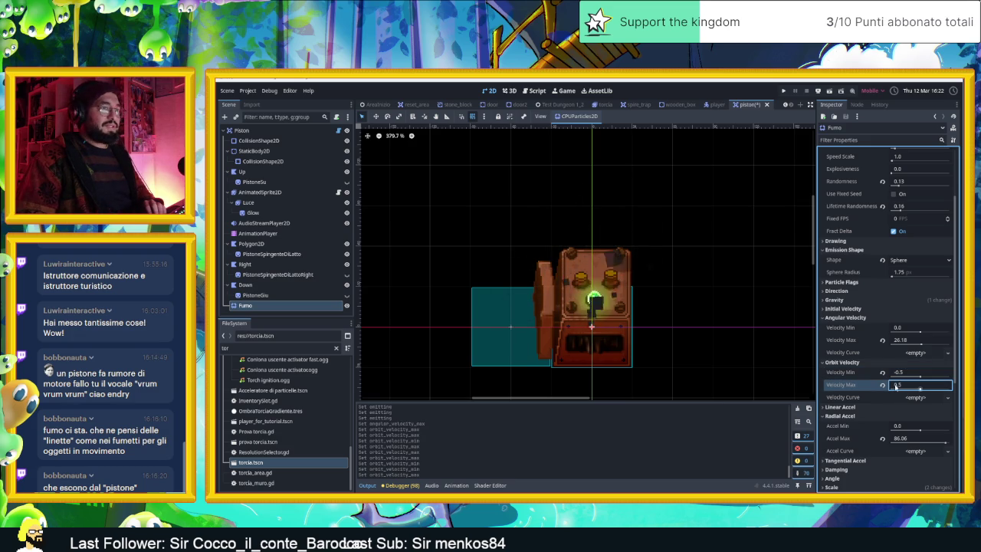
Change the orbit velocity range to Min -0.1 and Max 0.1.
click(902, 373)
click(906, 373)
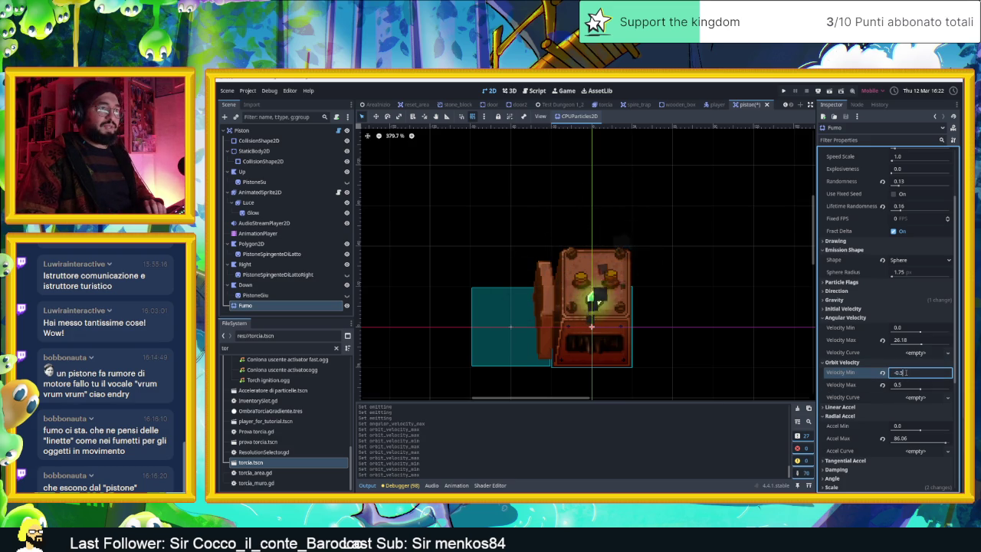
text(-0.1)
key(BackSpace)
text(1)
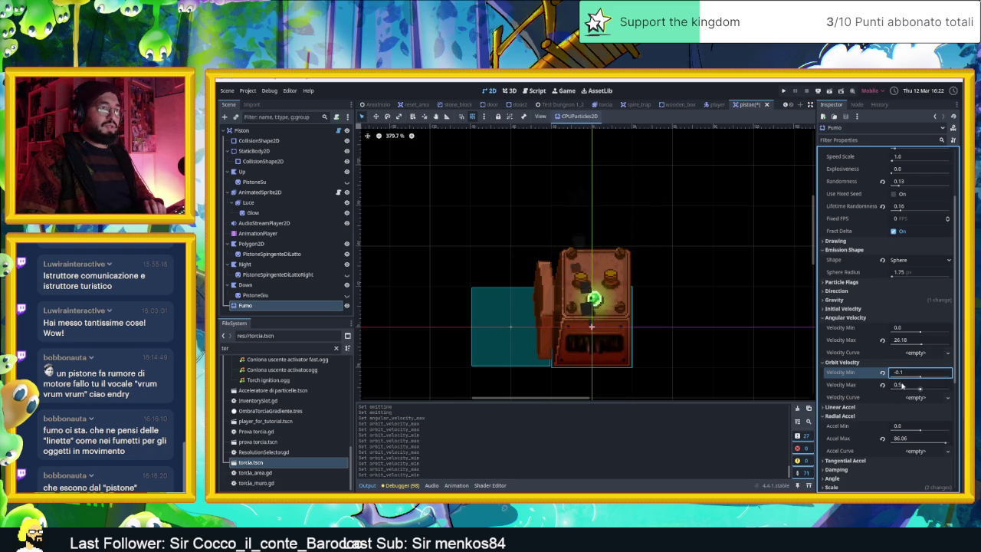
click(903, 385)
text(0.1)
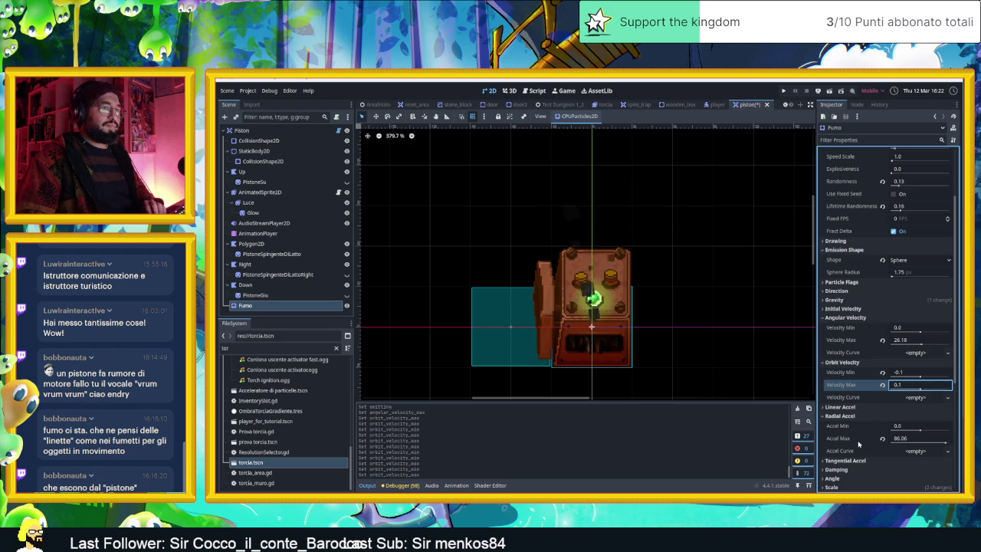
scroll(860, 439, down, 1)
scroll(859, 440, down, 3)
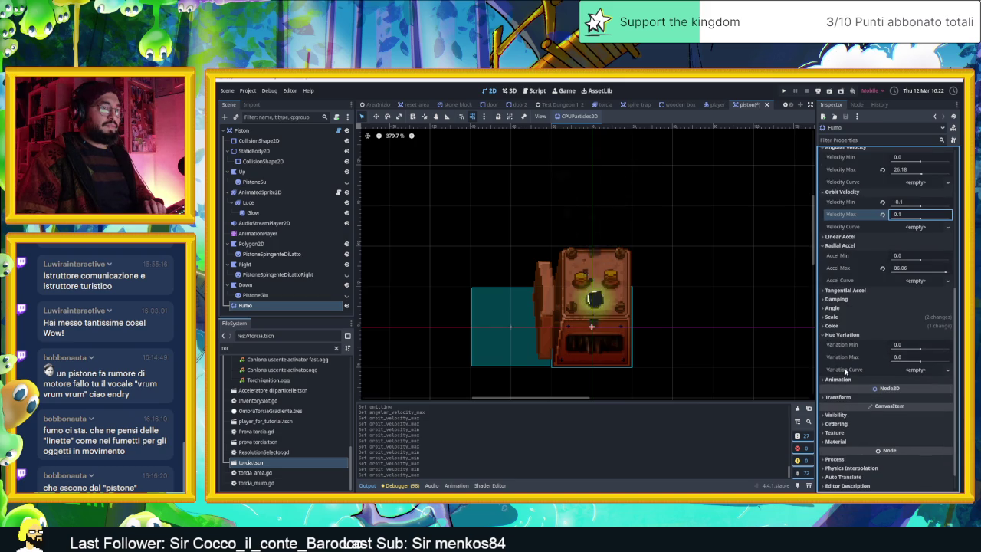
Raise the scale curve's left point above zero, then switch Fumo's emission off.
click(842, 316)
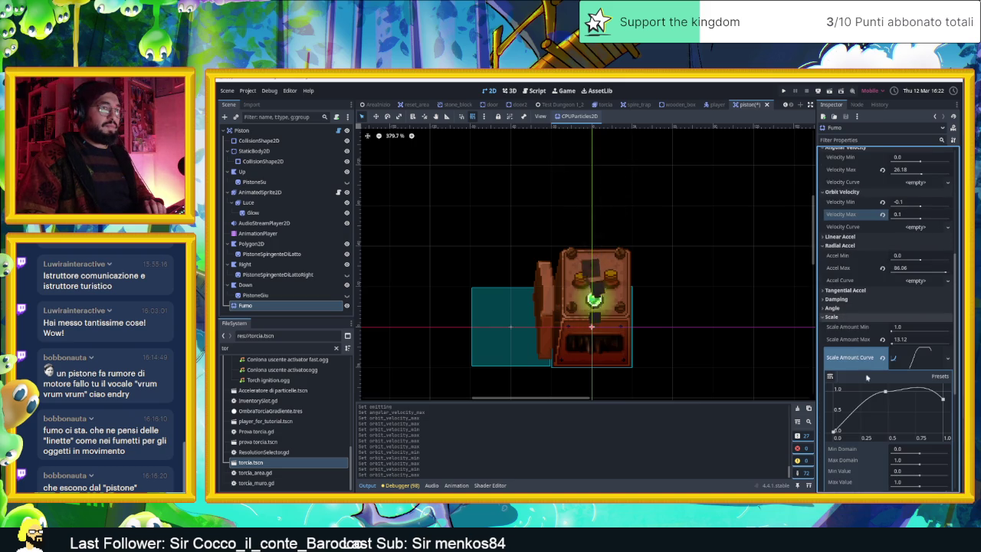
mouse_move(834, 432)
mouse_down()
mouse_move(833, 415)
mouse_move(833, 425)
mouse_up()
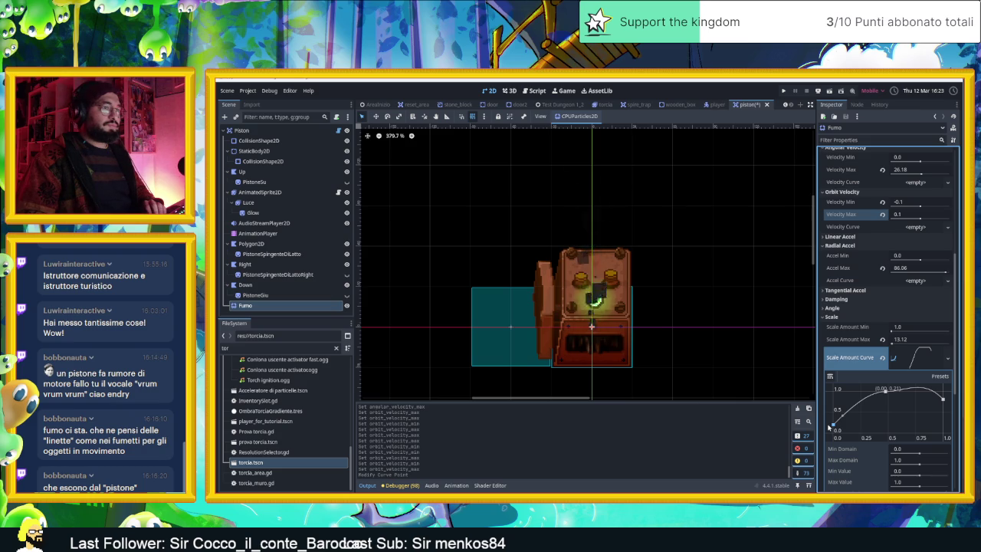
scroll(857, 357, down, 1)
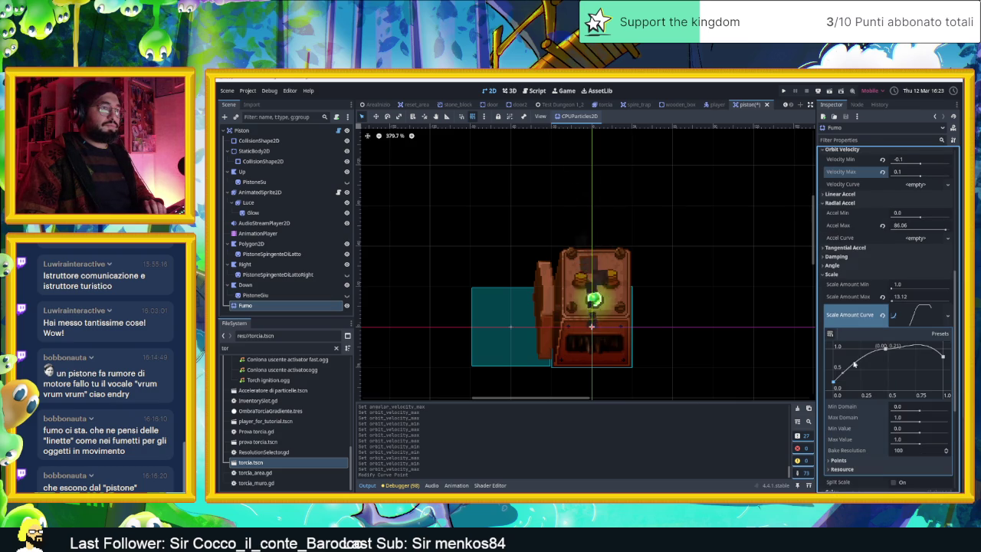
scroll(855, 392, down, 1)
scroll(853, 424, down, 1)
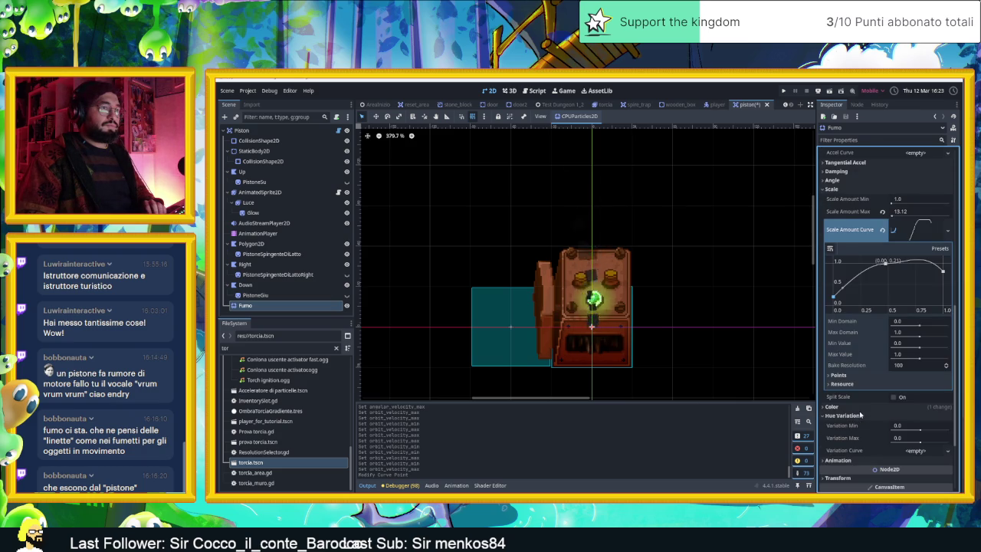
scroll(860, 414, down, 2)
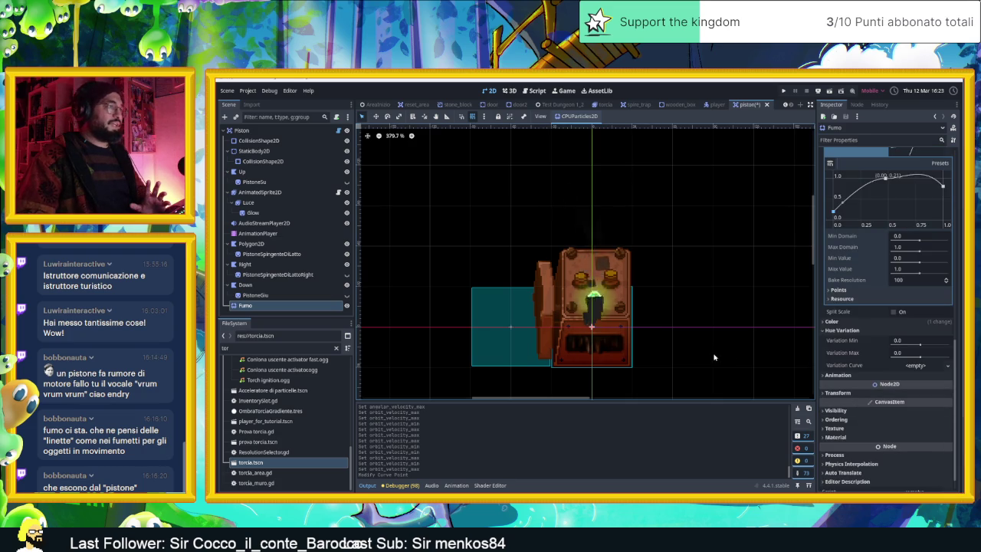
scroll(865, 255, up, 7)
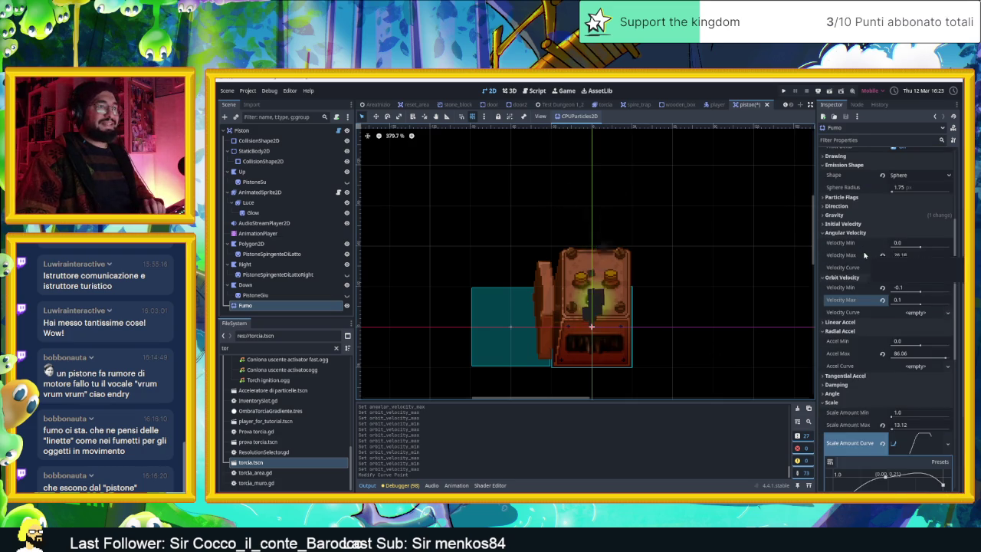
scroll(865, 255, up, 4)
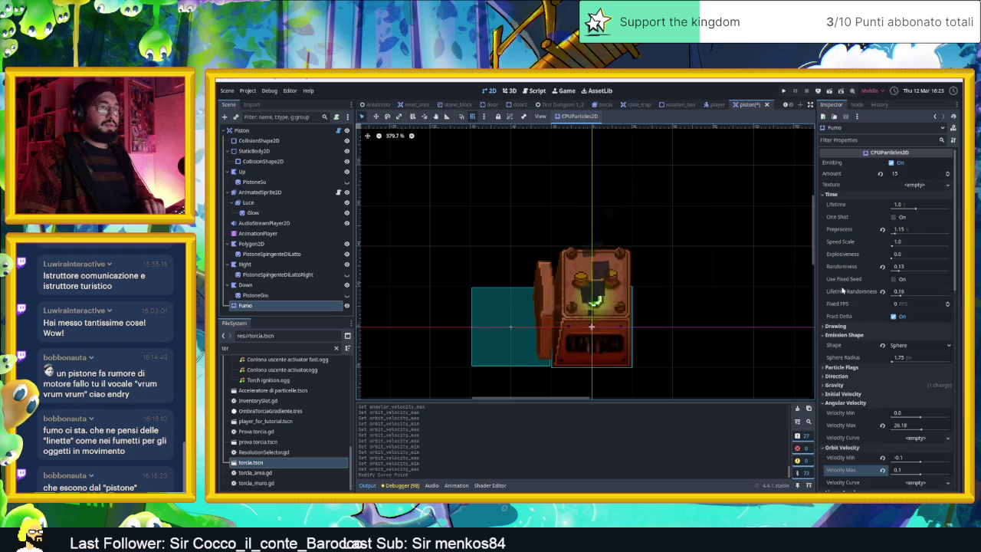
scroll(843, 291, down, 1)
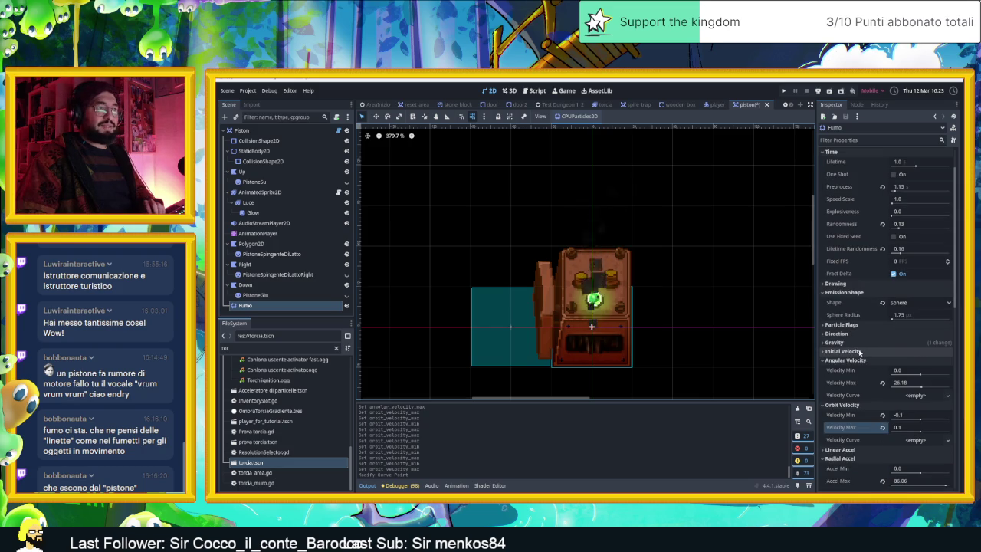
scroll(850, 351, up, 1)
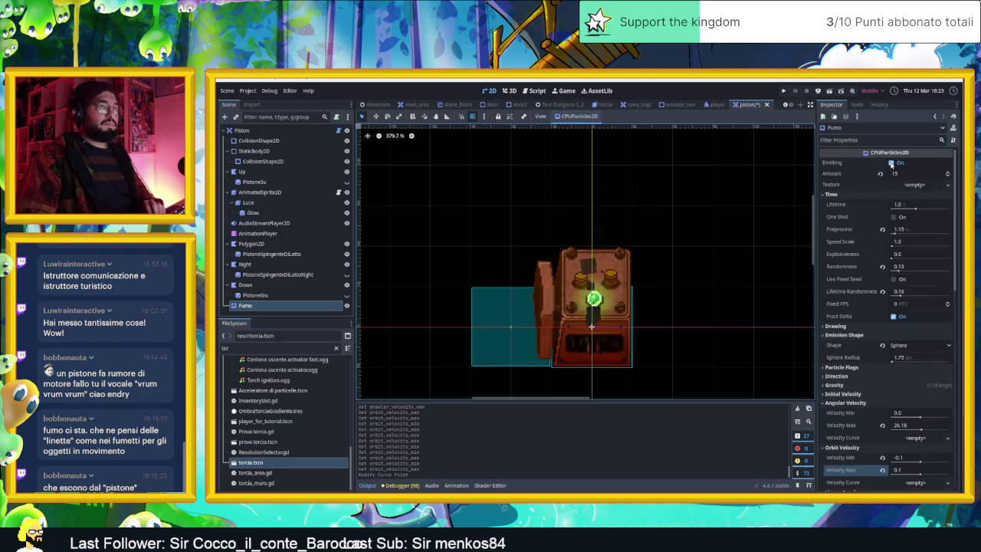
click(891, 164)
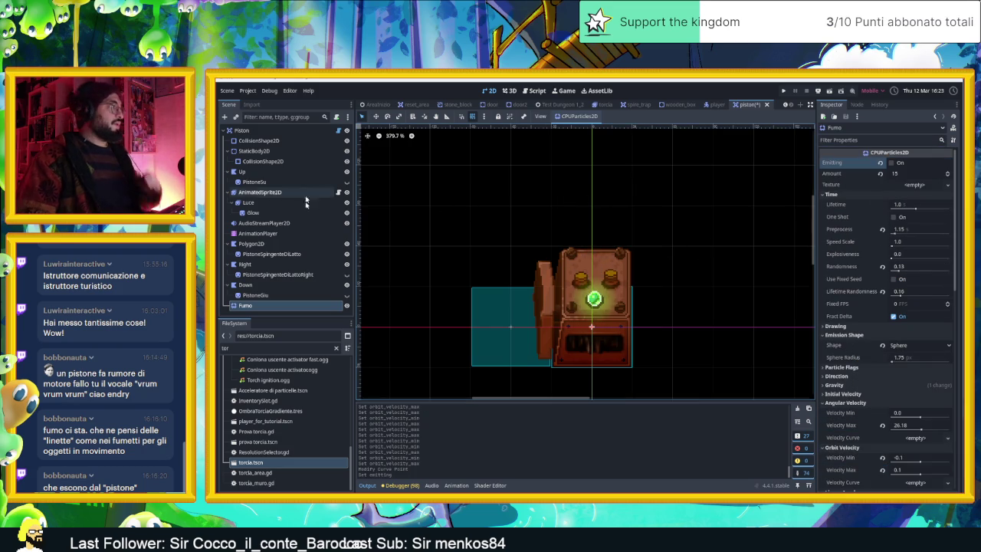
Attach a new GDScript to Fumo saved as res://Grafica/fumoParticles.gd.
click(336, 117)
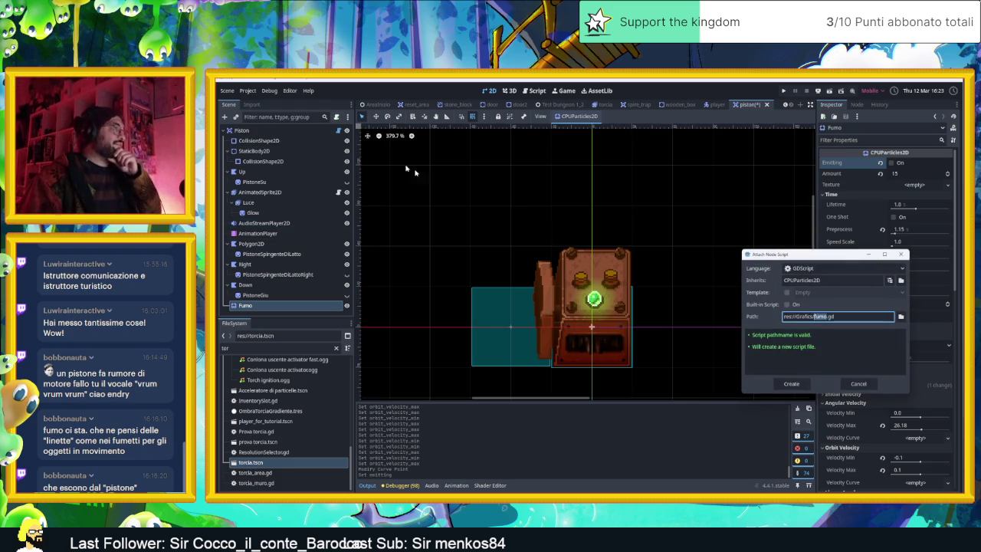
key(Right)
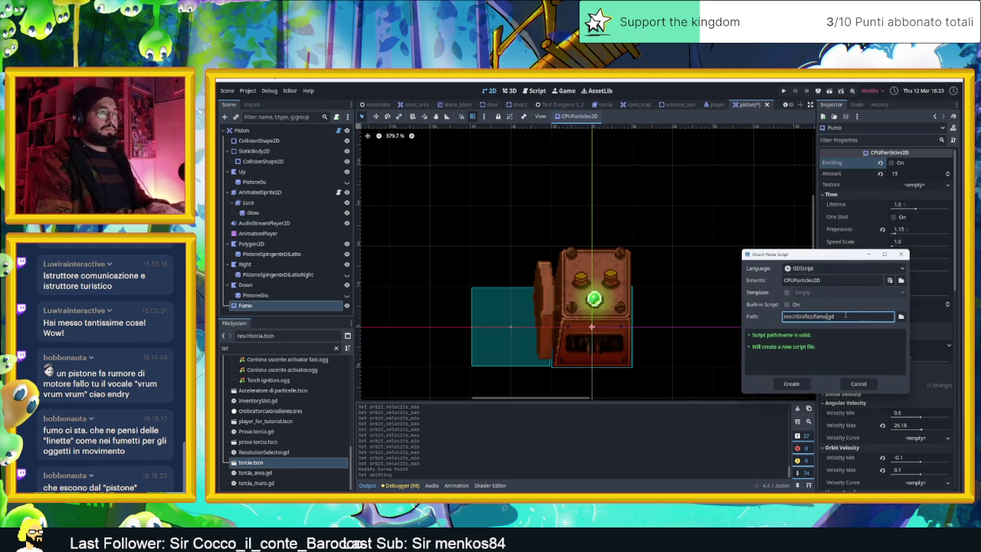
text(f)
text(les)
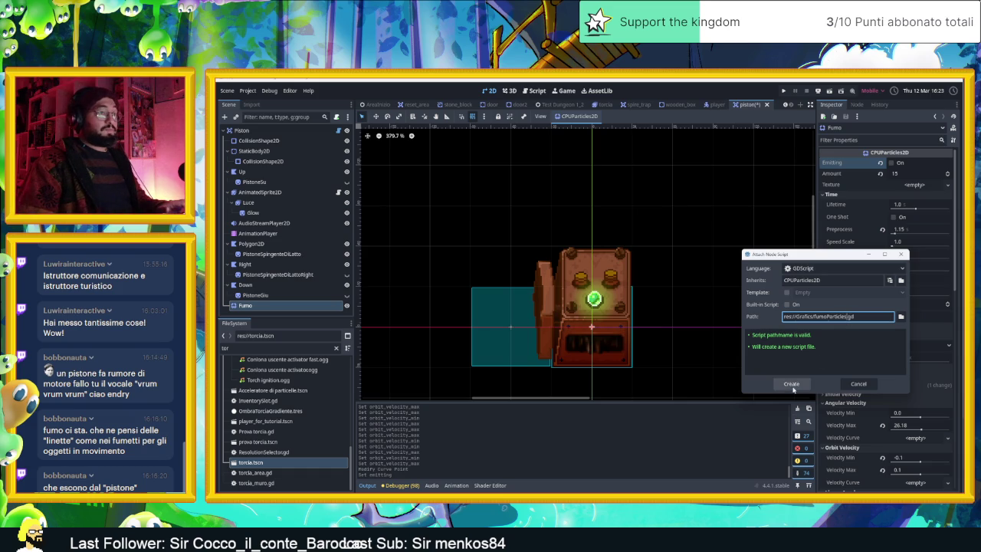
click(792, 384)
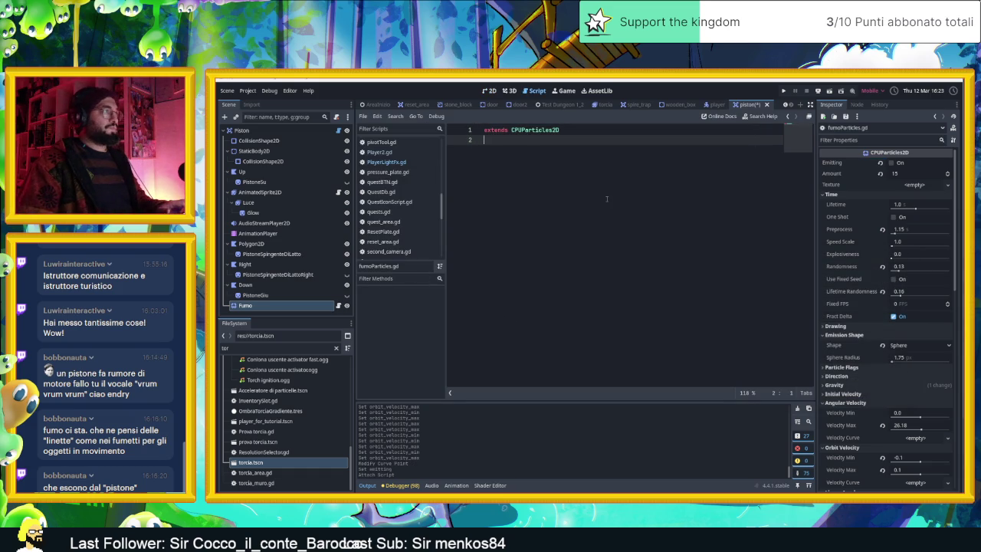
key(Return)
text(@)
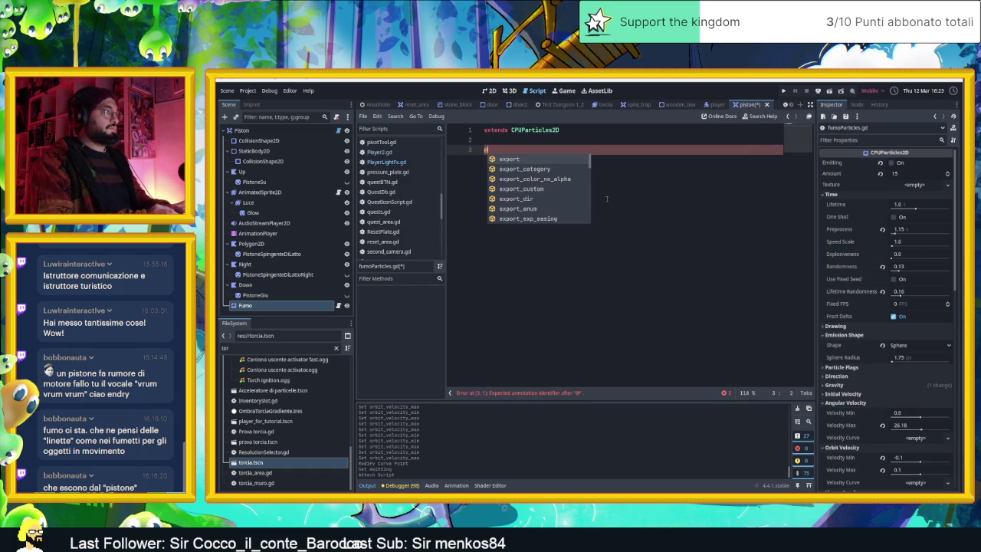
text(ex)
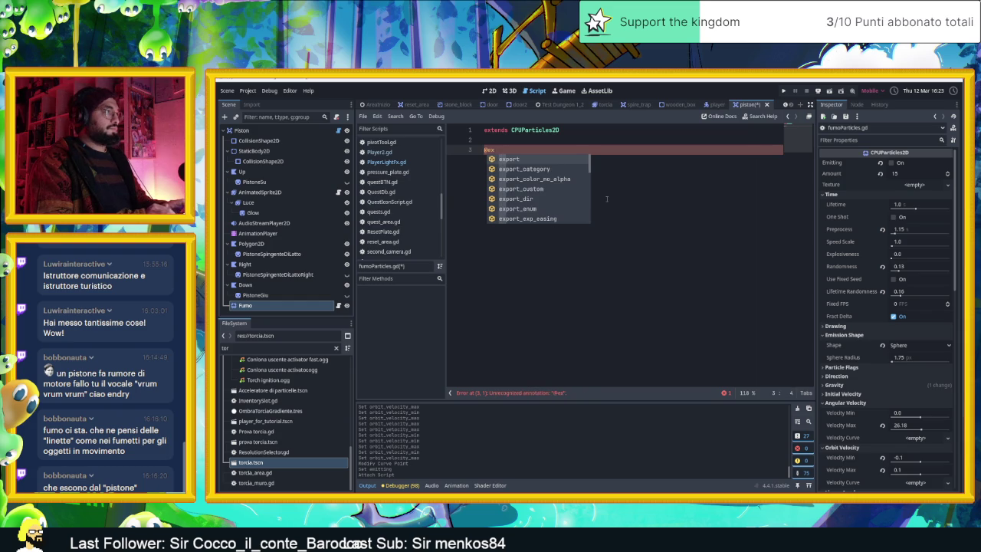
key(Return)
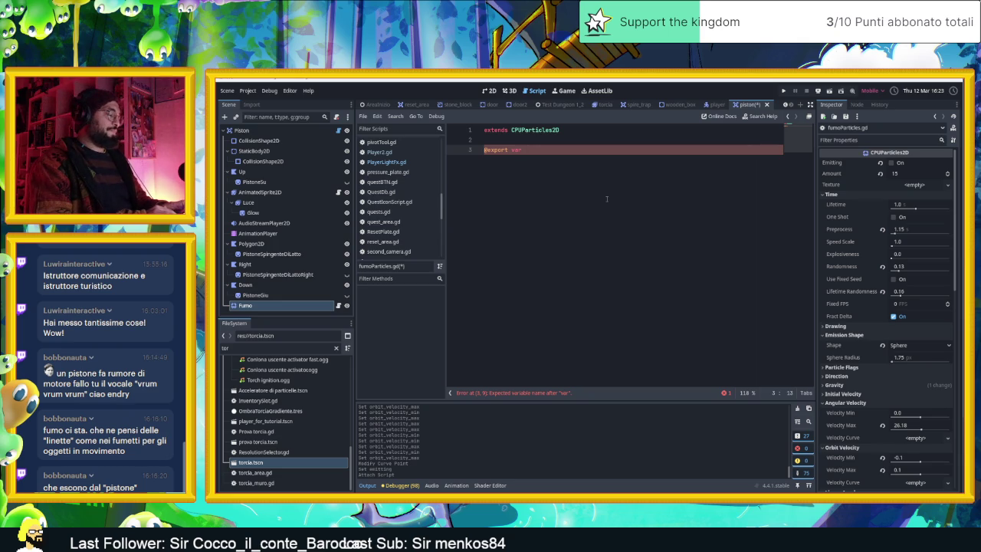
text(durata)
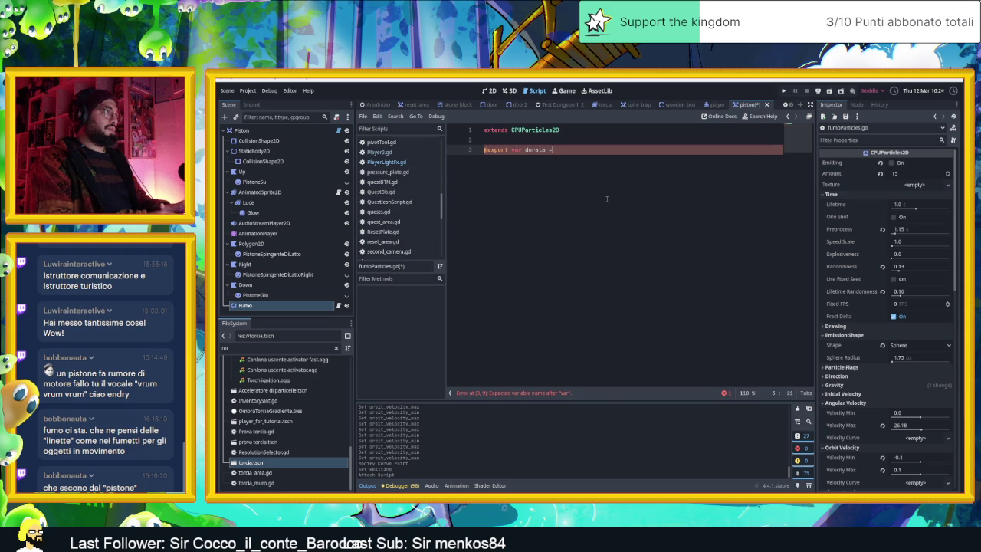
text( = 1.0)
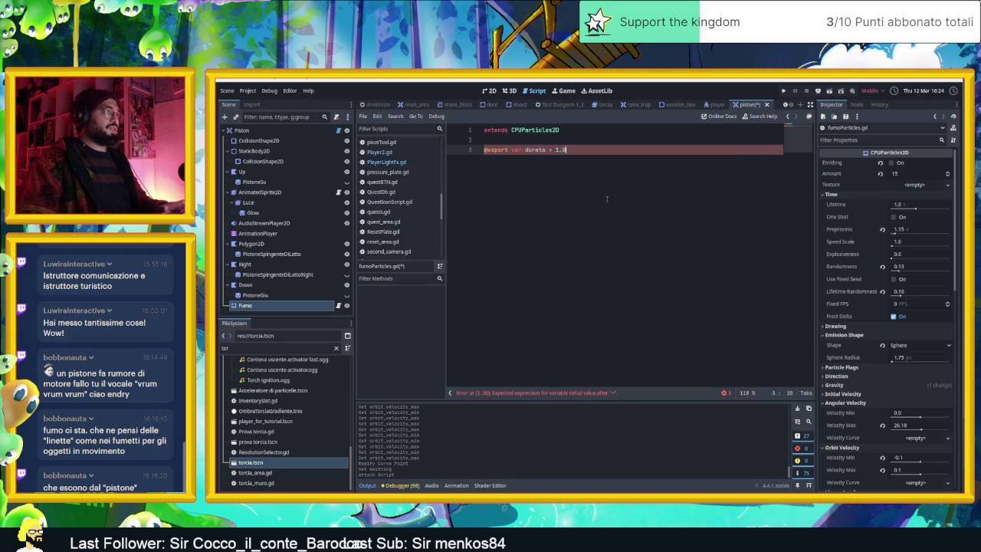
key(ctrl+s)
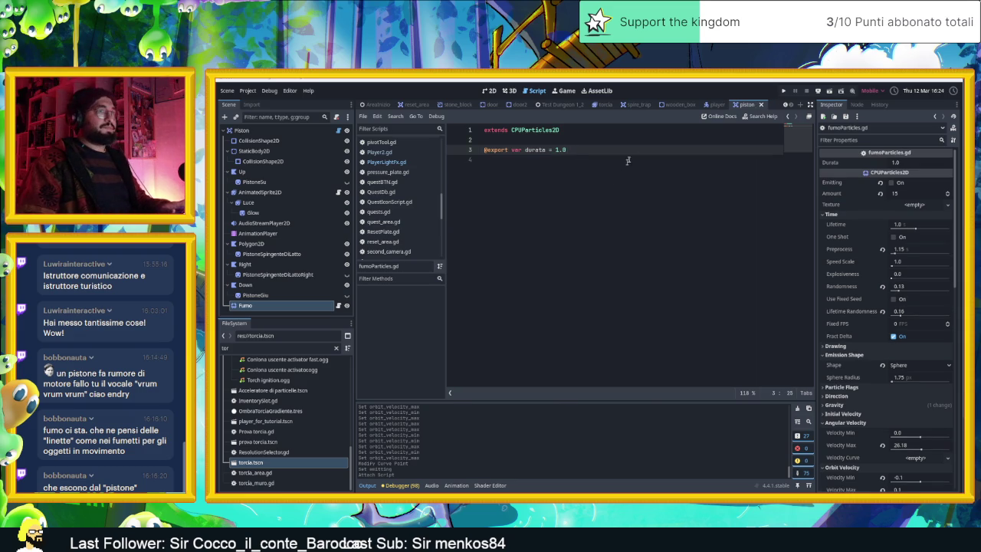
Add empty start() and stop() functions, each containing just pass.
key(Return)
key(Return)
text(var)
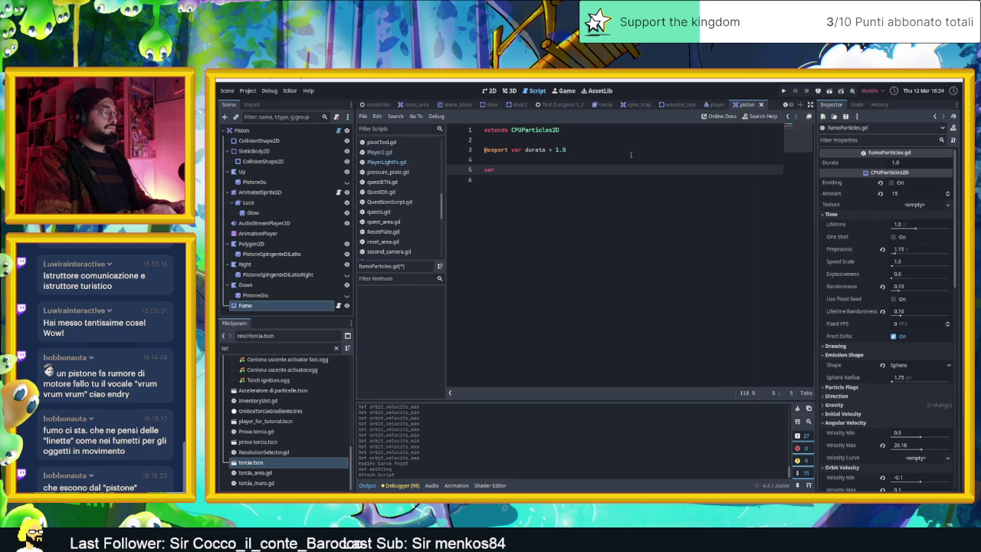
key(BackSpace)
key(BackSpace)
key(BackSpace)
text(func start():)
key(Return)
key(Return)
text(p)
key(Return)
key(Return)
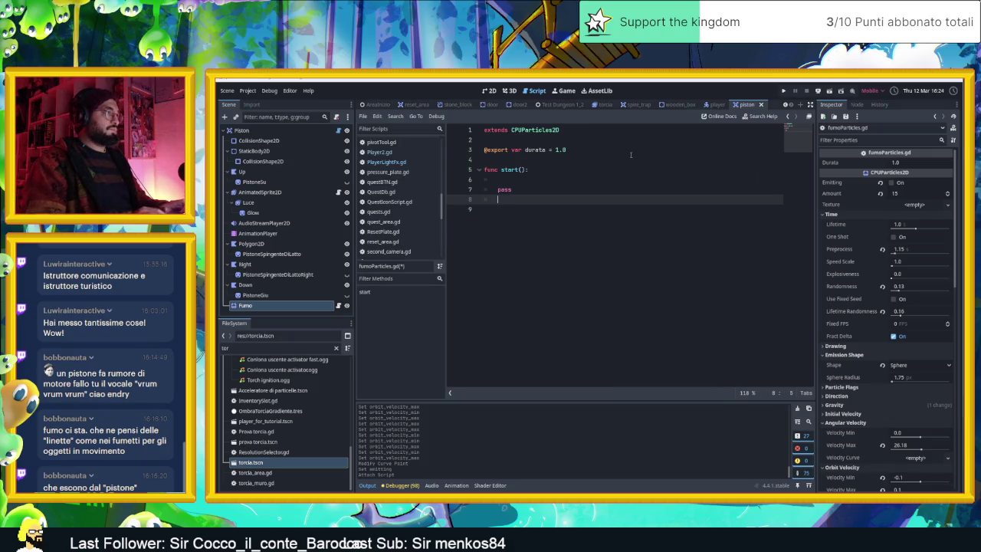
text(func)
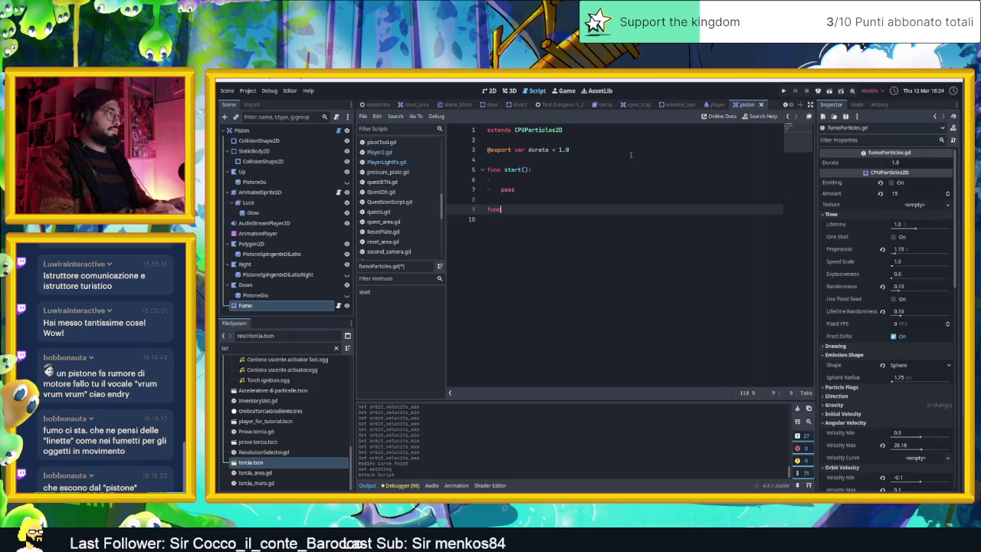
text( stop)
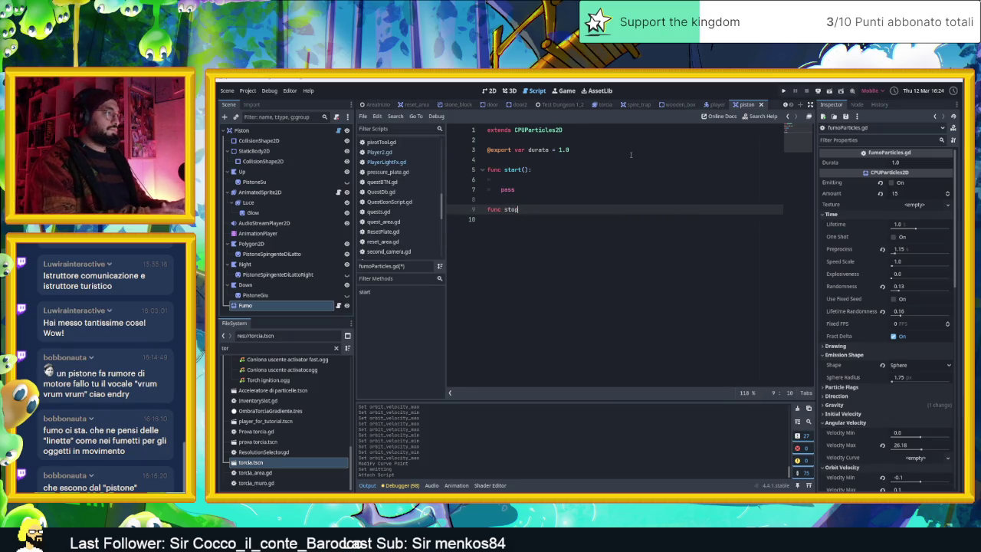
text(():)
key(Return)
key(Return)
text(pass)
Insert a blank line above the functions to make room for another variable.
key(Up)
key(Up)
key(Up)
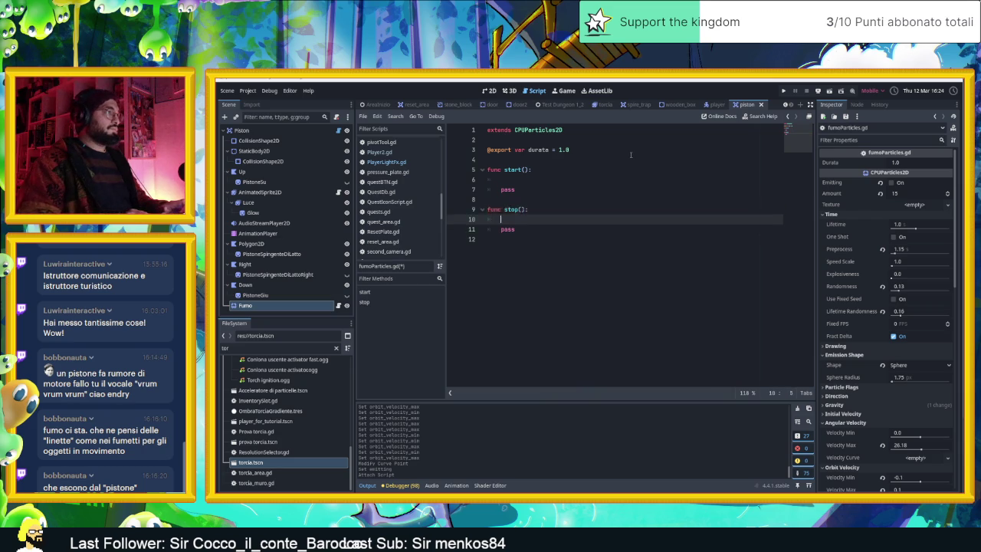
key(Return)
key(Up)
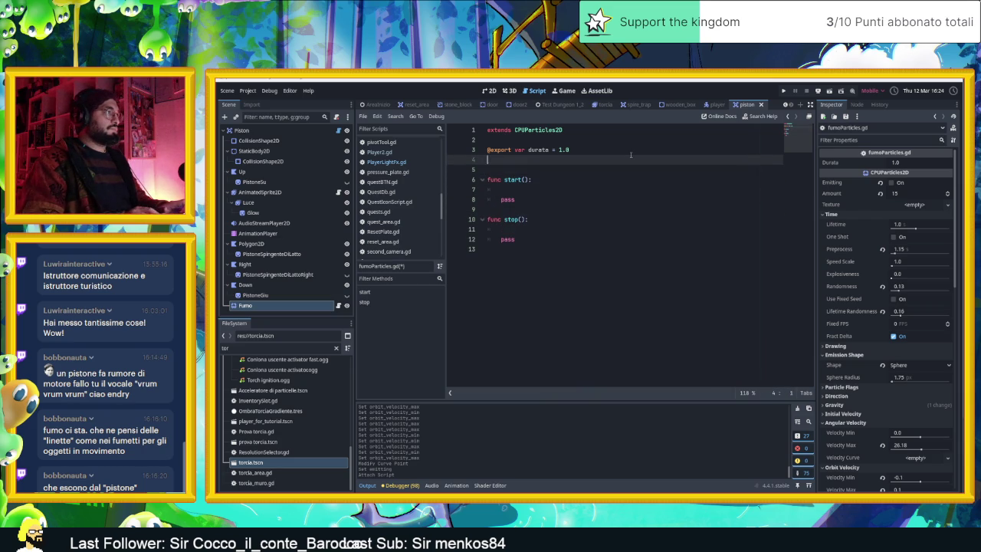
key(Return)
Declare the flag as 'var _emitting = false', renaming it from inizia.
text(var inizia)
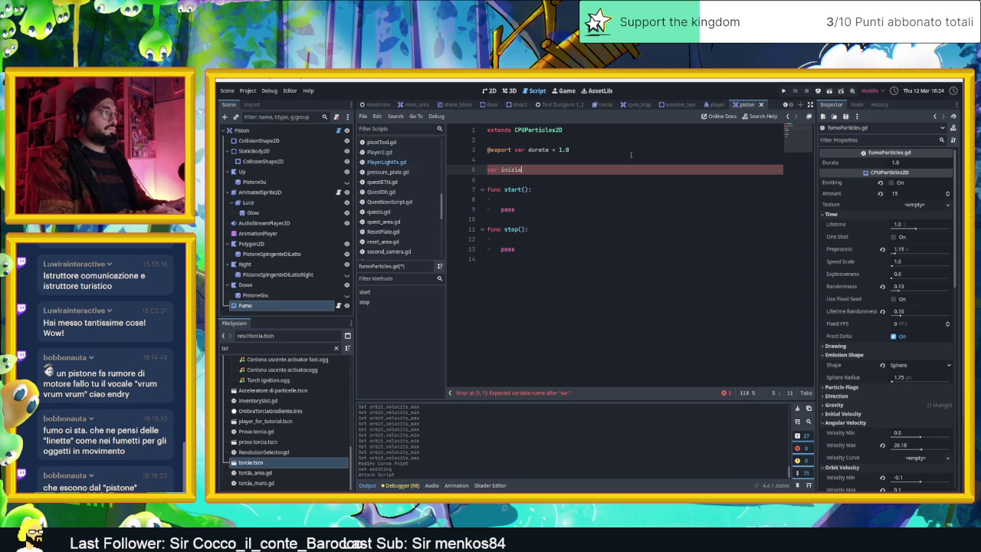
text(= false)
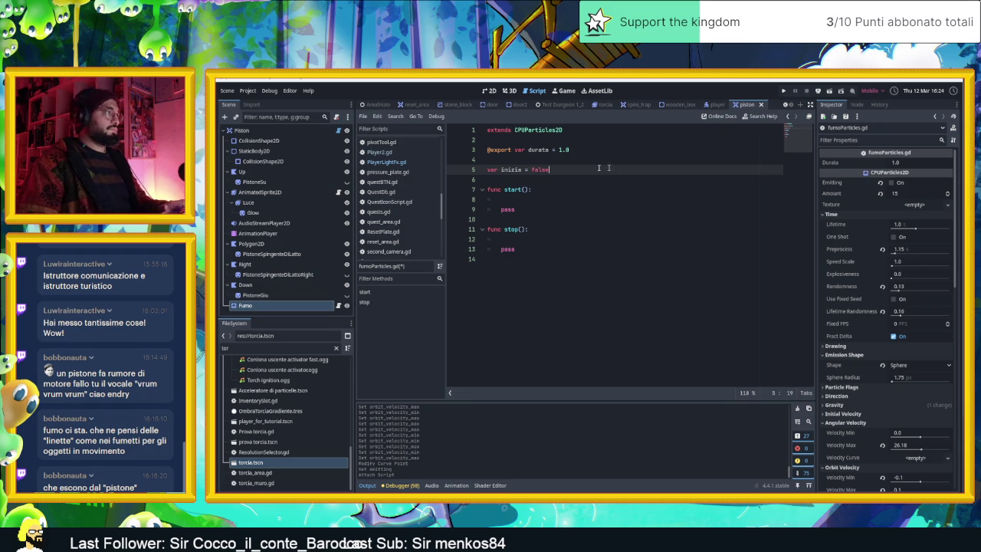
double_click(506, 171)
text(emit)
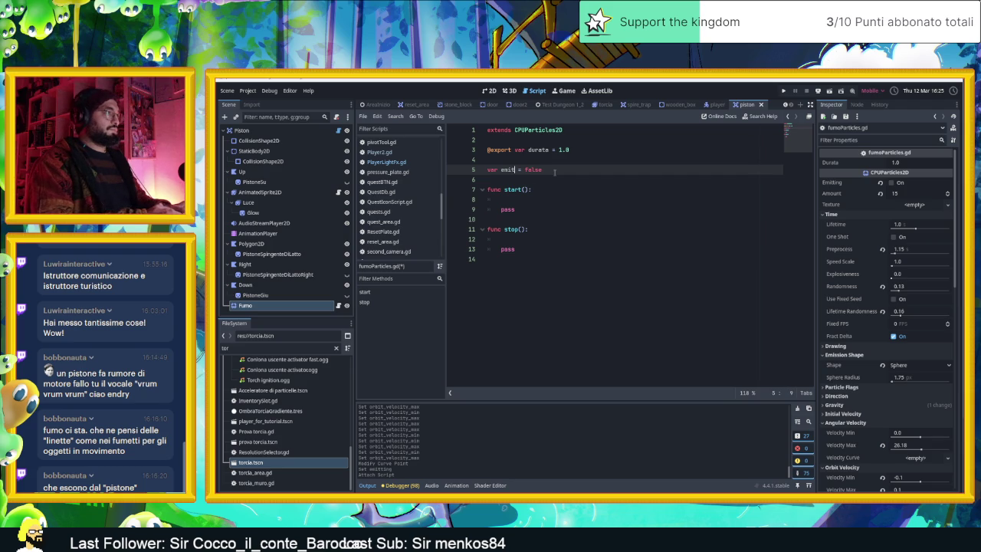
key(BackSpace)
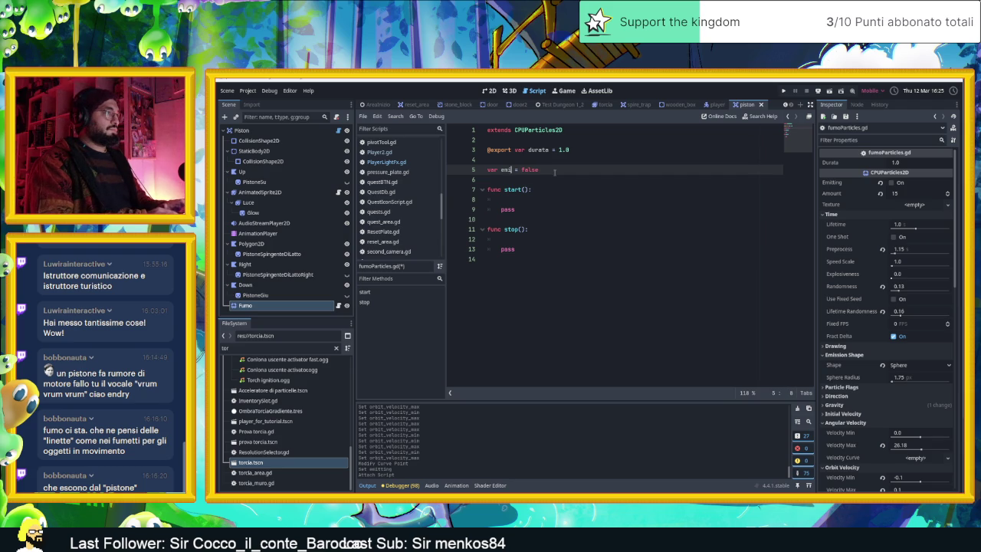
key(BackSpace)
key(BackSpace)
key(BackSpace)
text(_emitting)
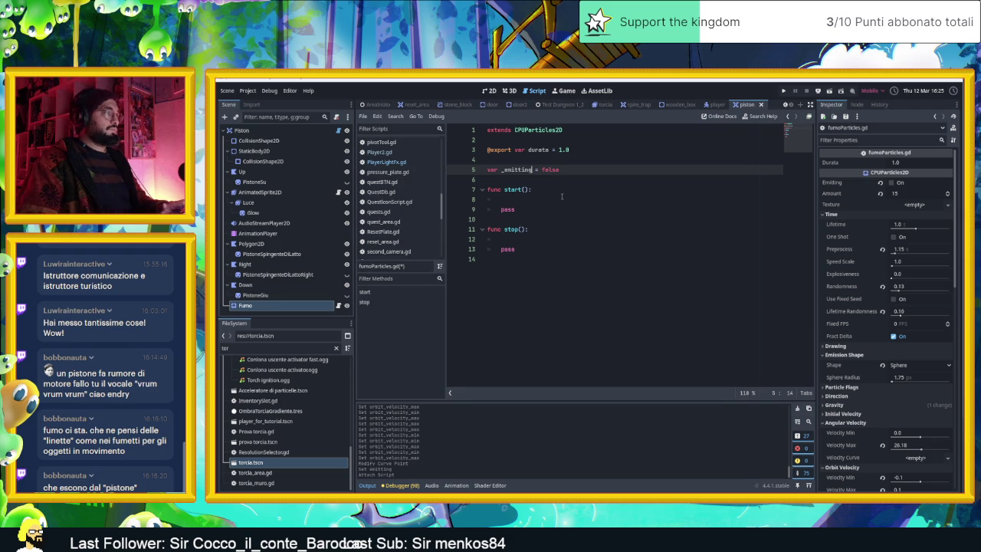
Set _emitting = true in start() and delete its pass placeholder.
click(550, 201)
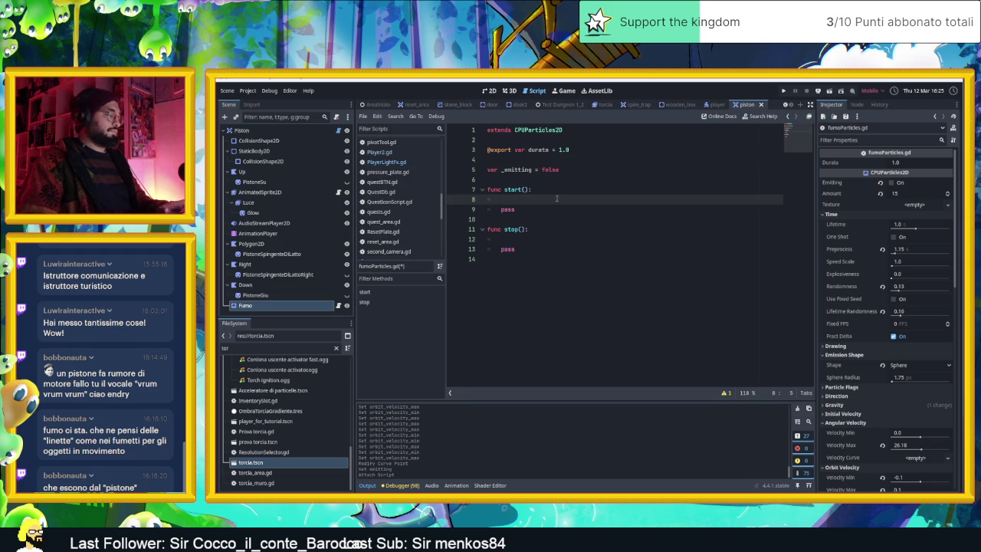
text(v)
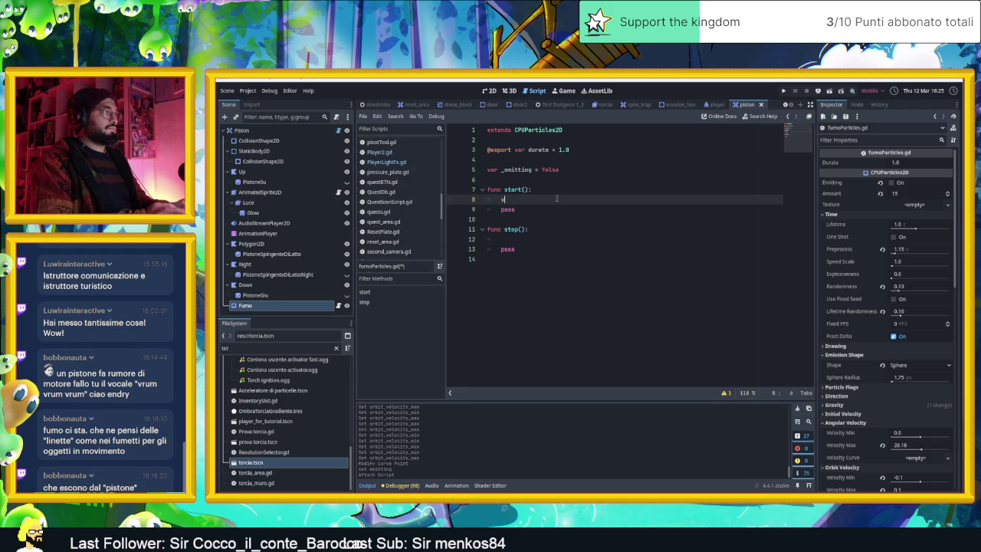
text(a_emitting )
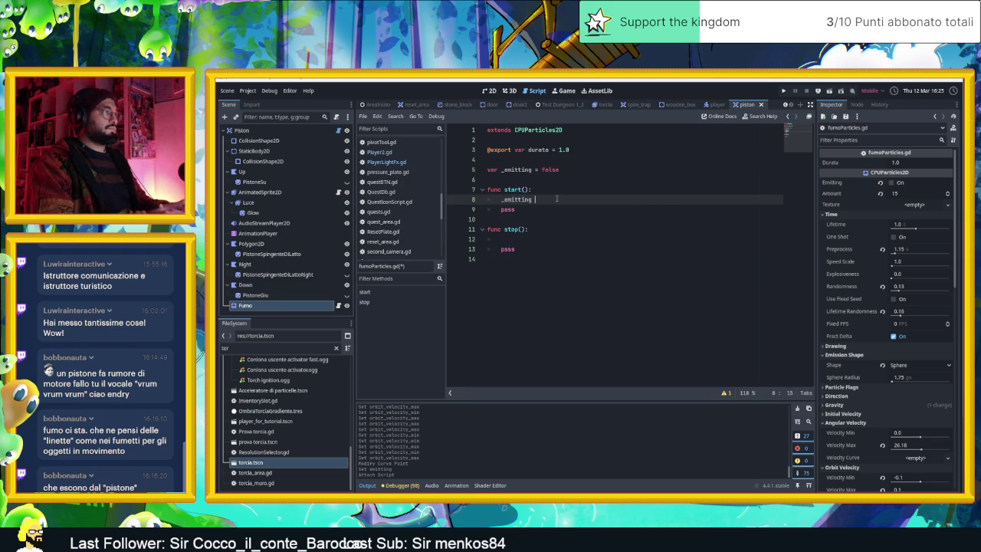
text(rue)
key(Return)
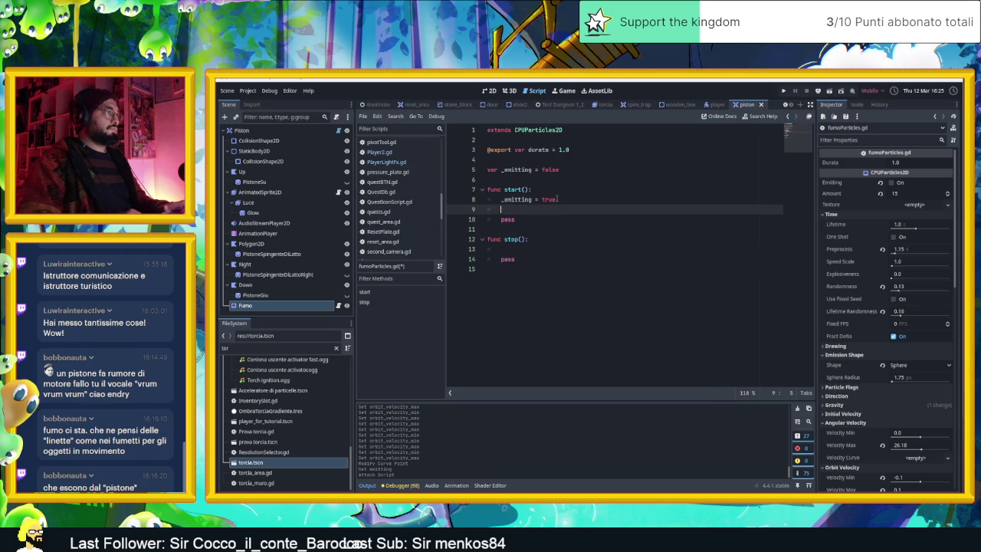
key(Down)
key(Right)
key(BackSpace)
key(BackSpace)
In stop(), write '_emitting = false' using the autocomplete suggestion.
key(Down)
key(Down)
key(Down)
key(End)
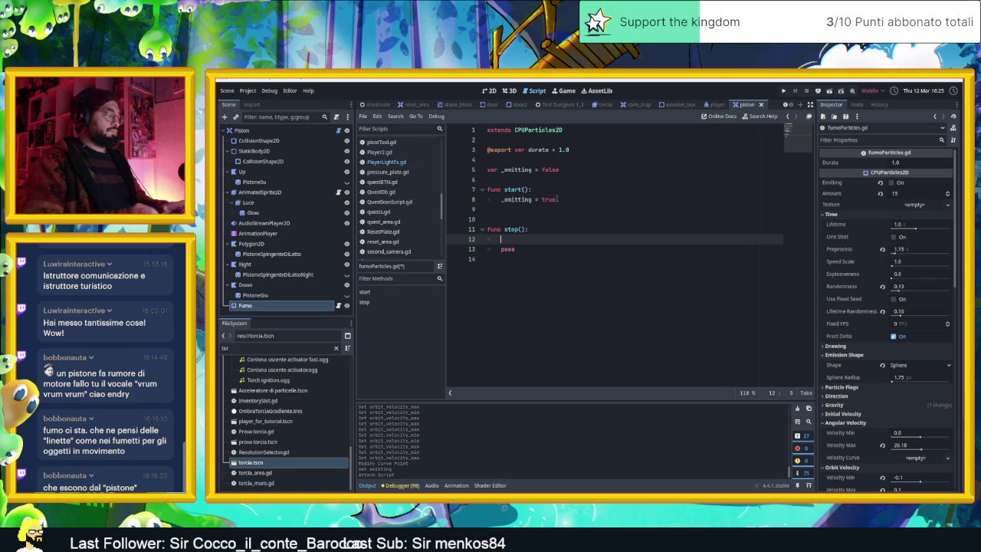
text(va)
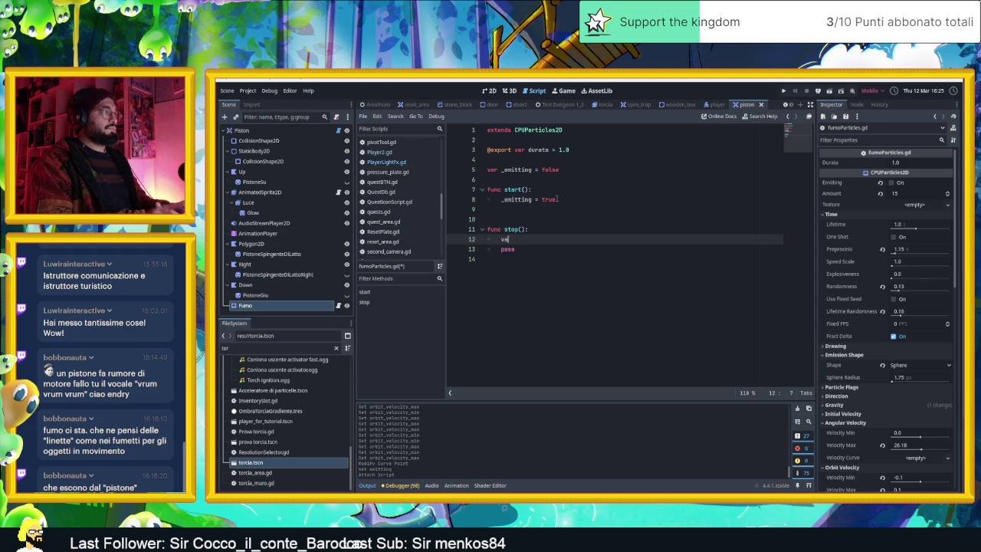
text(remitt)
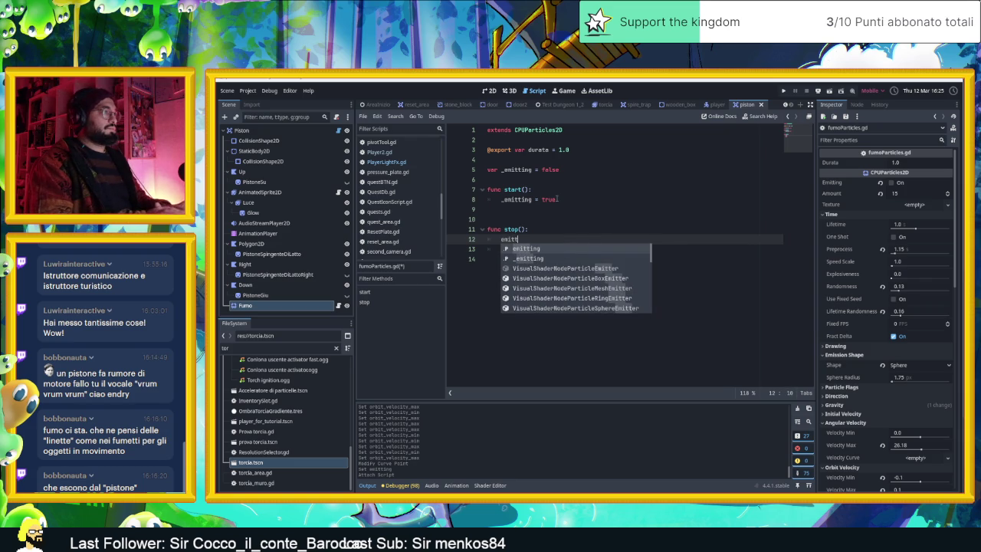
key(Down)
key(Return)
text(= )
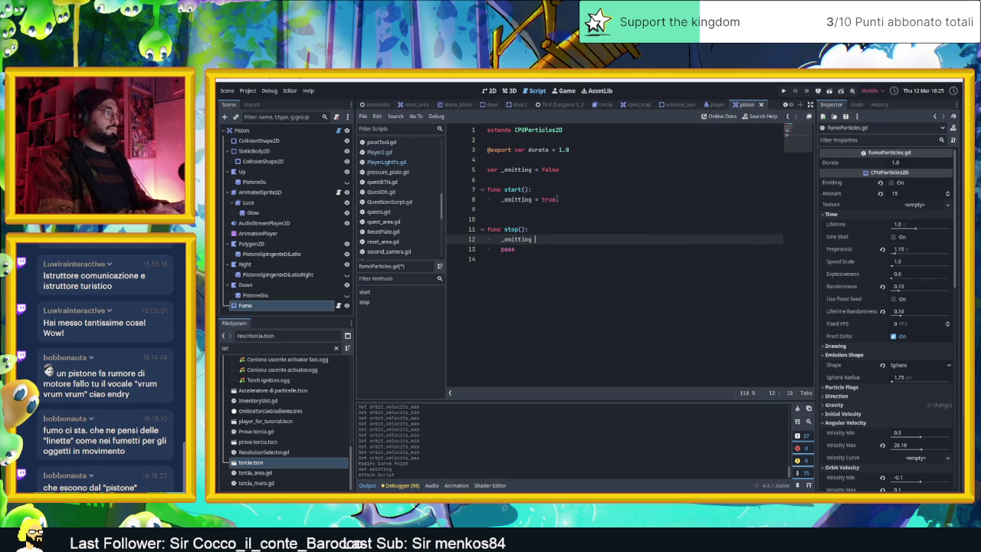
text(false)
Declare the timer variable 'var t = 0' below the _emitting declaration.
key(Up)
key(Up)
key(Up)
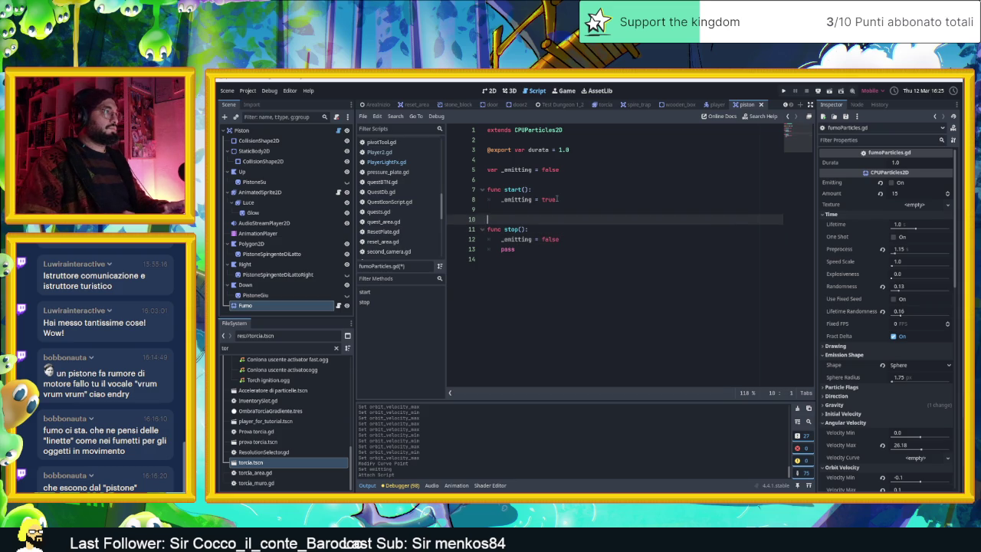
key(Up)
key(Return)
key(Return)
key(Return)
key(Up)
key(Up)
key(Up)
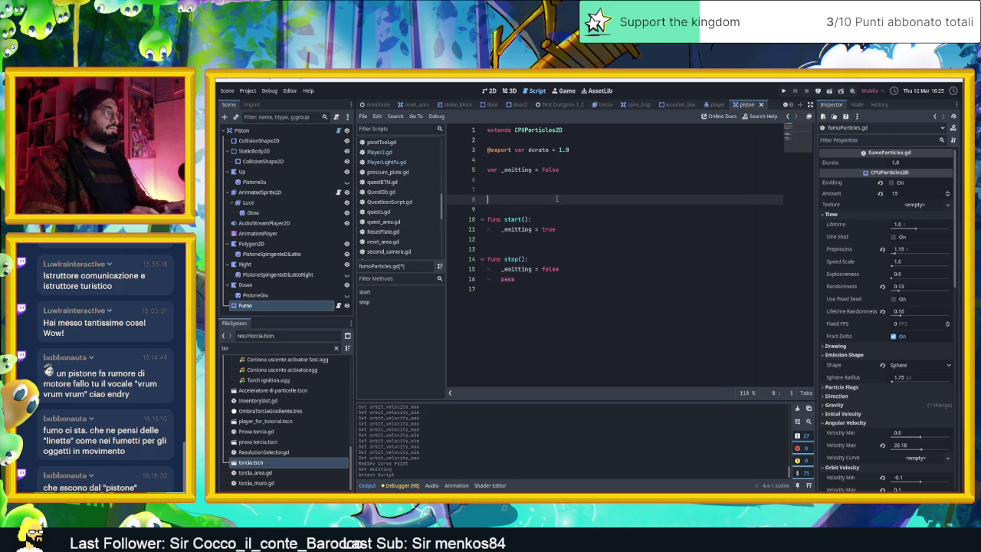
text(var t)
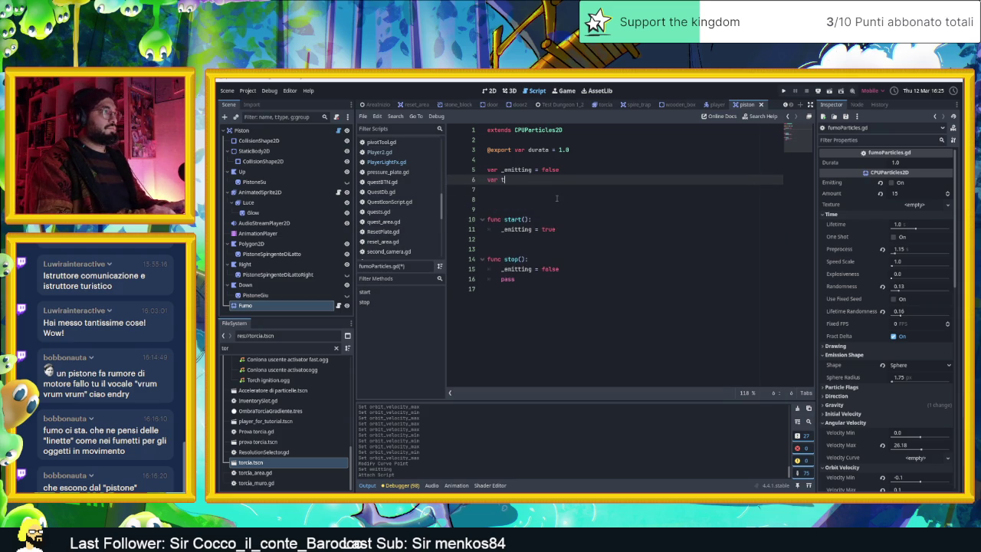
text( =)
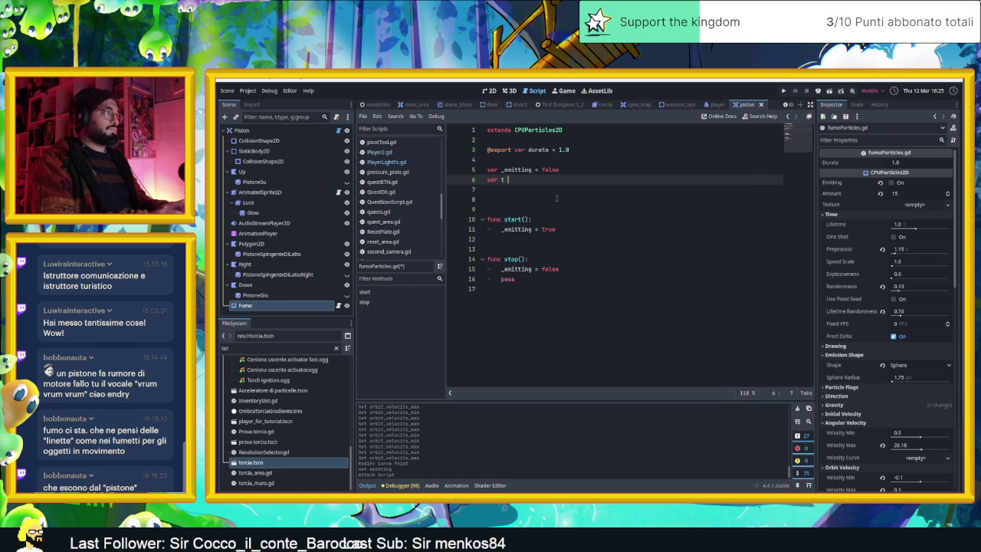
text( 0)
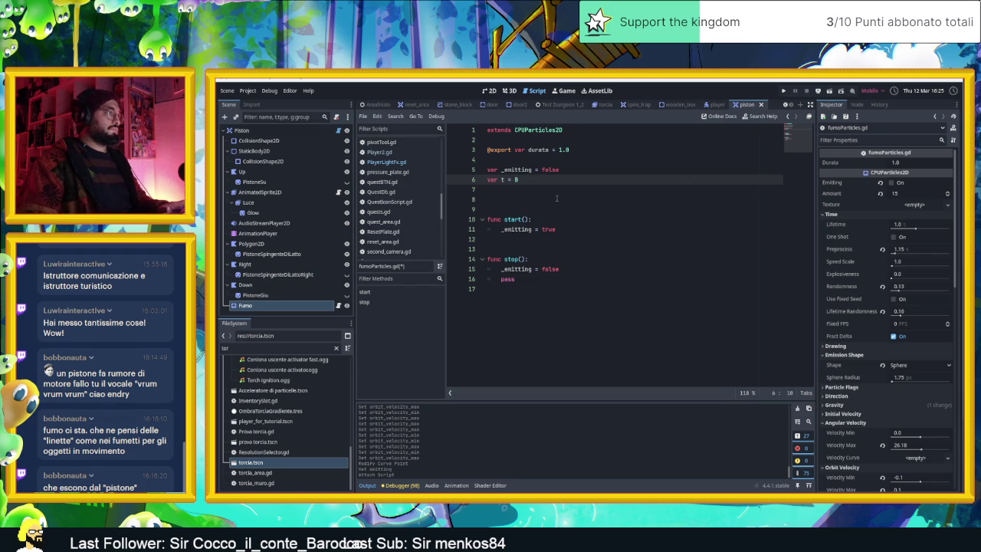
click(549, 198)
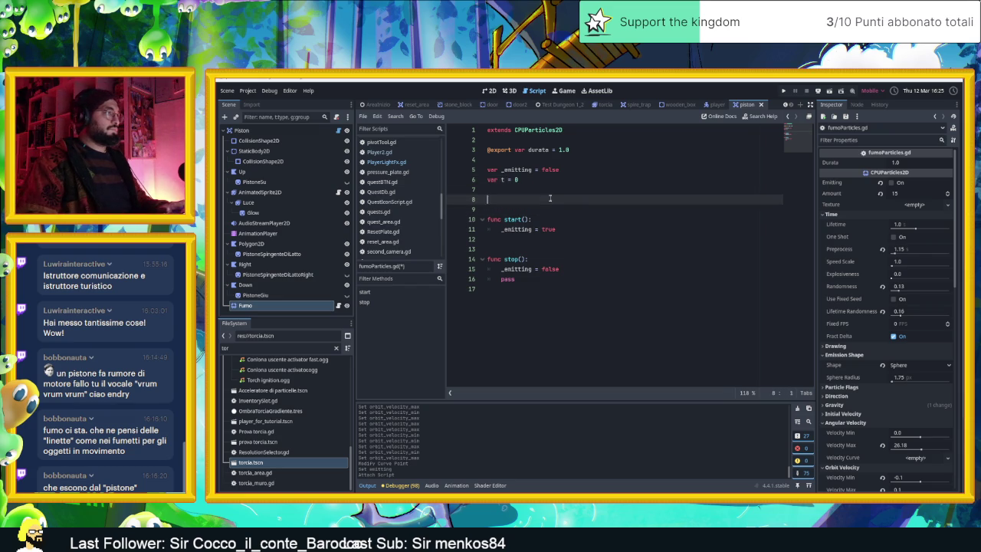
Reset the timer with 't = 0' inside stop().
click(543, 238)
click(567, 269)
key(Return)
text(t = )
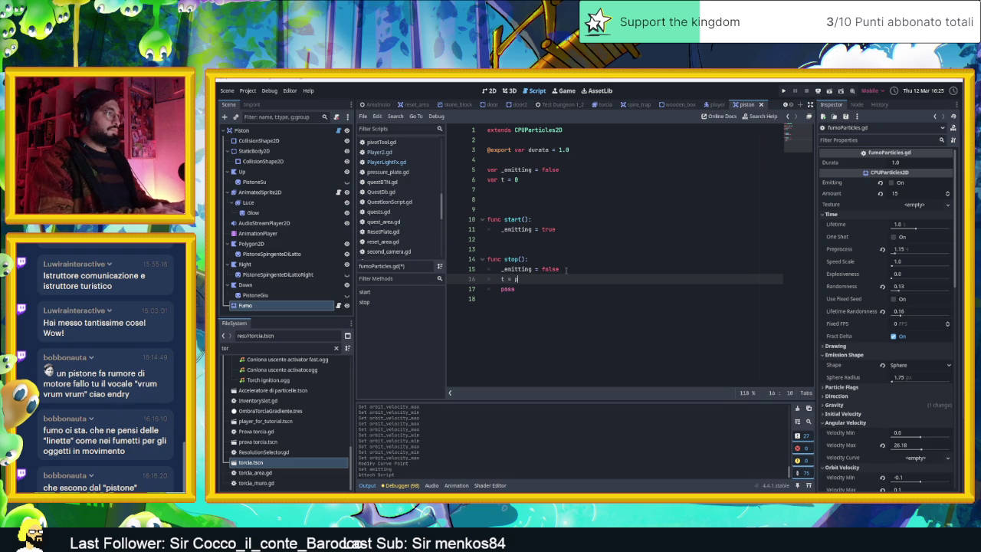
text(o)
key(BackSpace)
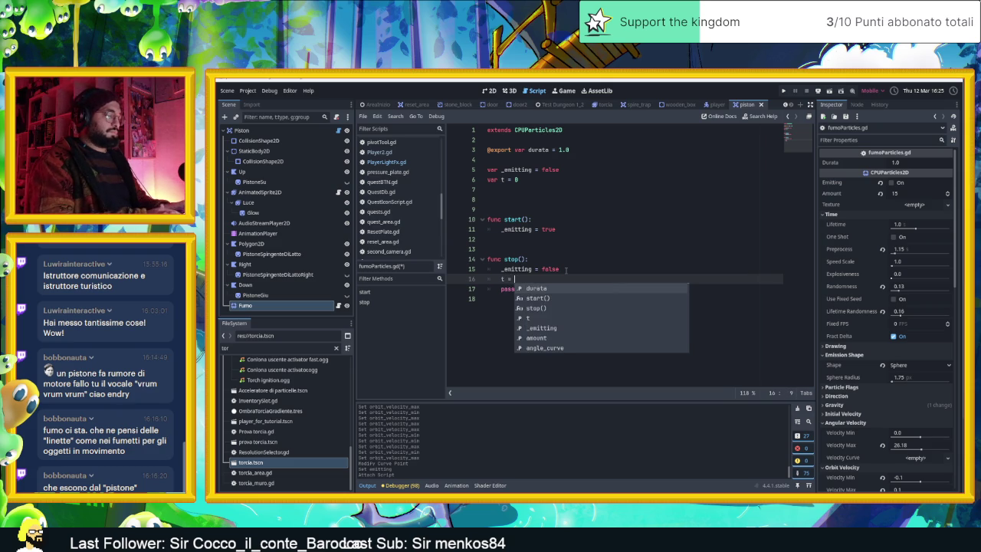
text(0)
Add 't = 0' to start() as well and save.
click(561, 228)
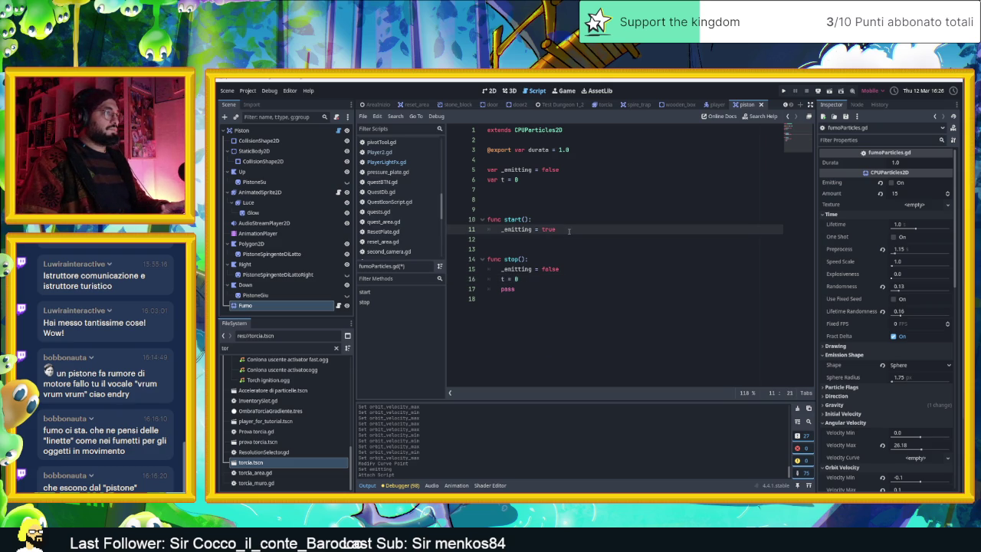
key(Return)
text(t)
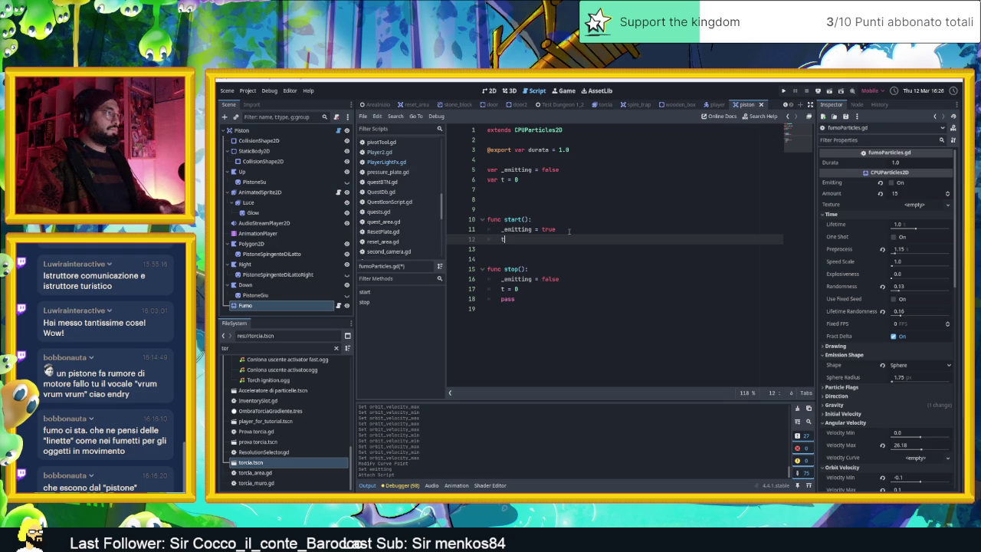
text( = )
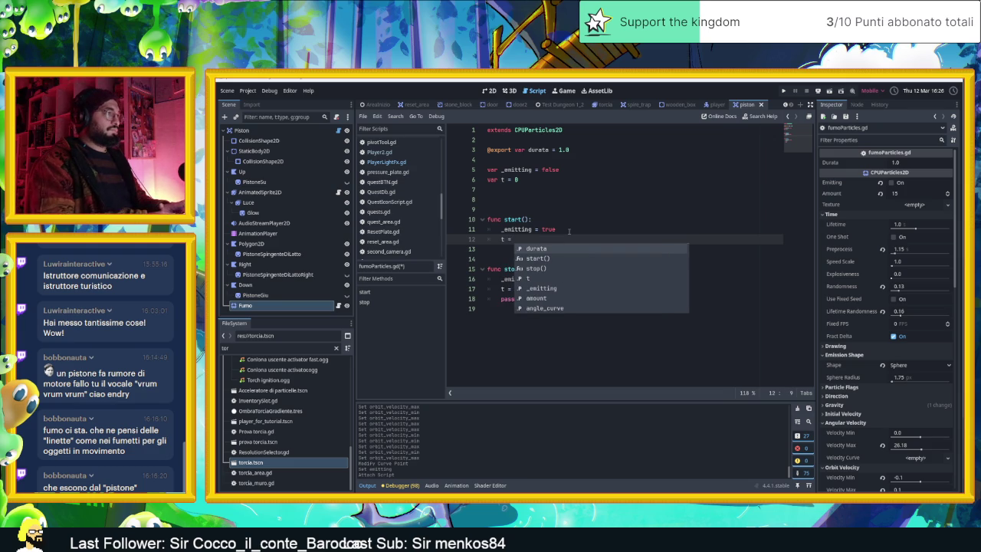
text(0)
key(ctrl+s)
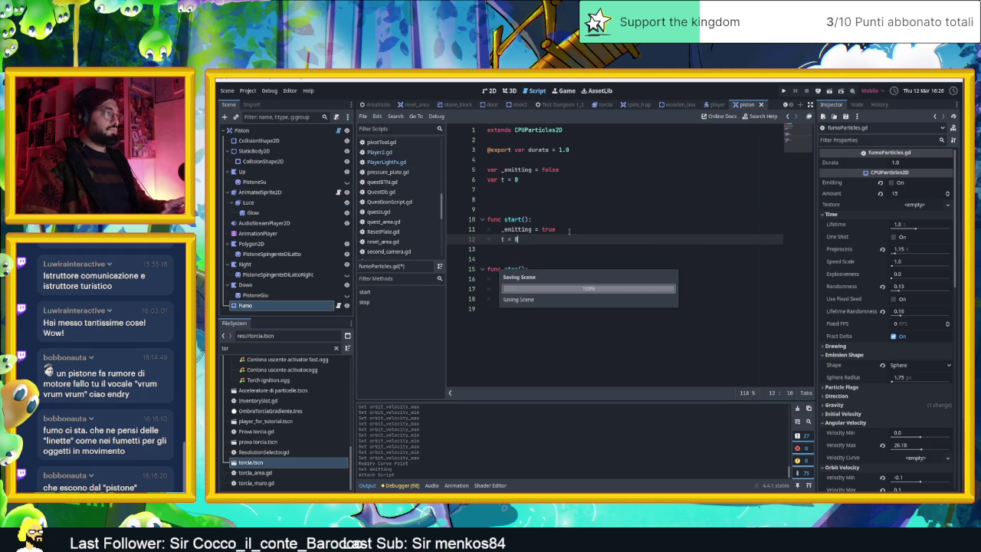
click(530, 196)
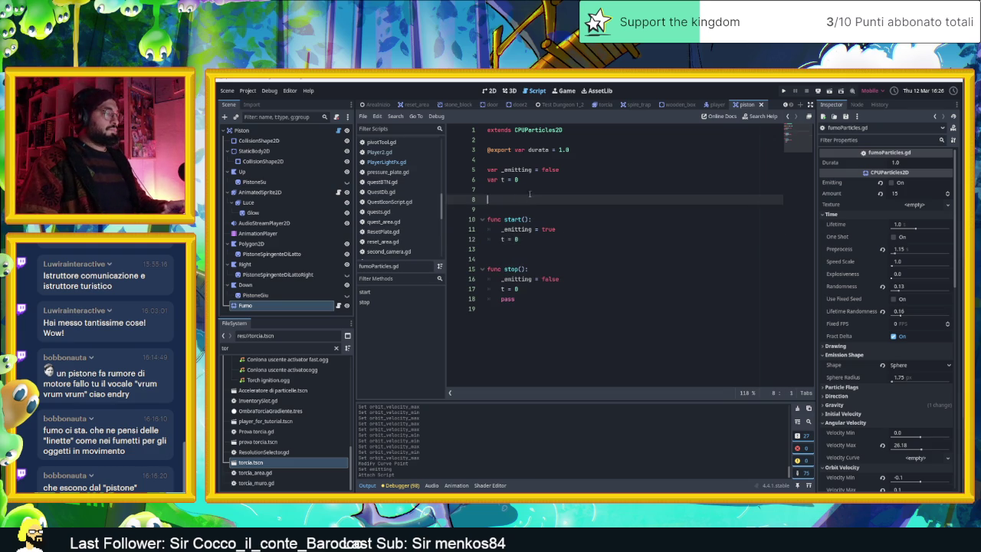
Make start() also set the emitting property to true.
click(565, 230)
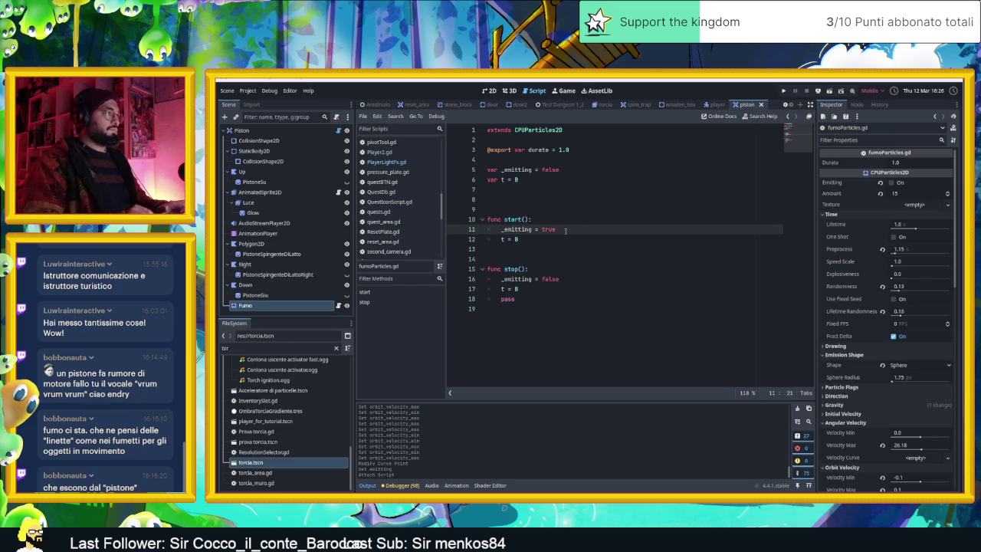
key(Down)
key(Down)
key(Tab)
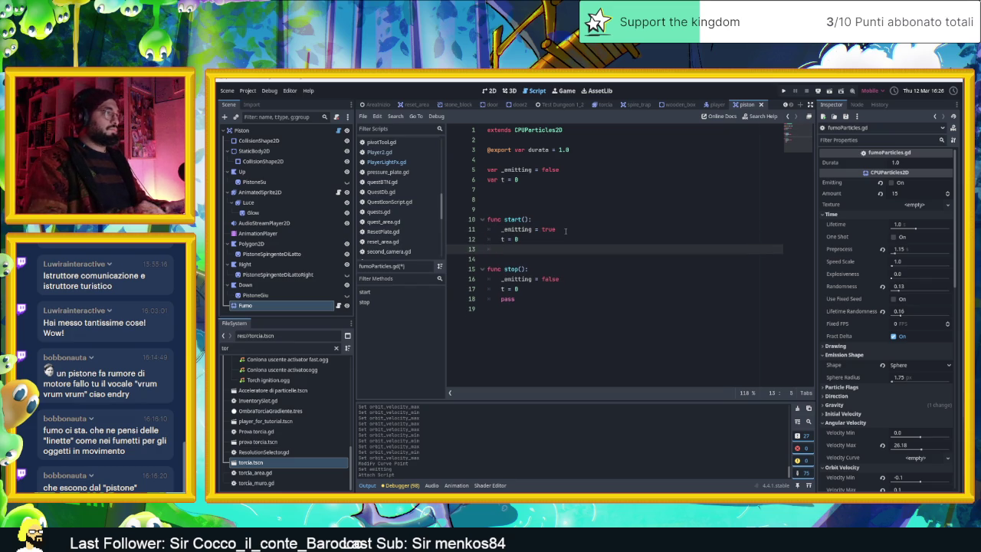
text(emi)
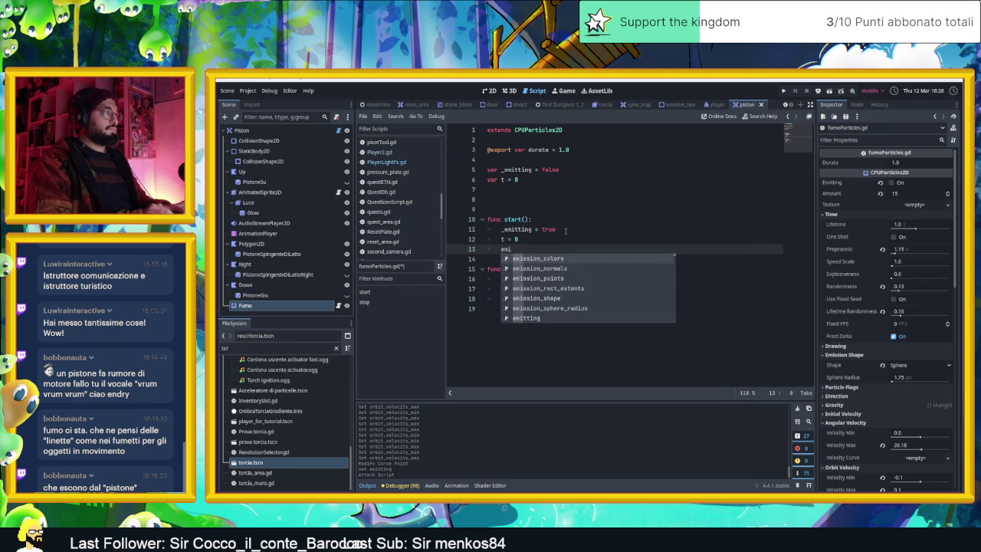
text(t)
key(Return)
text(= true)
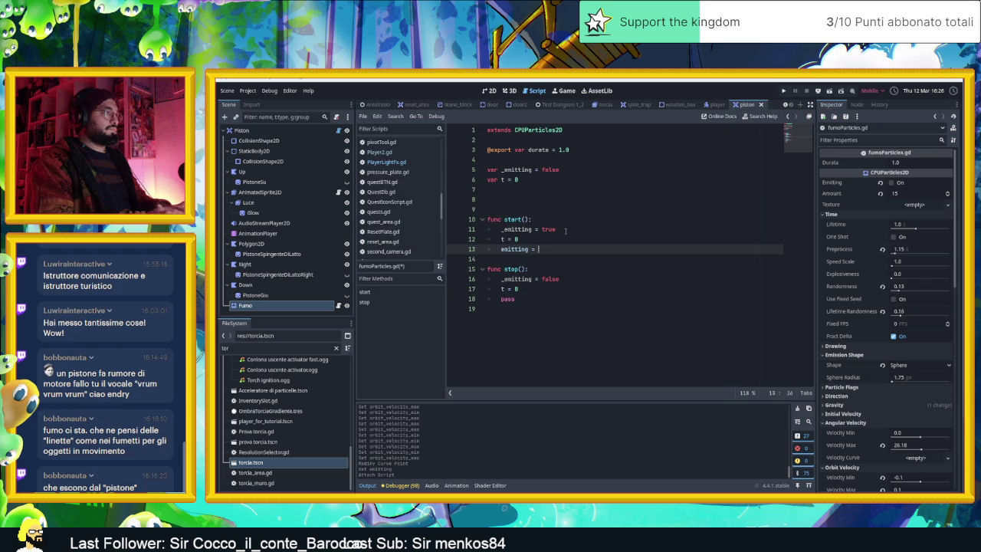
Add an emitting assignment line to stop() and begin a new function on line 8.
key(Down)
key(Down)
key(Down)
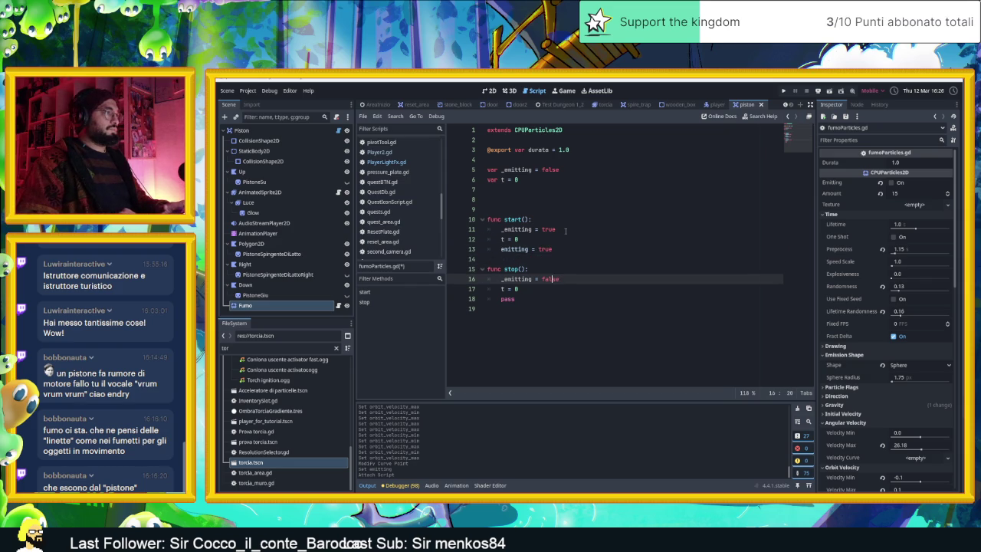
key(Return)
text(e)
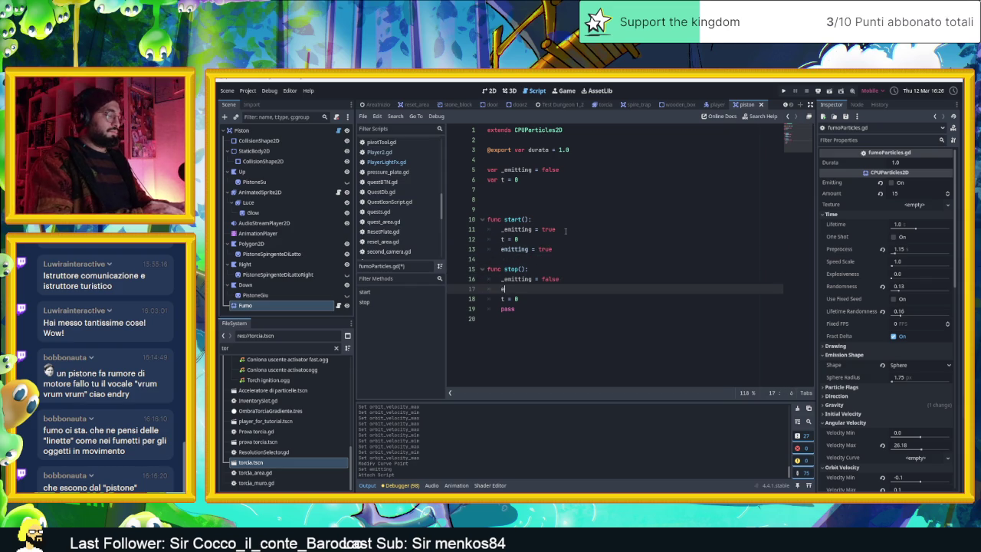
text(mitting)
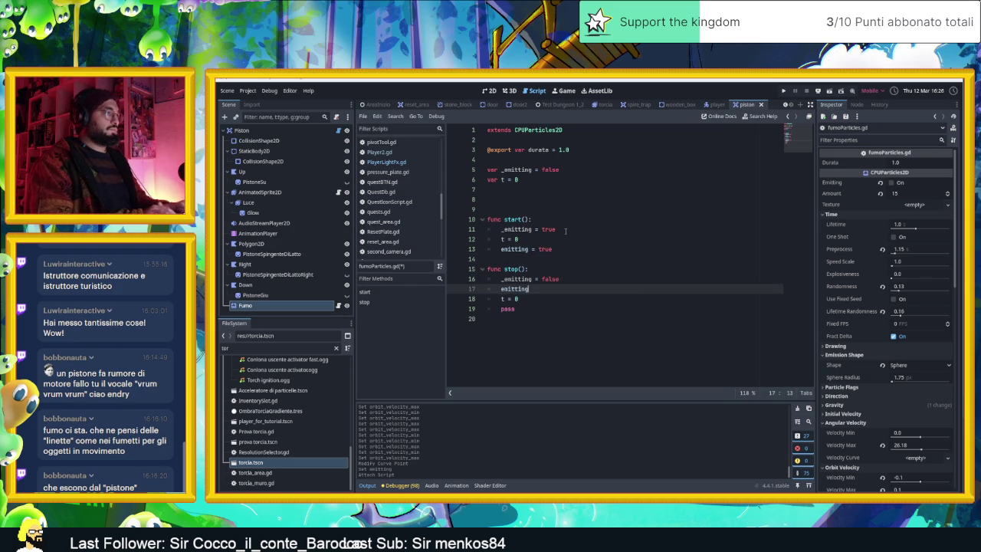
text( = true)
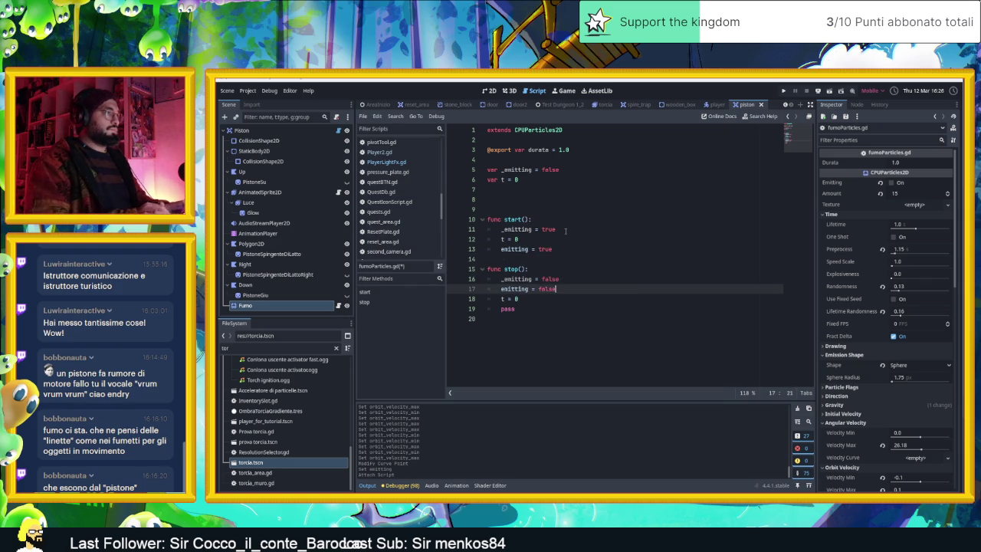
click(536, 203)
text(func delta)
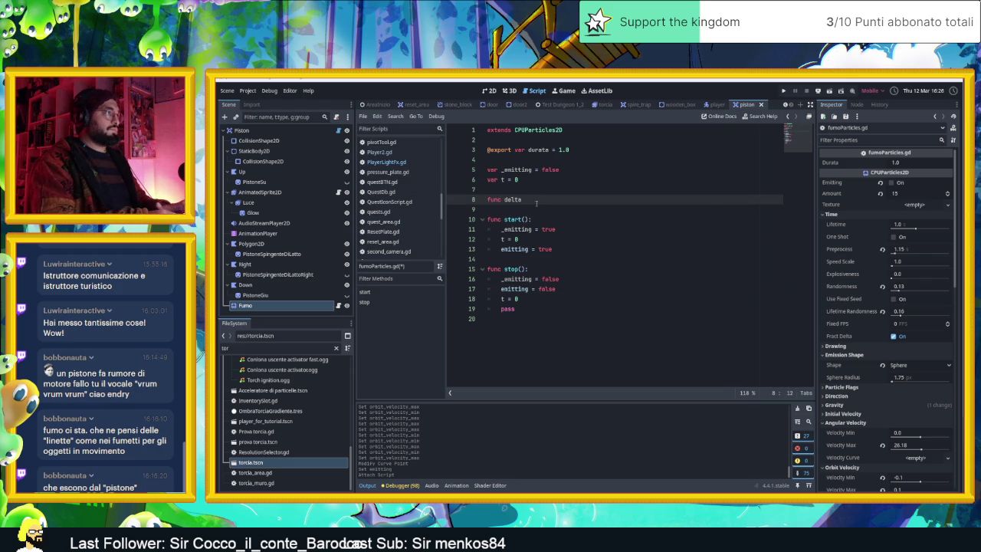
Add a _process(delta) function with an 'if _emitting:' check.
key(BackSpace)
key(BackSpace)
text(a()
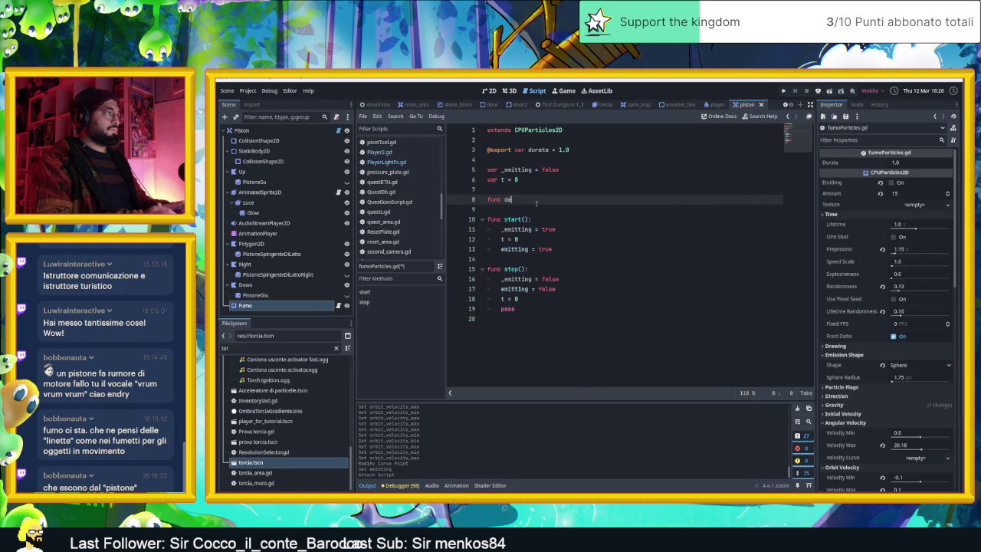
text(l)
key(Return)
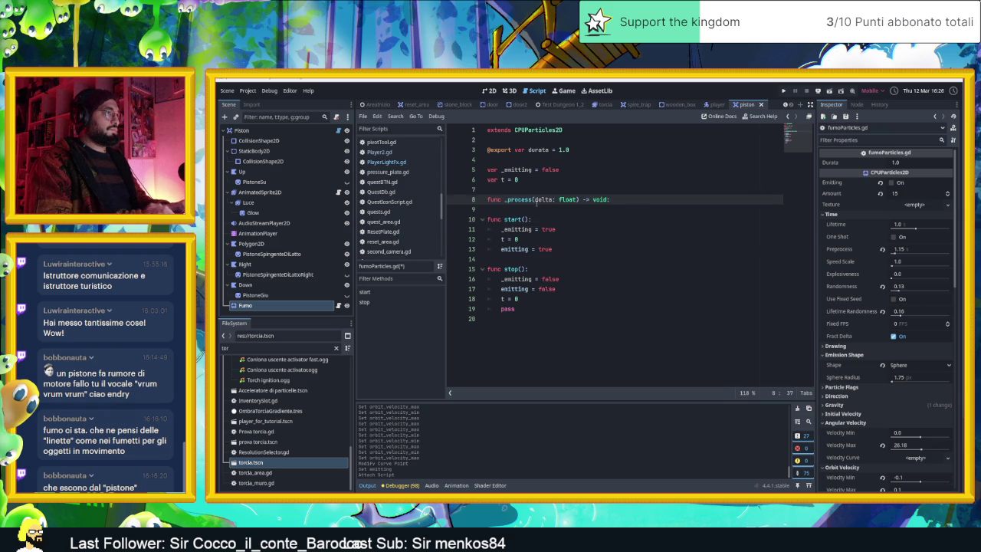
key(Return)
text(if e)
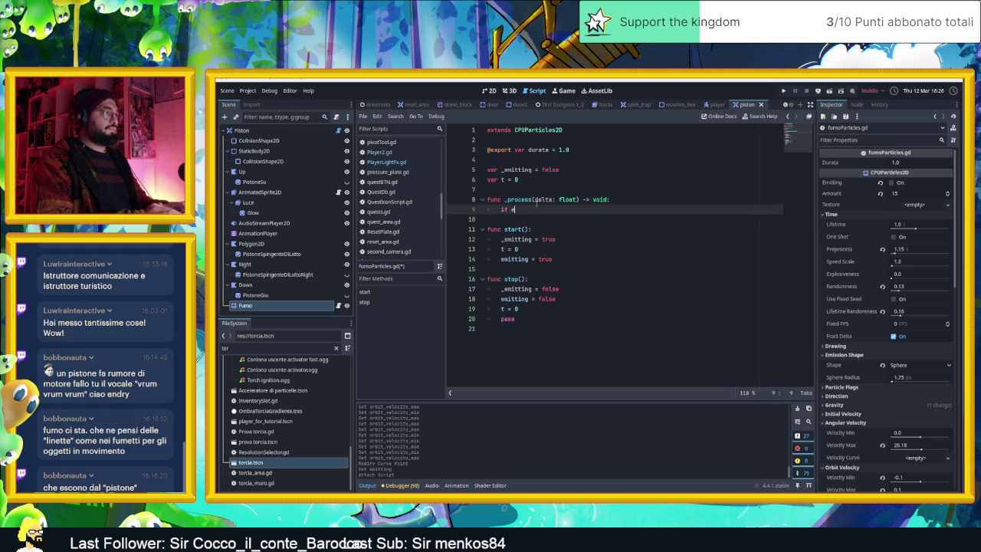
key(BackSpace)
text(_)
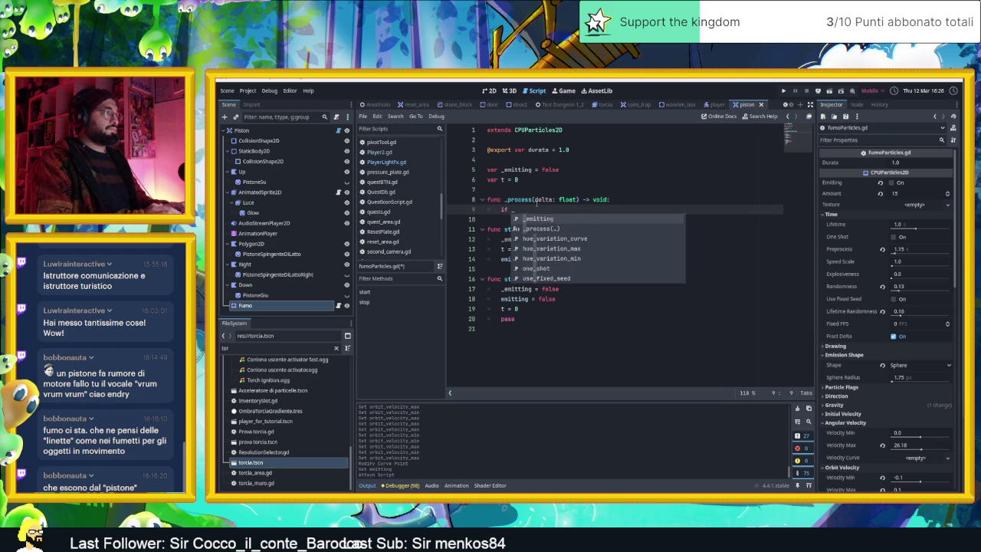
text(emitting)
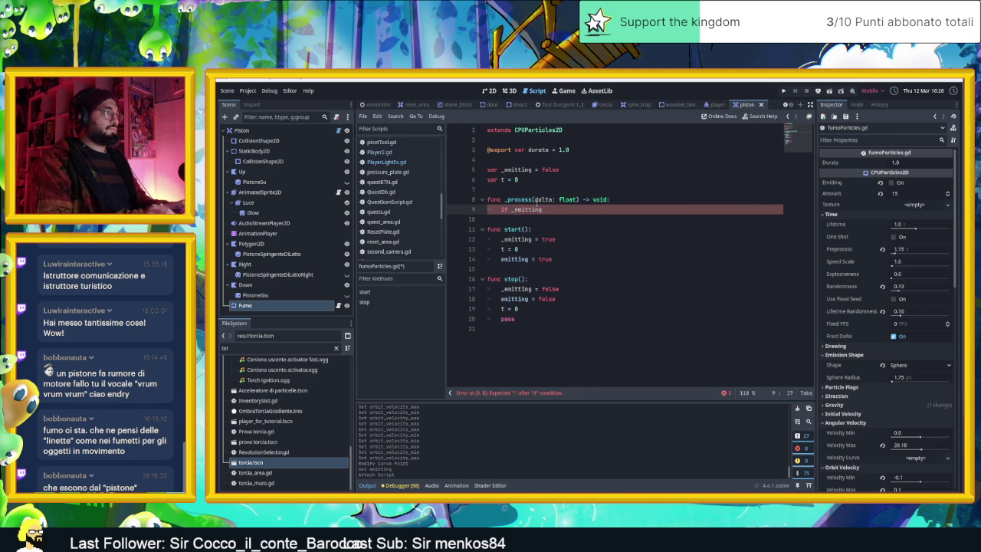
text(;)
key(Return)
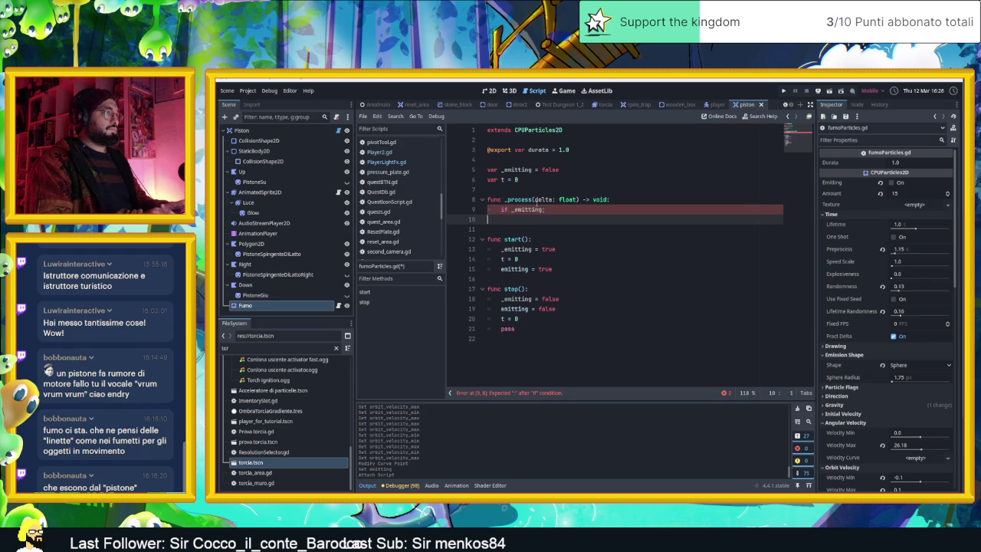
key(BackSpace)
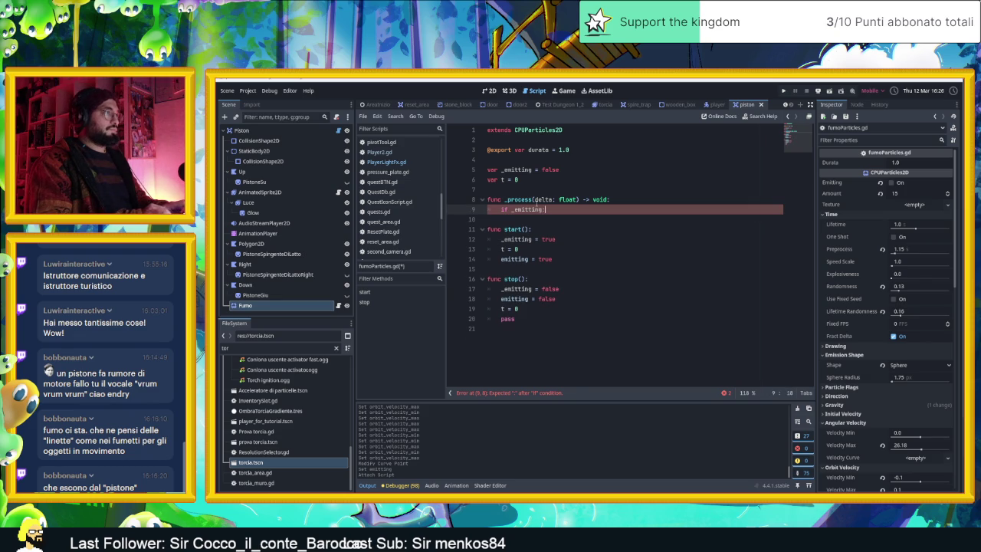
key(Return)
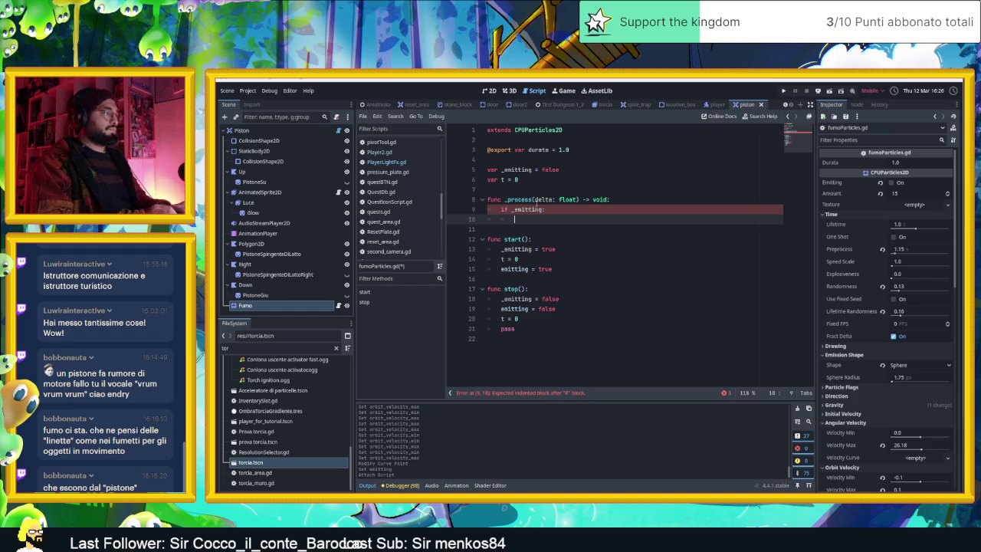
Inside the check, add delta to t and call stop() once t >= durata.
text(t +=)
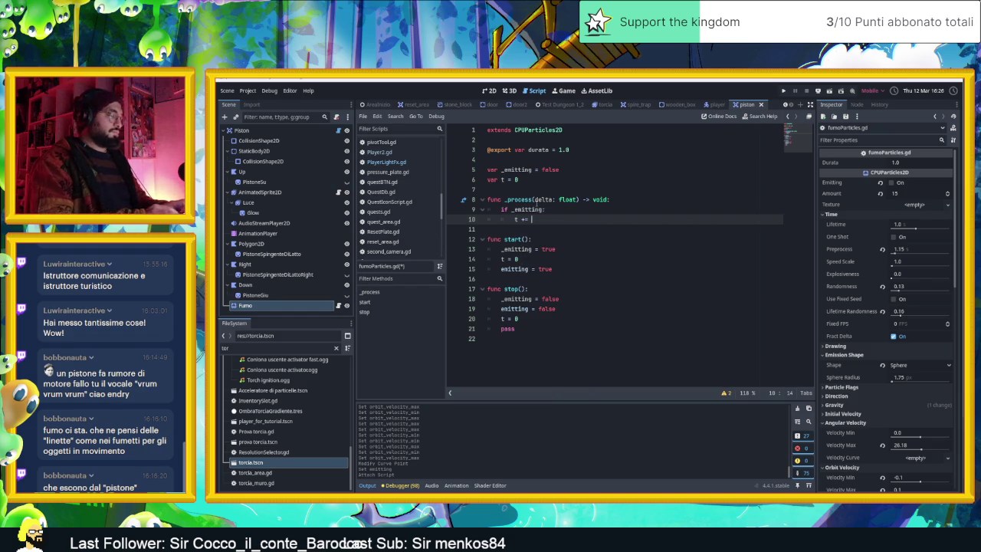
text( del)
key(Return)
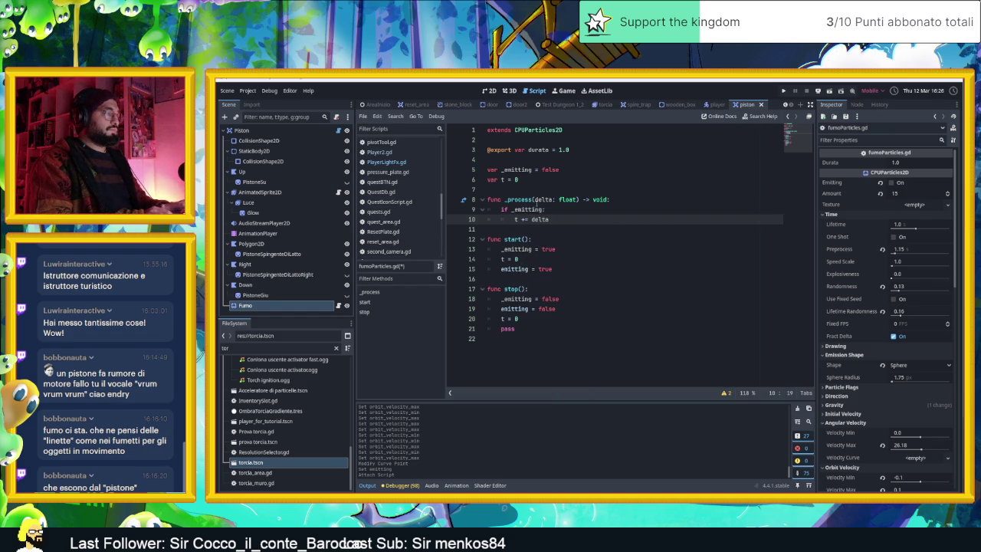
text(:)
key(Return)
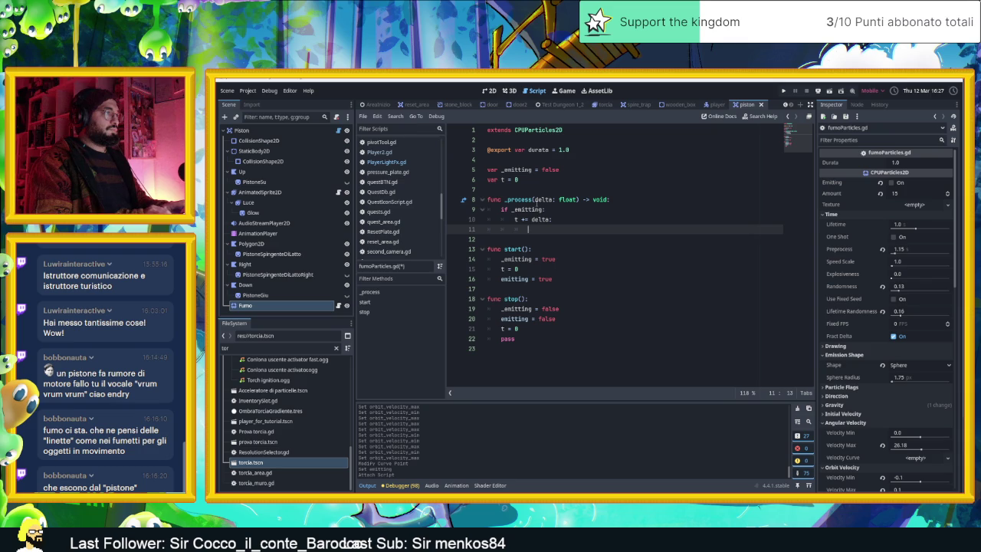
key(BackSpace)
key(BackSpace)
key(BackSpace)
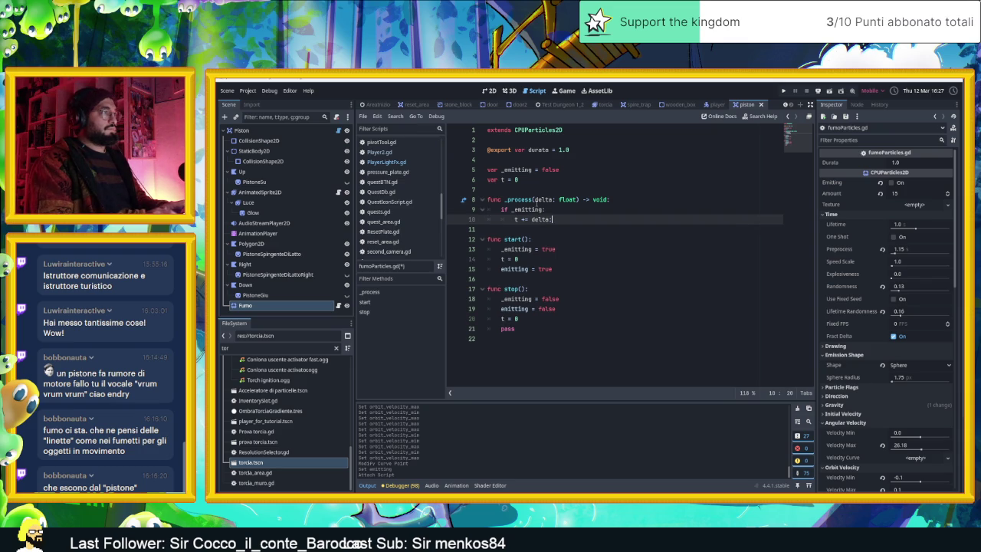
key(Return)
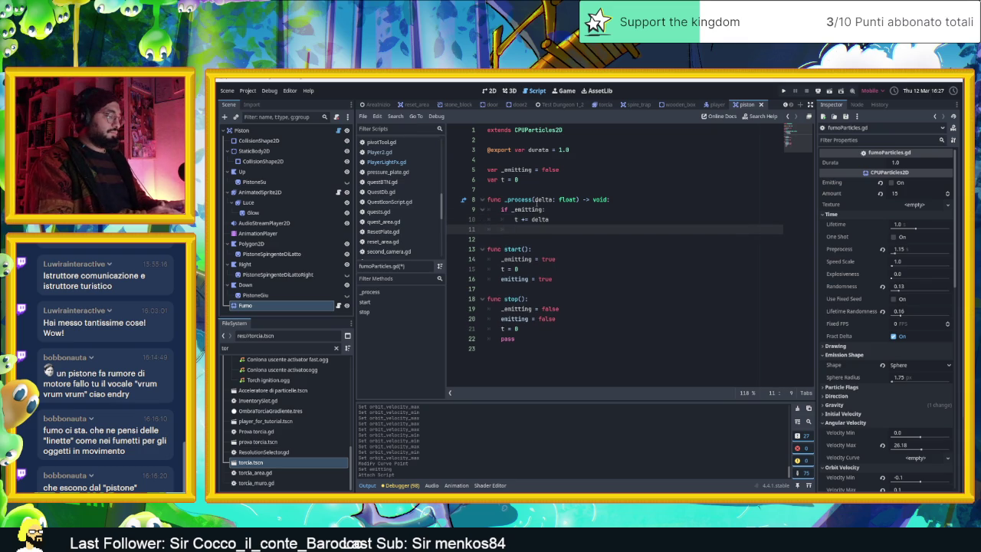
text(ift =)
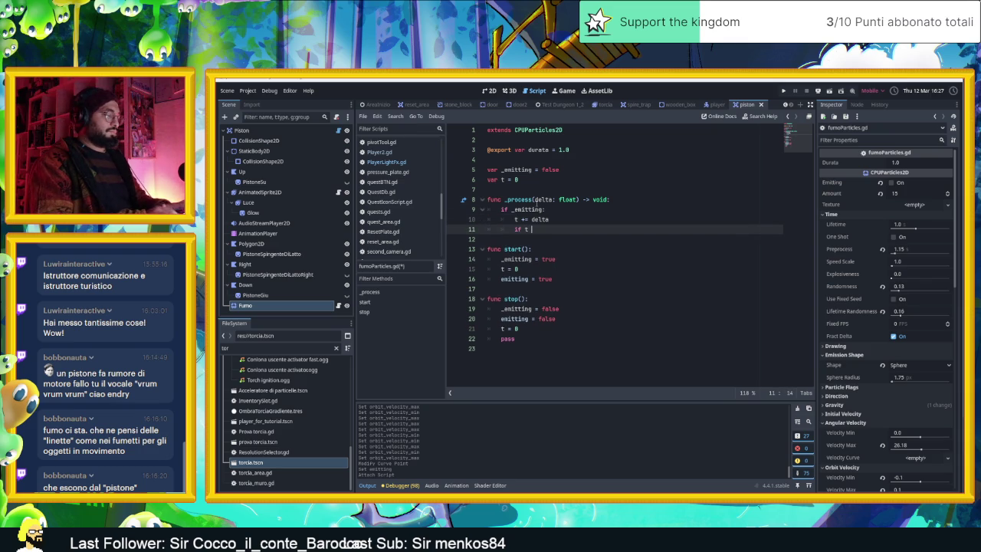
key(BackSpace)
text(>)
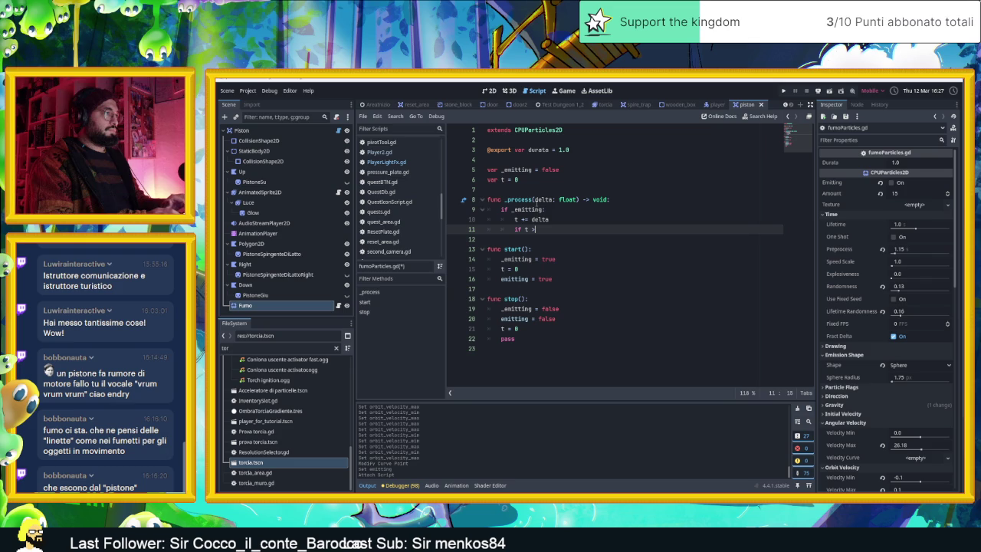
text(= )
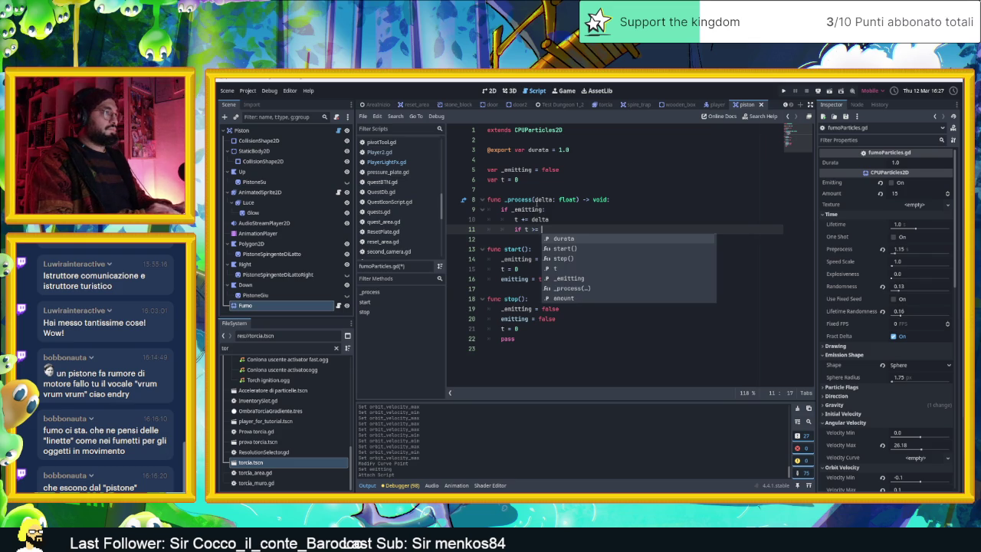
text(durata:)
key(Return)
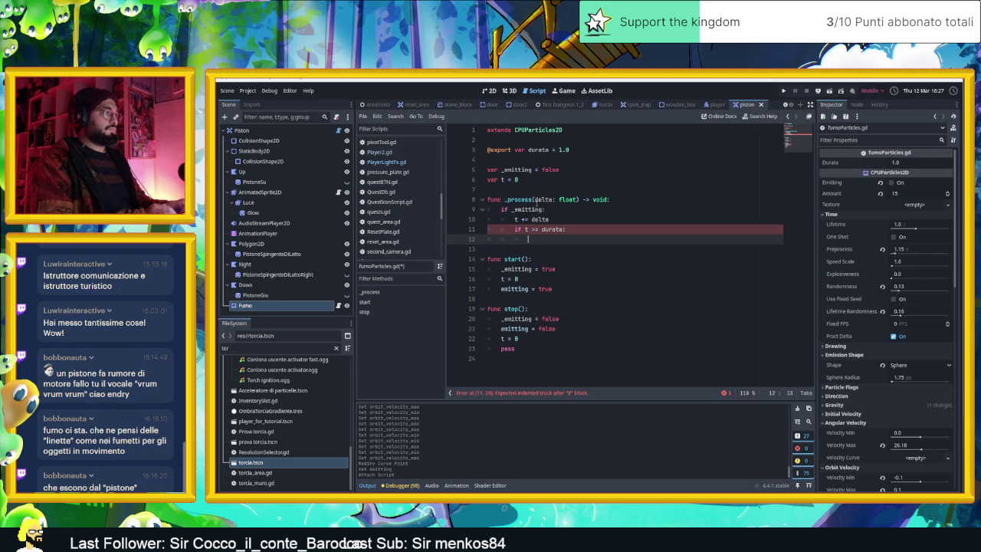
text(sto)
key(Return)
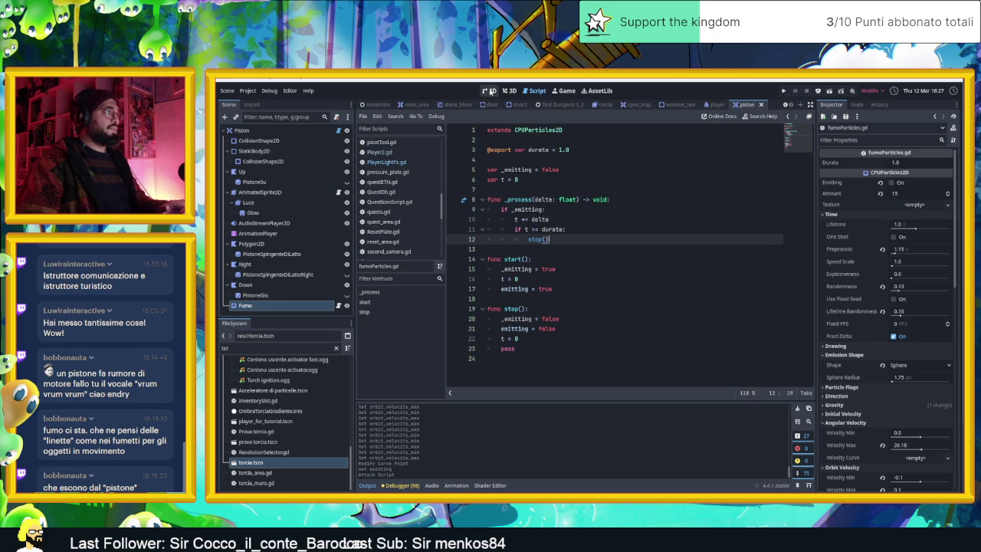
click(490, 92)
Set the Fumo node's Durata to 2.0 in the Inspector, save the scene, and open piston.gd.
click(284, 306)
click(920, 162)
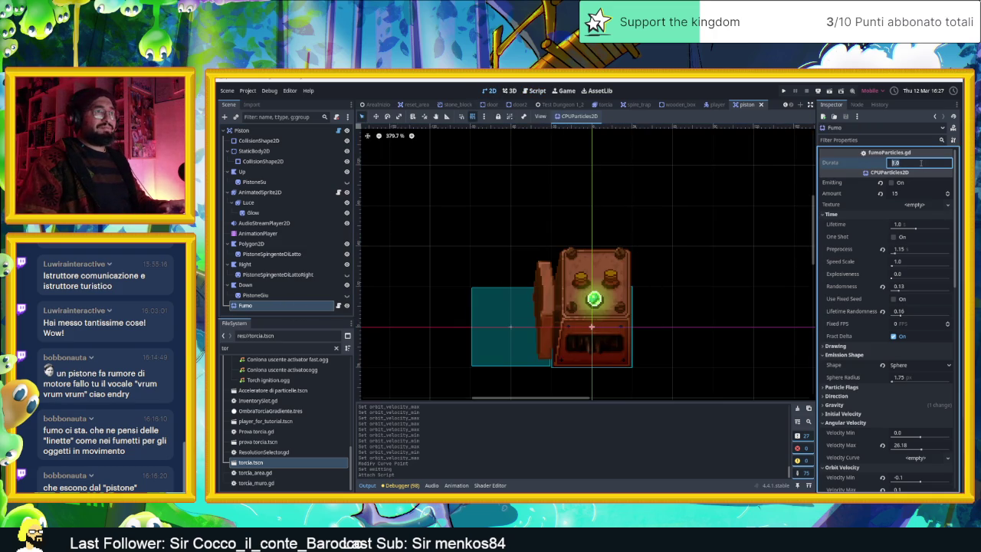
text(1.5)
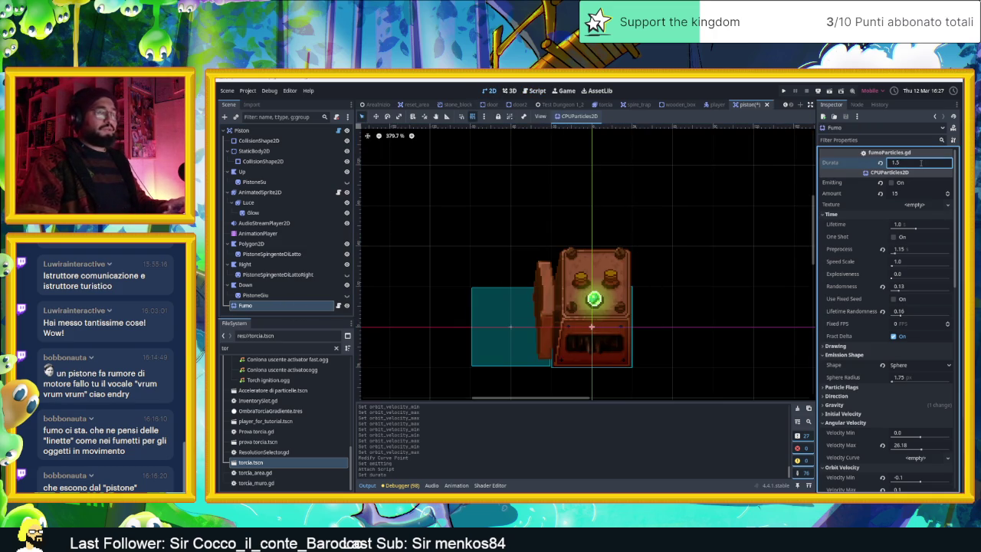
text(2)
key(Return)
key(ctrl+s)
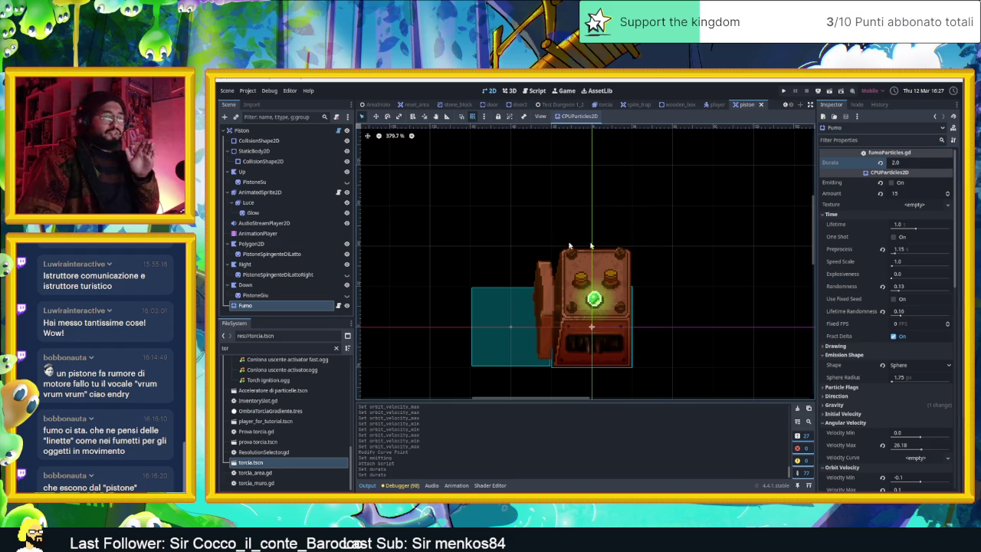
click(338, 130)
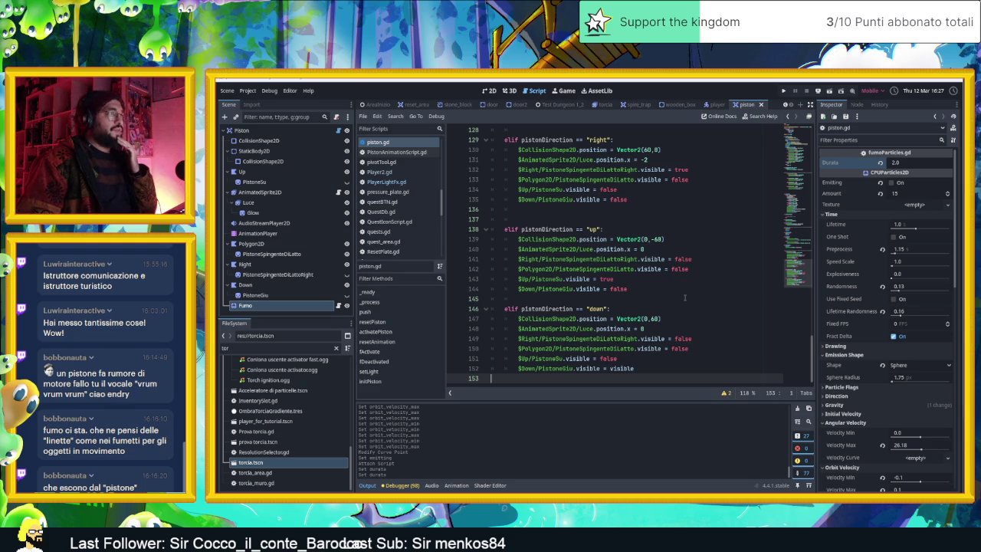
scroll(685, 298, up, 8)
scroll(686, 298, up, 2)
scroll(686, 298, up, 1)
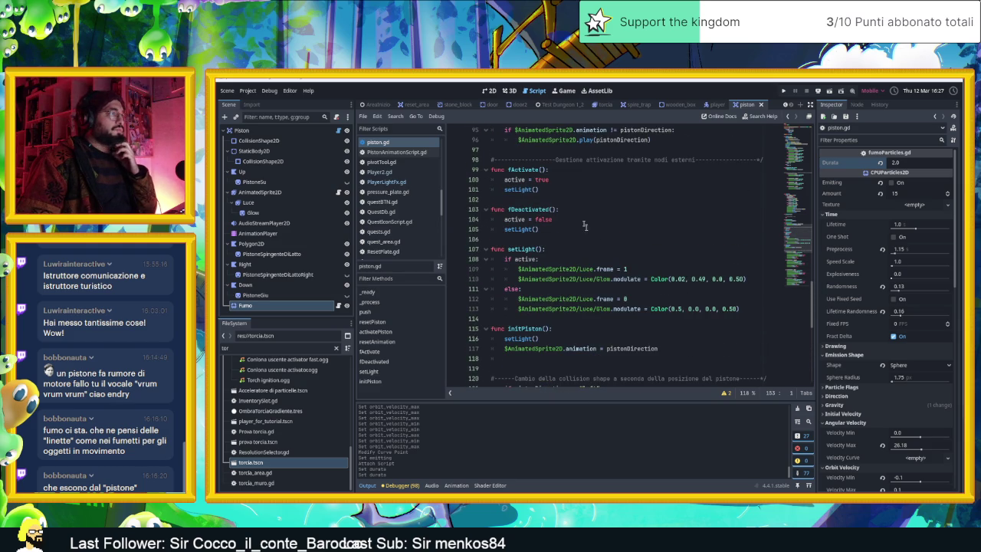
scroll(611, 248, down, 2)
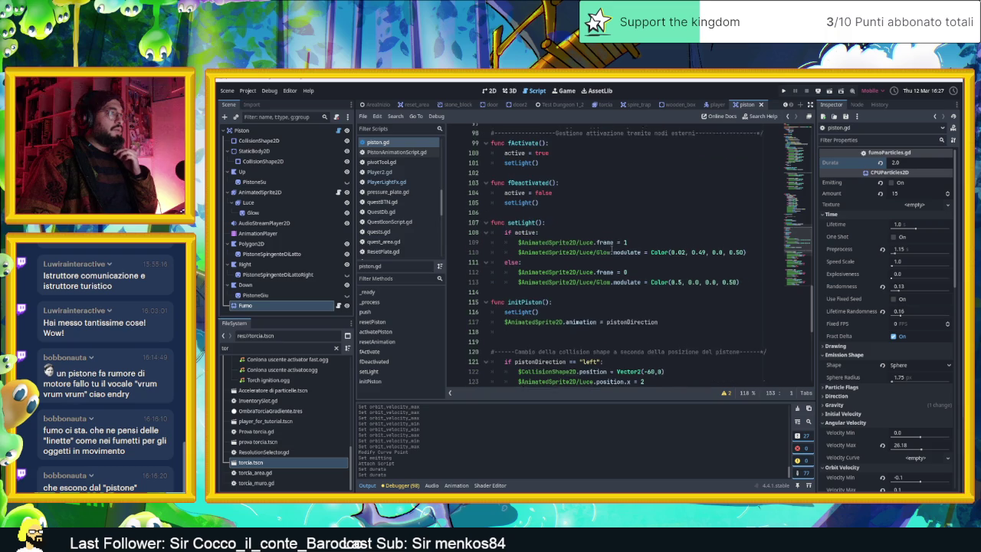
scroll(611, 249, down, 9)
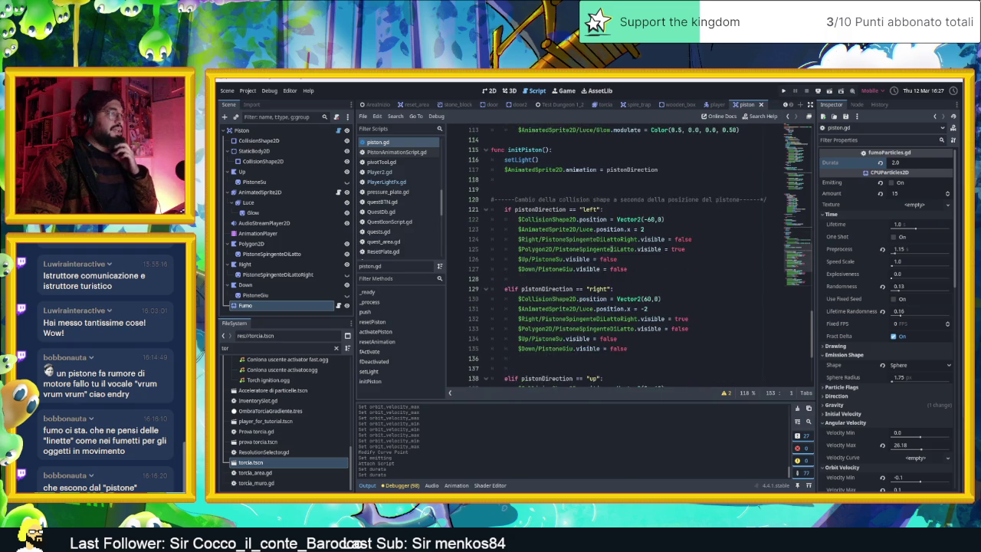
scroll(668, 287, up, 11)
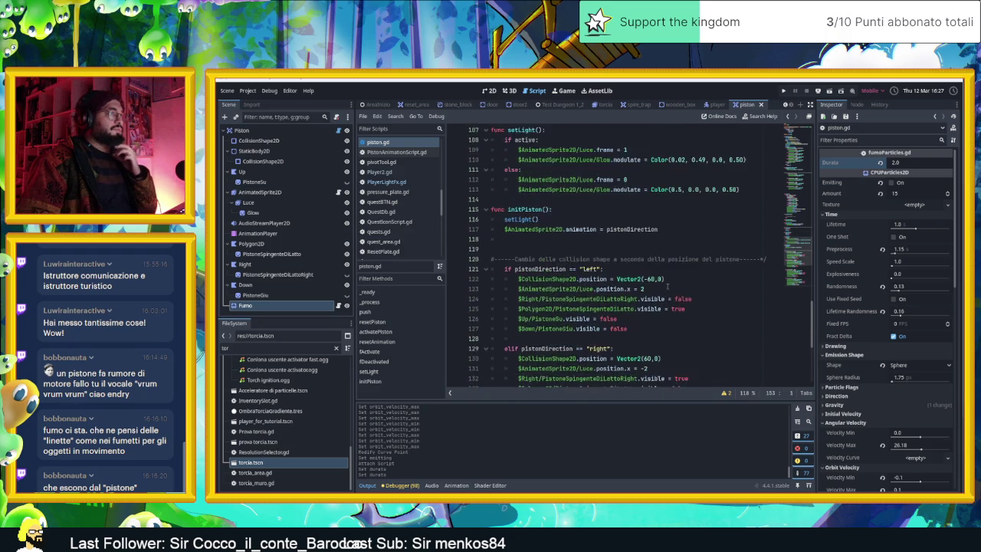
scroll(634, 264, up, 3)
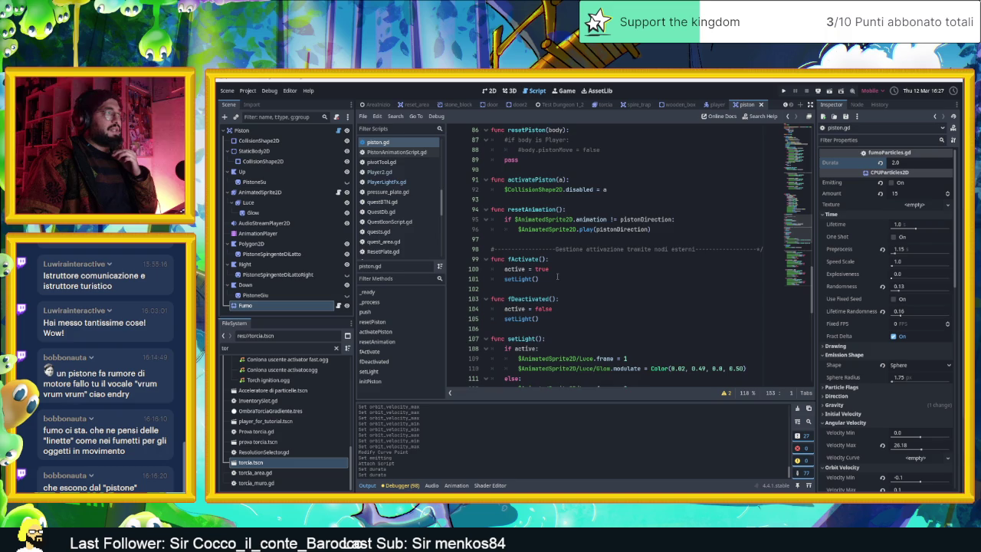
scroll(560, 278, down, 2)
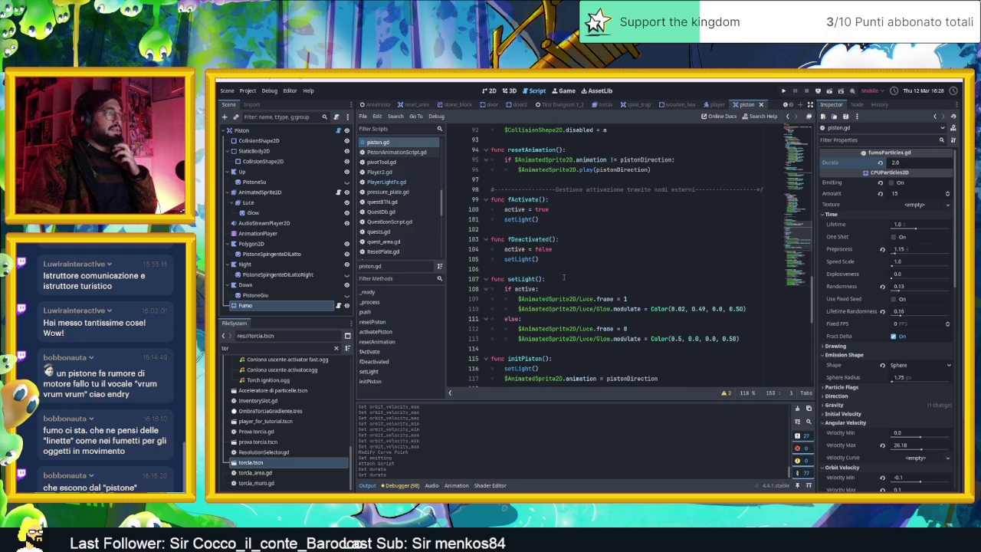
Add '$Fumo.start()' below setLight() in fActivate() and save piston.gd.
click(559, 200)
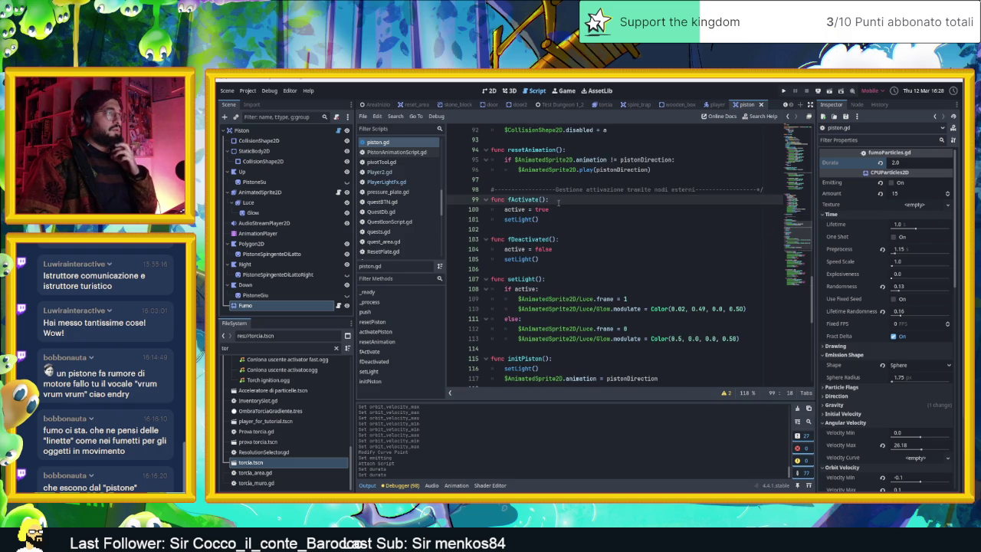
key(Return)
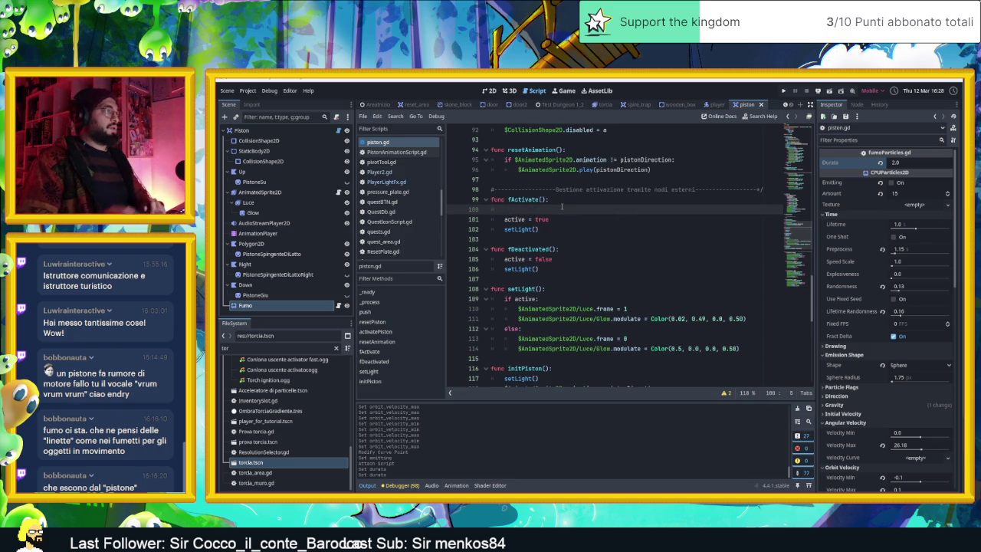
key(BackSpace)
key(Down)
key(Down)
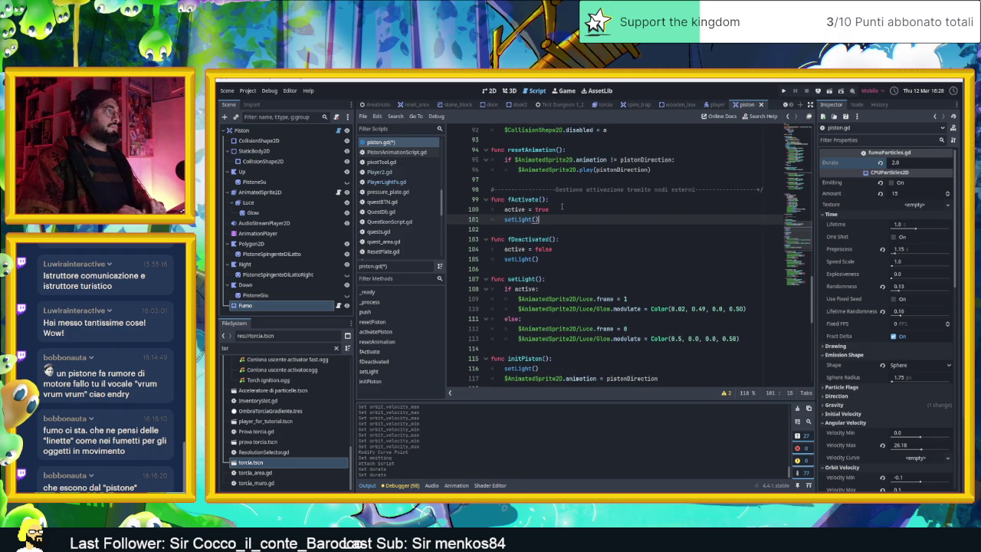
key(Return)
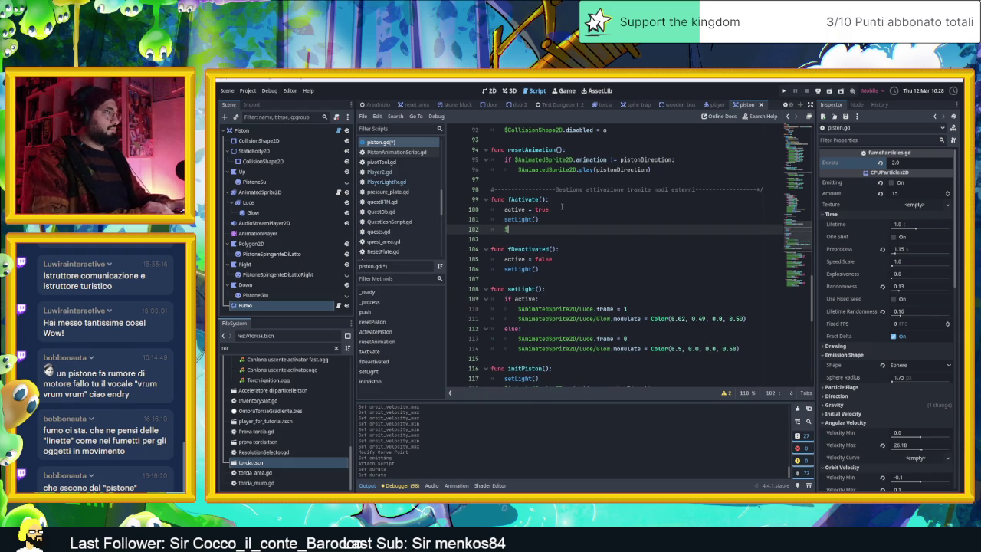
text($Fumo.)
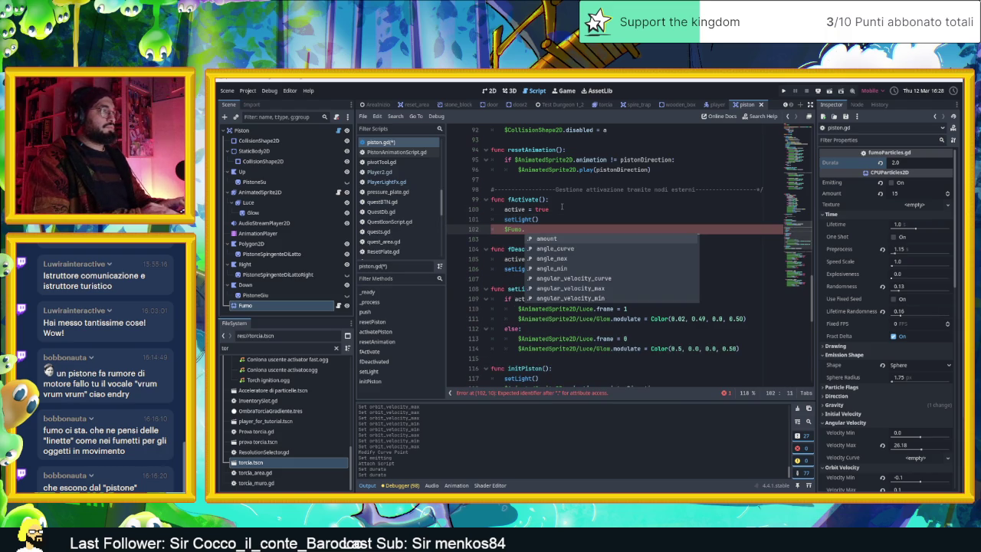
text(sta)
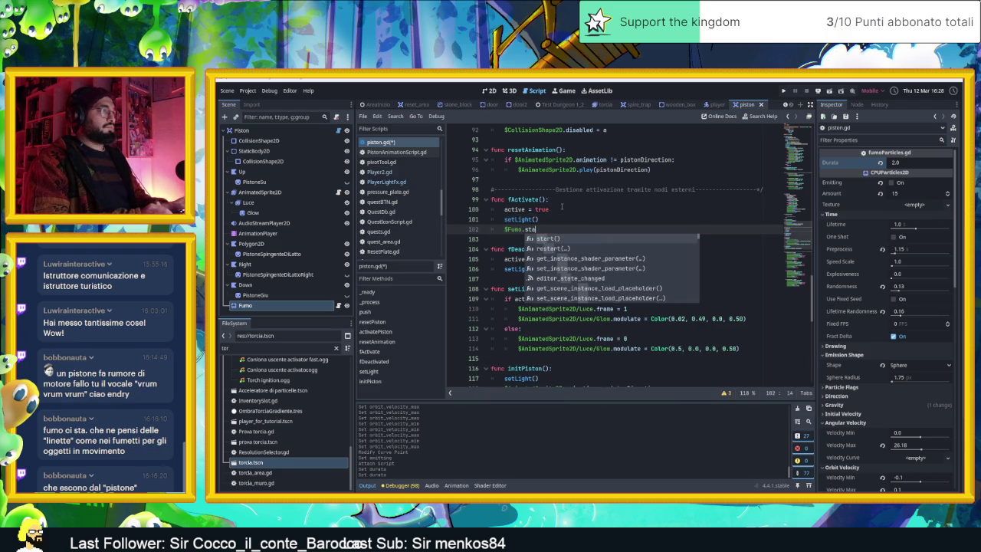
key(Return)
key(ctrl+s)
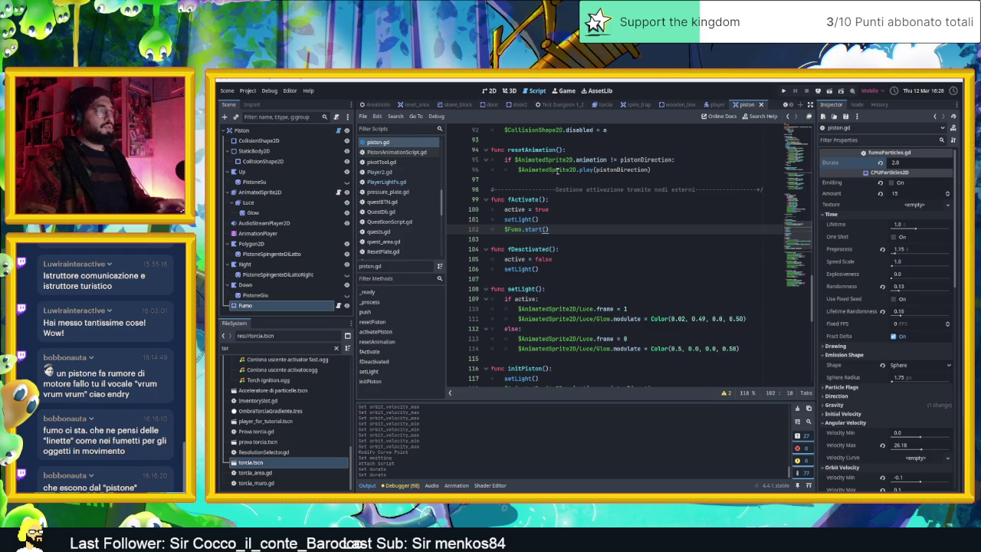
Scroll through the rest of piston.gd past the active = false line.
click(581, 261)
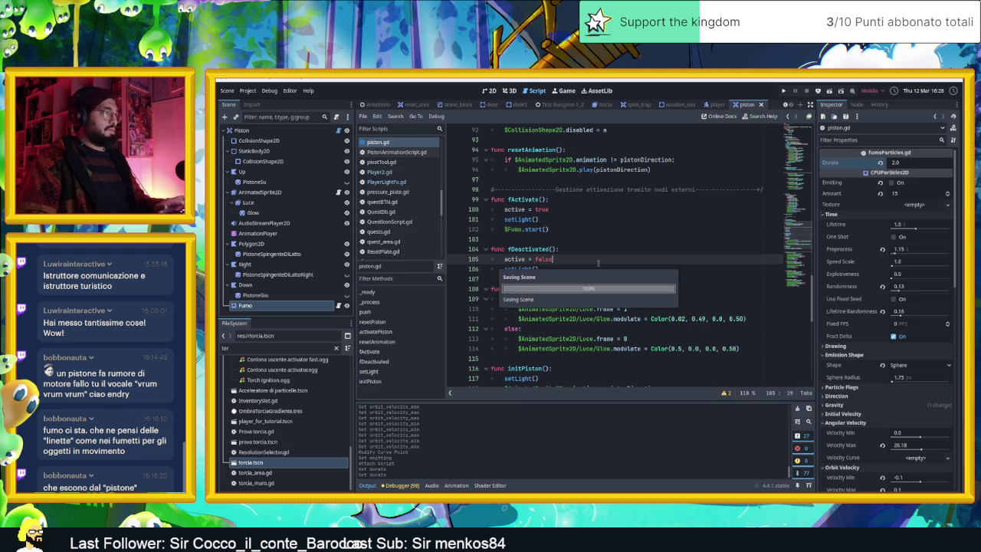
scroll(632, 259, down, 3)
scroll(632, 259, down, 9)
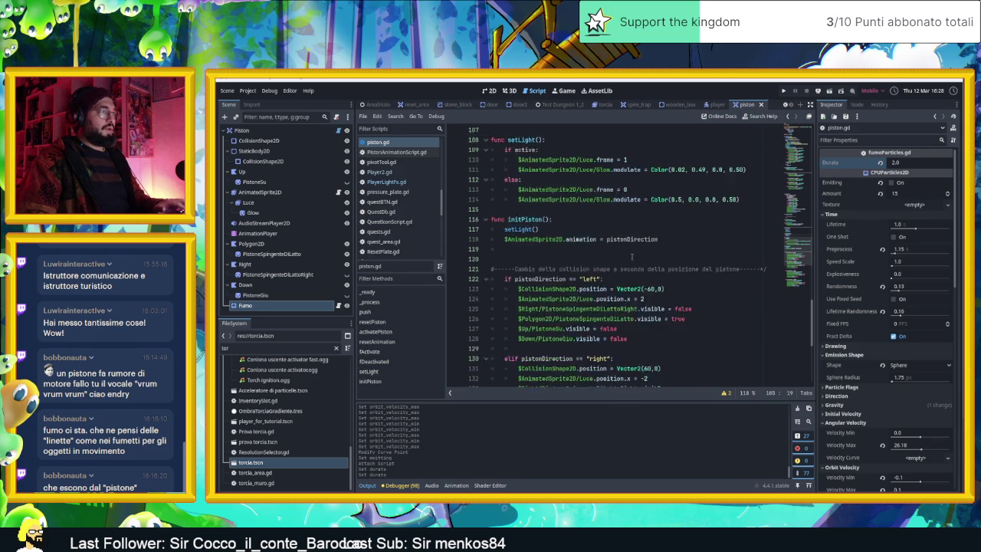
click(489, 91)
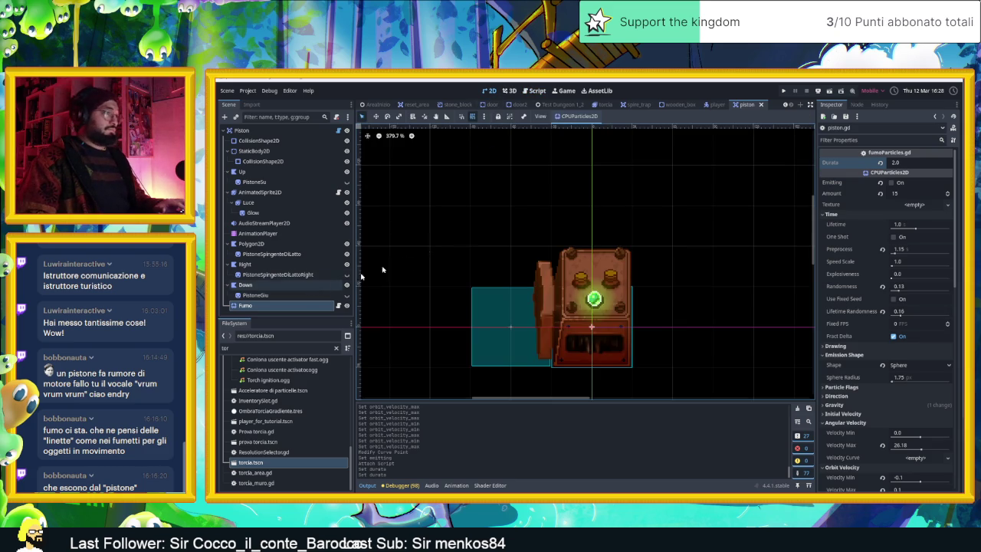
Drag the Fumo emitter up to about (8, -35), save, enable grid snap, and return to AreaInizio.
click(375, 116)
mouse_move(645, 272)
mouse_down()
mouse_move(644, 252)
mouse_move(649, 284)
mouse_up()
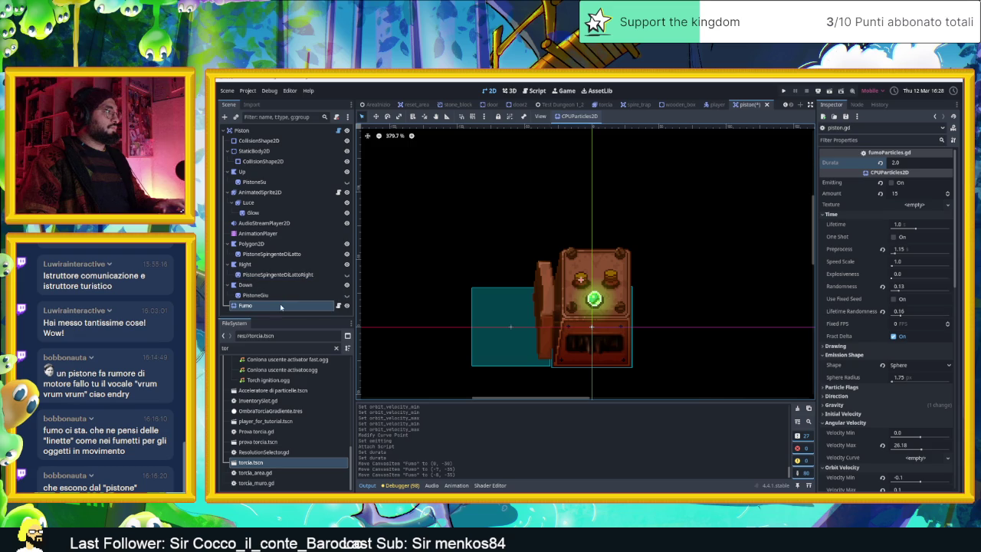
key(ctrl+s)
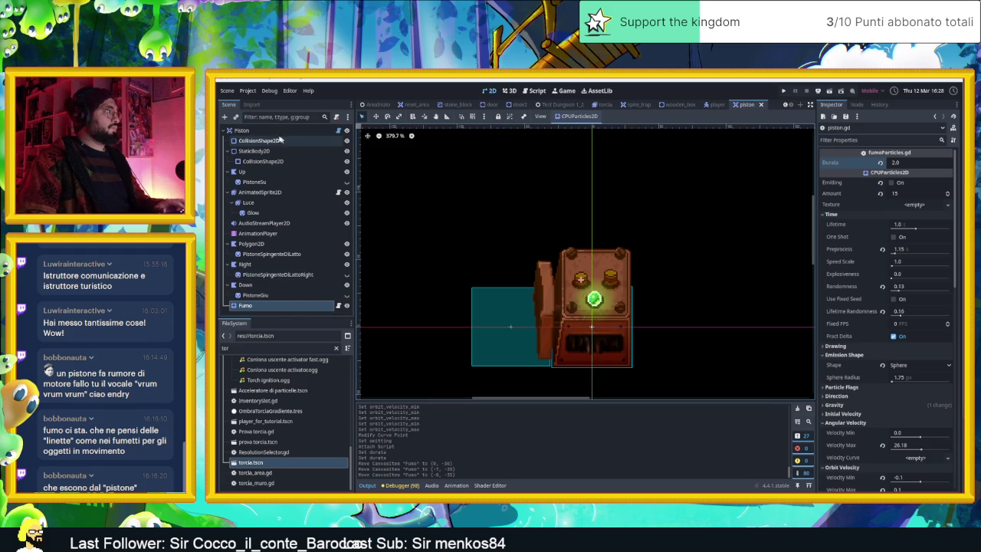
click(472, 115)
click(376, 104)
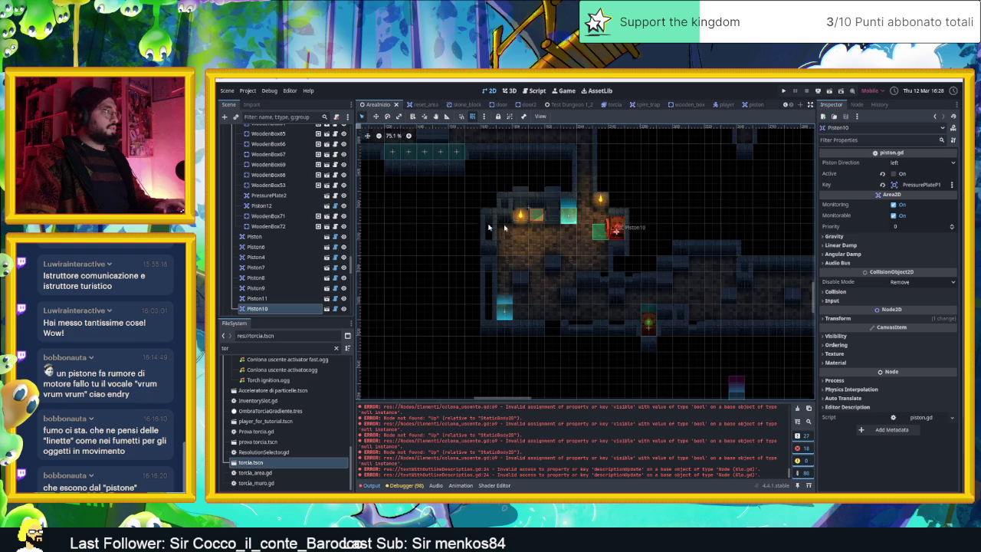
Select the Player node and drag it toward the left of the map.
scroll(486, 219, down, 6)
scroll(435, 209, down, 1)
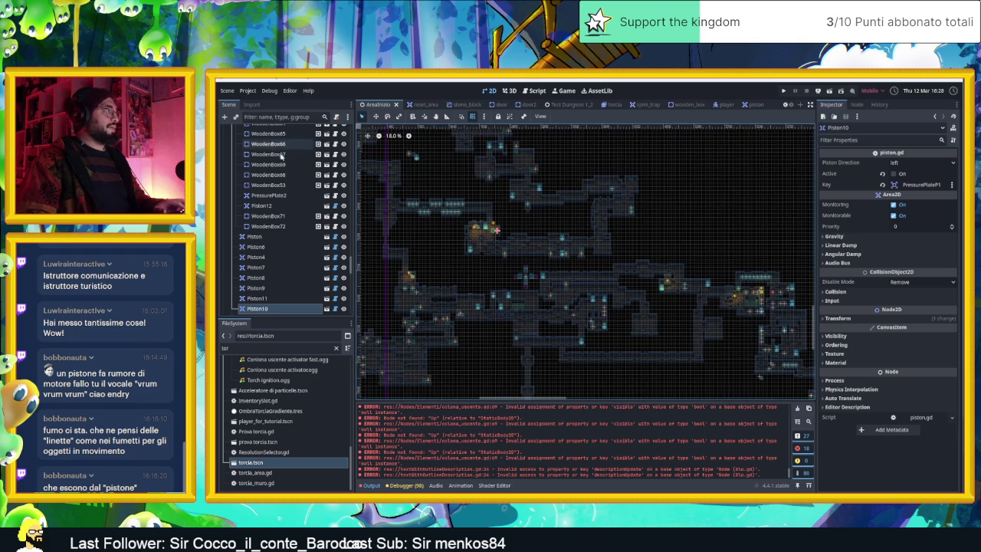
scroll(280, 157, down, 10)
scroll(280, 158, up, 10)
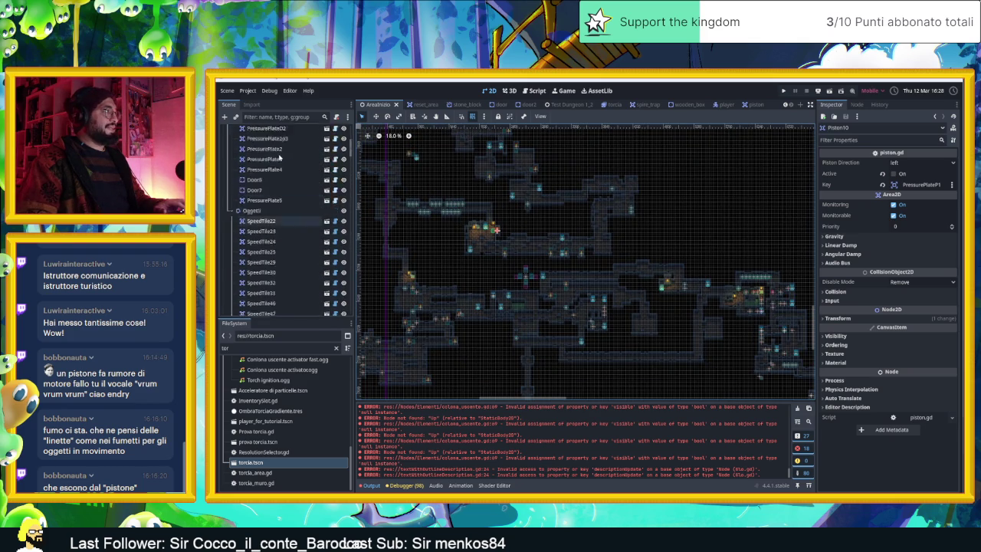
click(250, 139)
click(376, 116)
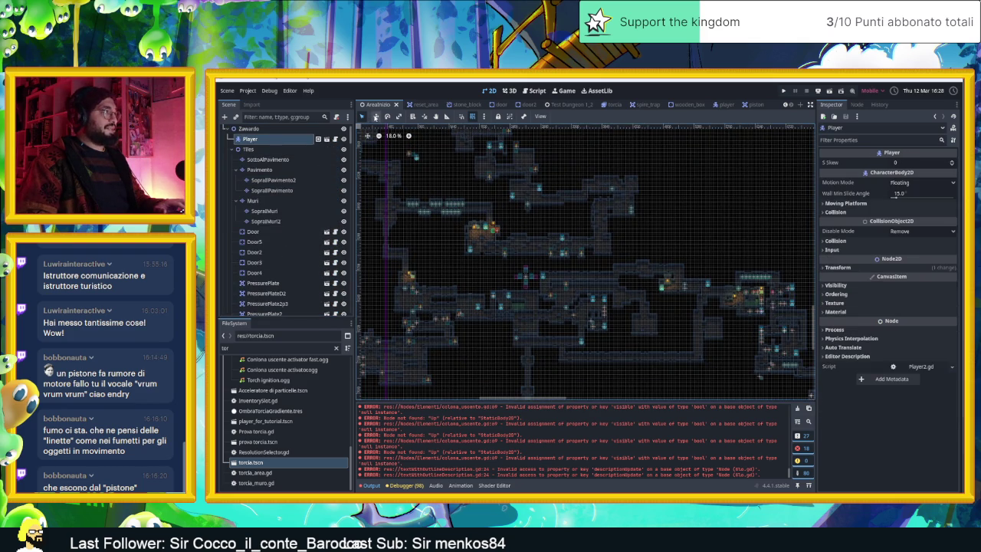
mouse_move(703, 287)
mouse_down()
mouse_move(639, 298)
mouse_move(518, 287)
mouse_move(437, 254)
mouse_move(419, 235)
mouse_up()
mouse_move(778, 274)
mouse_down()
mouse_move(566, 225)
mouse_move(585, 240)
mouse_up()
Drag the Player into place beside the piston's room and run the game.
scroll(584, 240, down, 5)
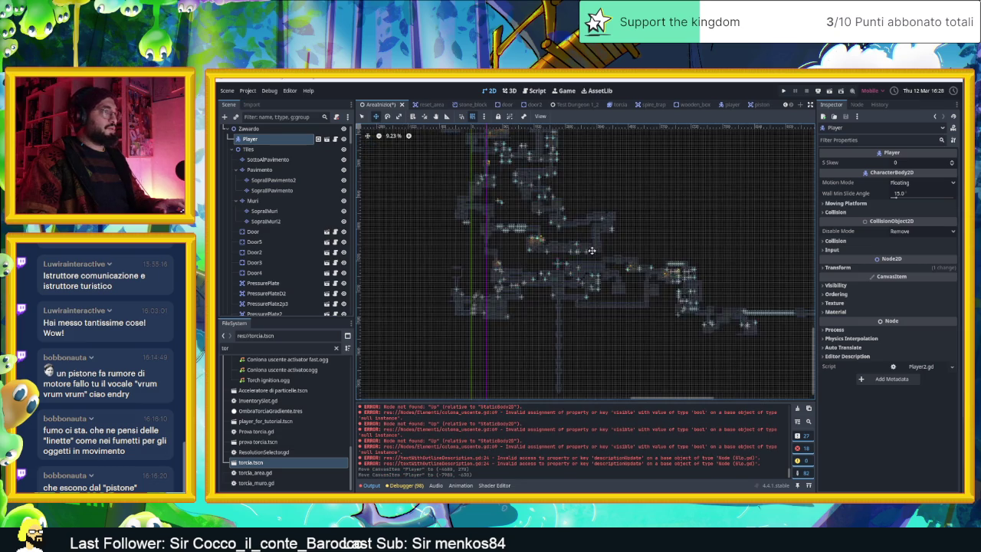
mouse_move(754, 272)
mouse_down()
mouse_move(566, 267)
mouse_move(574, 297)
mouse_move(643, 335)
mouse_move(634, 305)
mouse_move(696, 359)
mouse_up()
mouse_move(608, 203)
mouse_down()
mouse_move(666, 324)
mouse_move(442, 279)
mouse_move(483, 261)
mouse_move(661, 230)
mouse_up()
scroll(524, 285, up, 10)
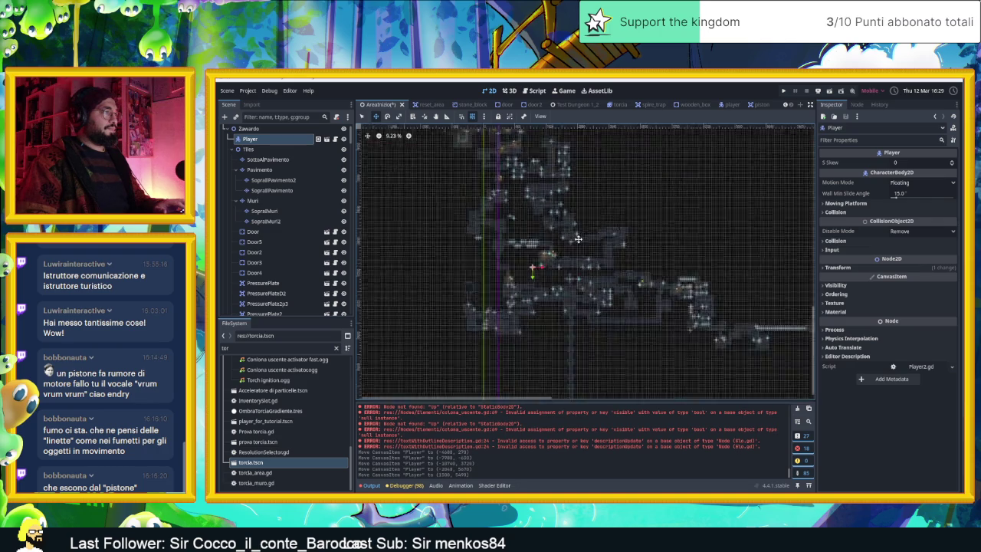
mouse_move(523, 285)
mouse_down()
mouse_move(560, 276)
mouse_move(608, 243)
mouse_move(658, 299)
mouse_up()
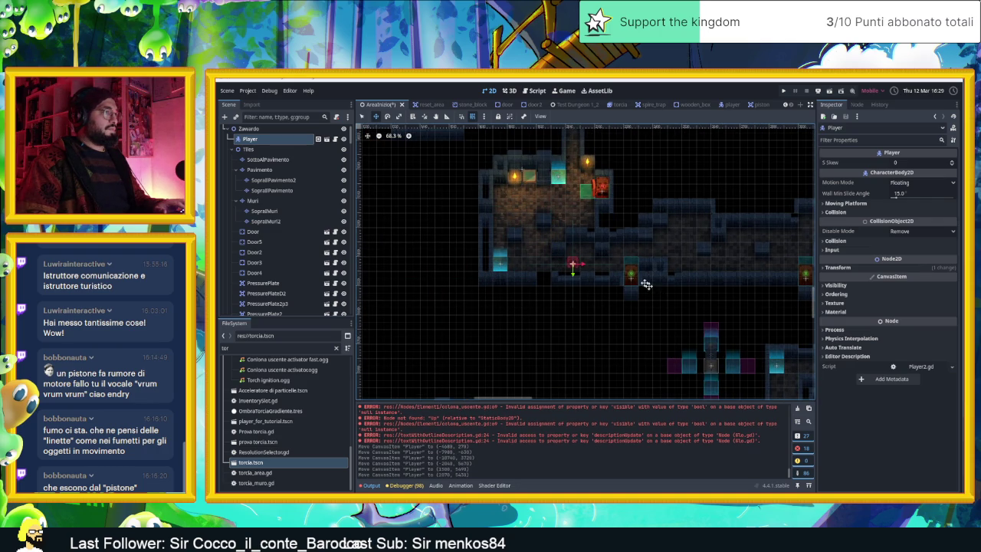
scroll(583, 227, up, 2)
click(828, 91)
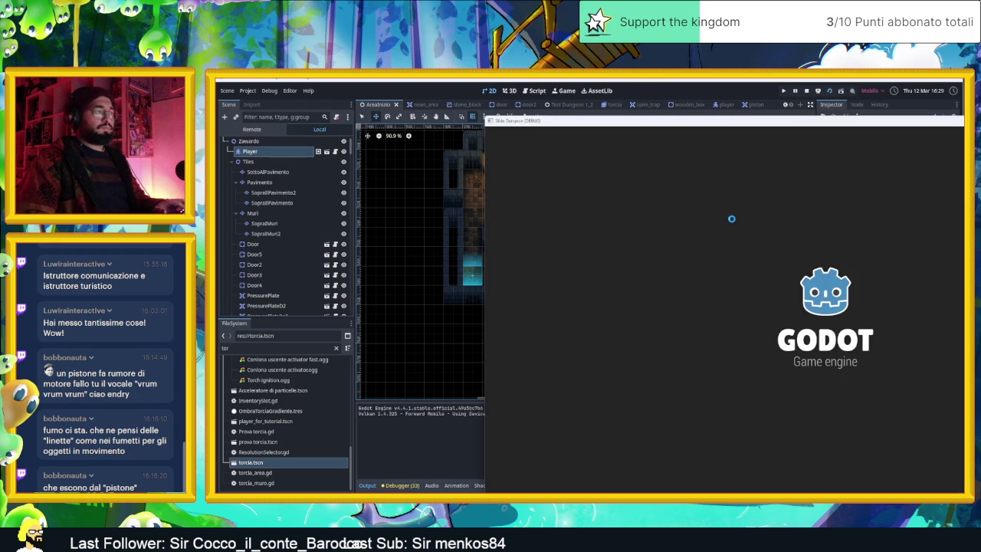
Steer the player with the arrow keys beside the piston until its light turns green, then close the game.
key(Up)
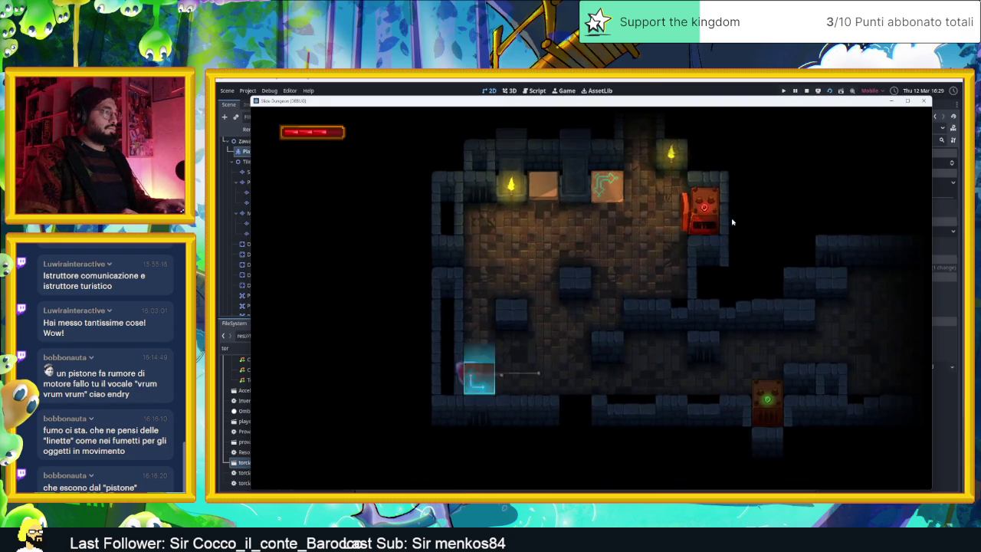
key(Left)
key(Down)
key(Left)
key(Up)
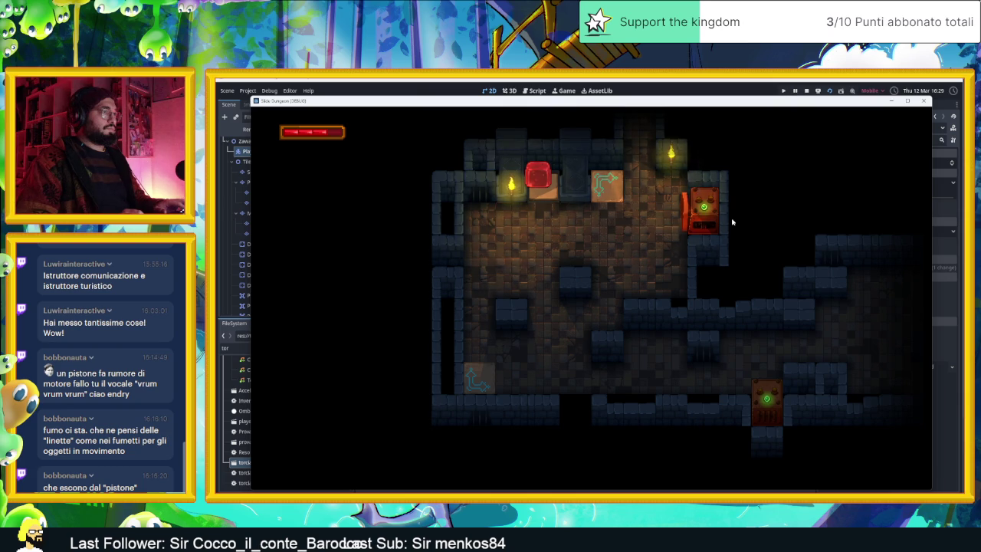
key(Down)
key(Left)
key(Up)
key(Right)
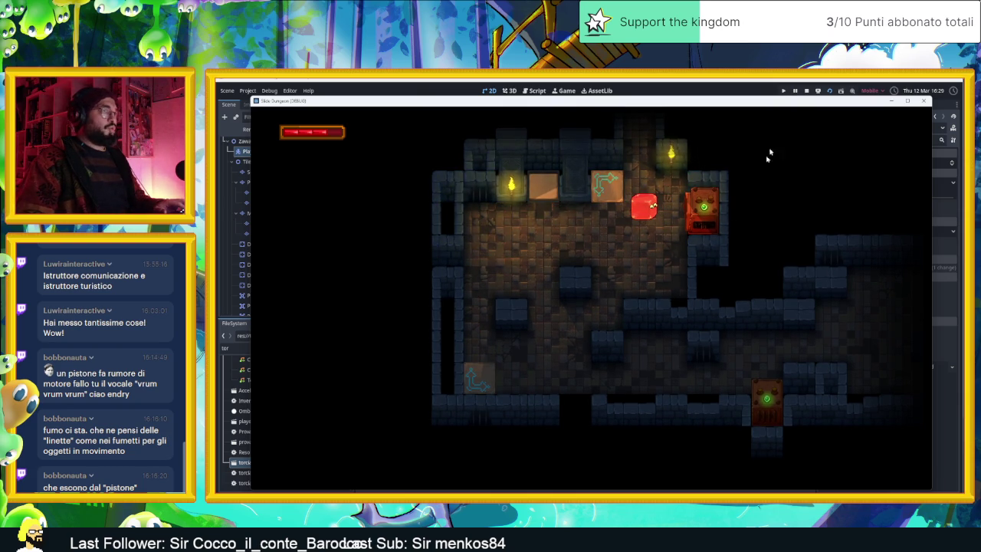
click(807, 92)
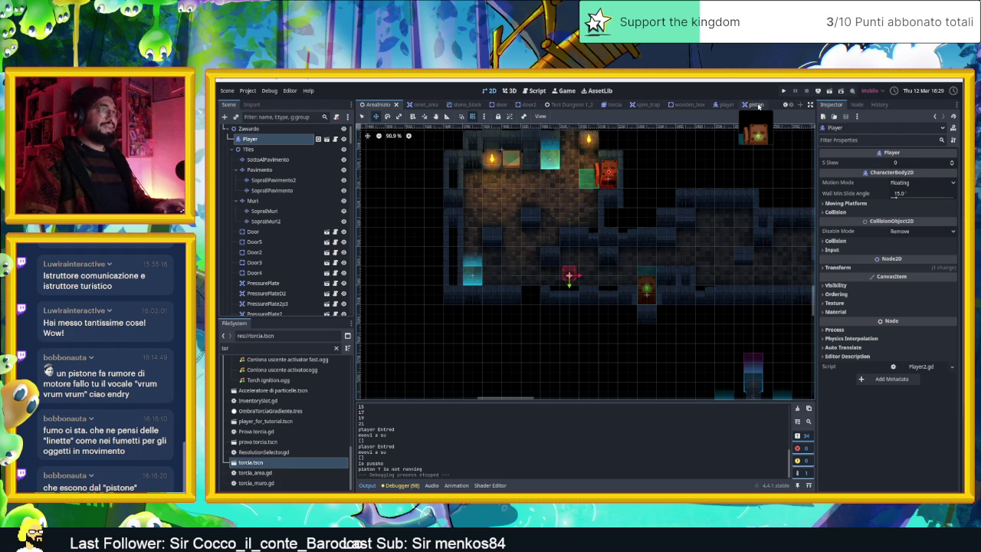
In the piston scene, change the Fumo smoke's Durata from 2.0 to 1.3.
click(751, 104)
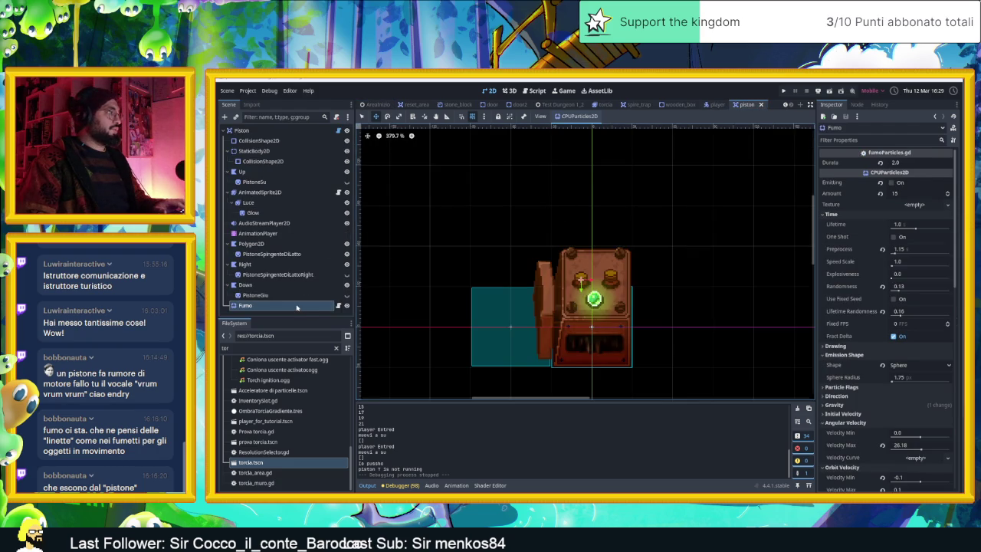
click(907, 162)
text(1.5)
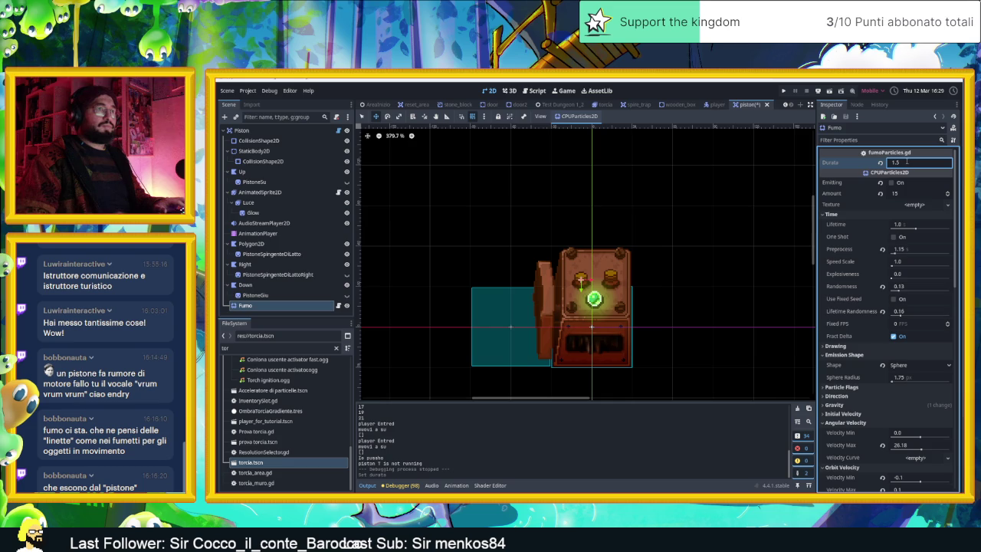
key(Return)
Duplicate Fumo as Fumo2, move it to the piston's right side, and return to piston.gd.
click(287, 307)
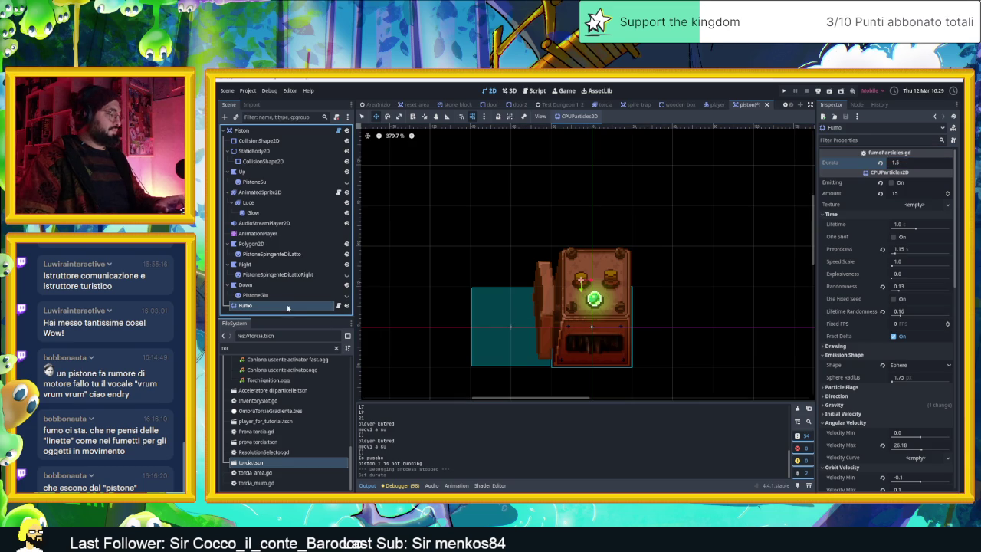
key(ctrl+d)
mouse_move(571, 284)
mouse_down()
mouse_move(597, 280)
mouse_move(572, 253)
mouse_up()
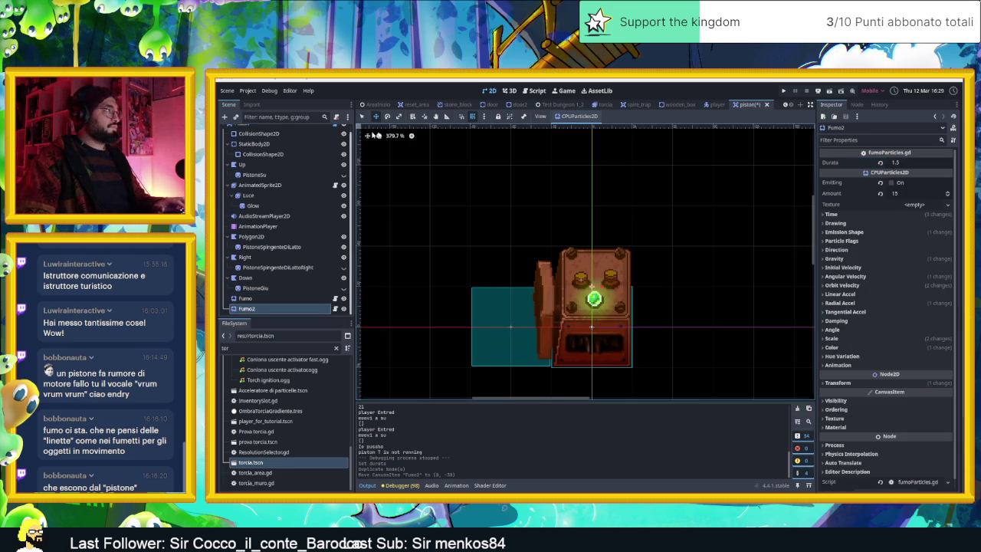
drag(634, 281, 656, 282)
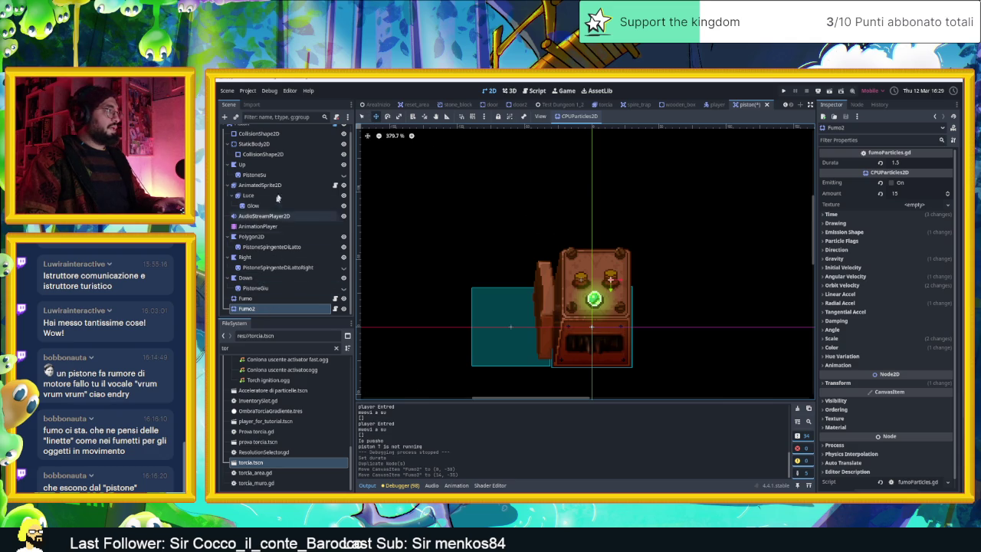
scroll(284, 217, up, 1)
click(334, 131)
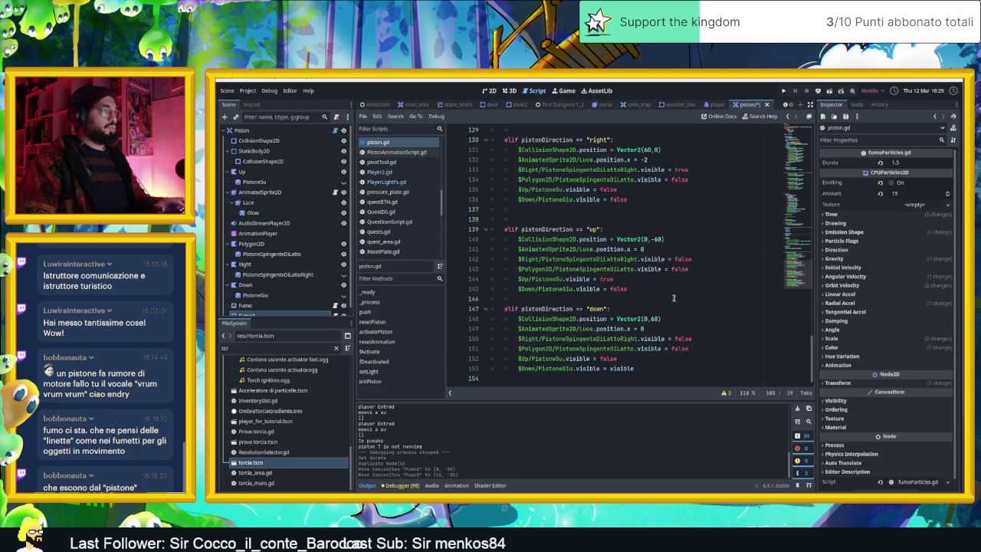
Add a $Fumo2.start() line after $Fumo.start() in fActivate(), then save with Ctrl+S.
scroll(690, 342, up, 15)
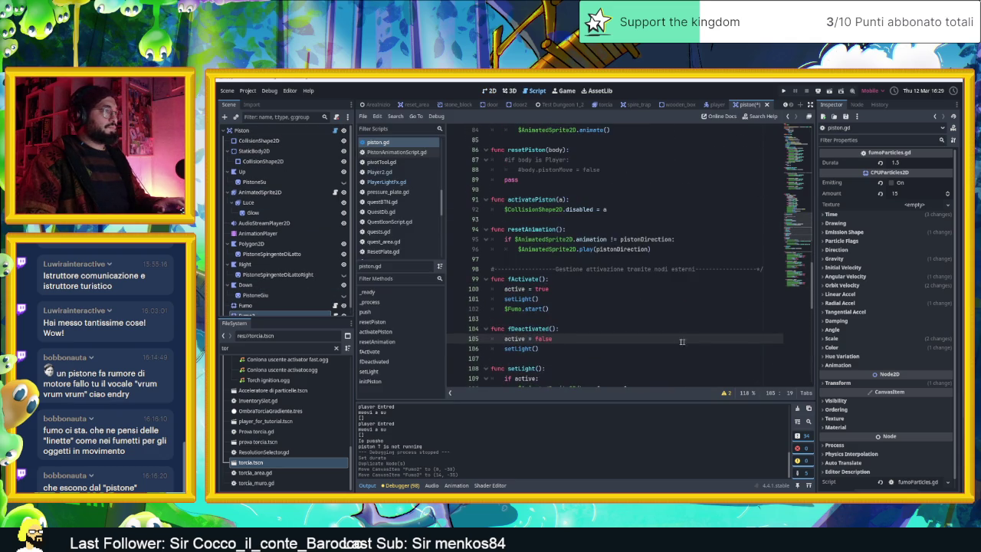
click(571, 317)
key(Up)
key(ctrl+shift+d)
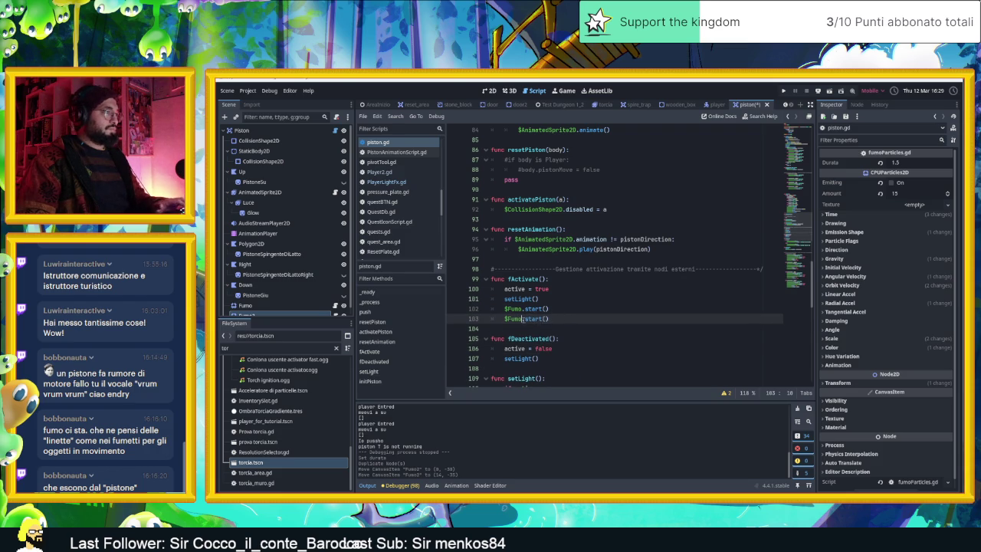
text(2)
click(606, 317)
key(ctrl+s)
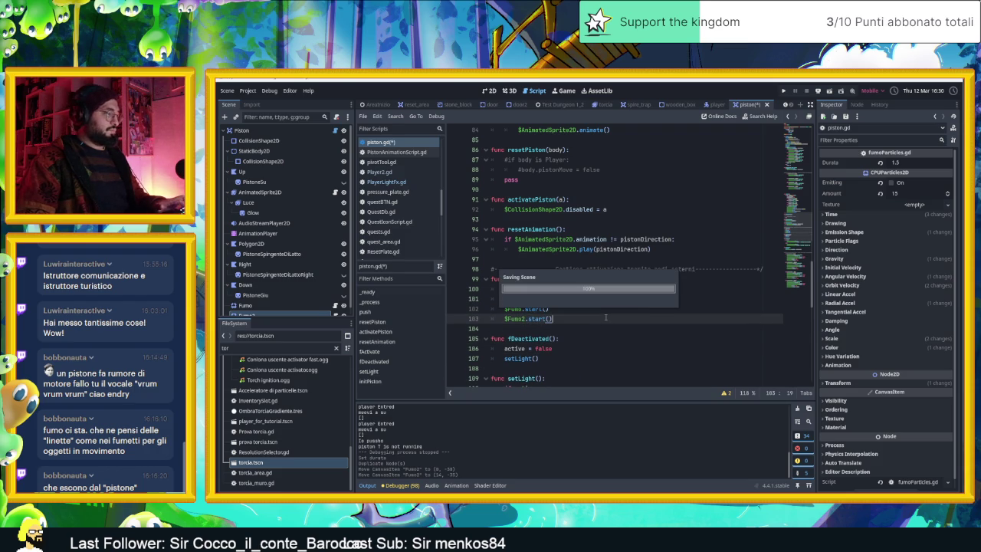
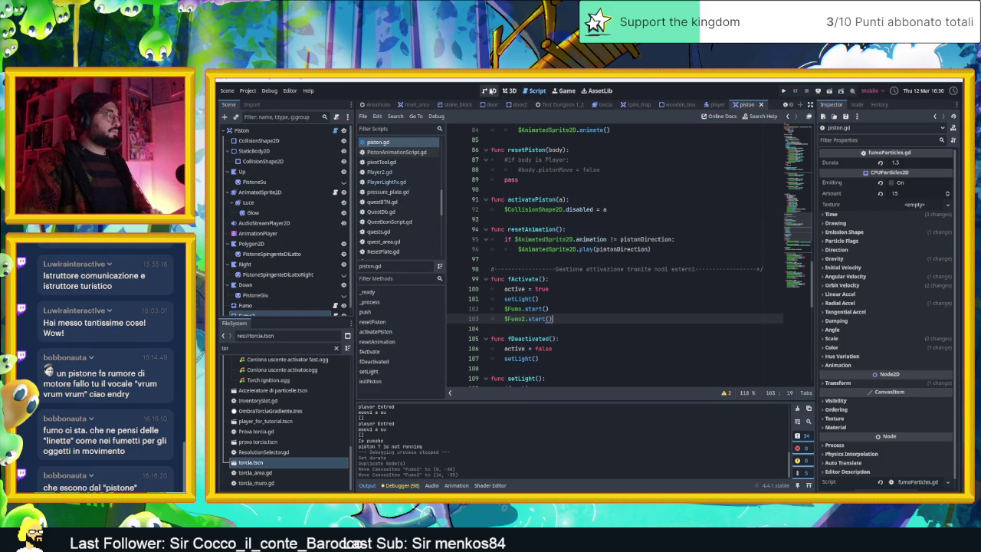
Show the AreaInizio level in the 2D view and run the game.
click(375, 104)
click(489, 89)
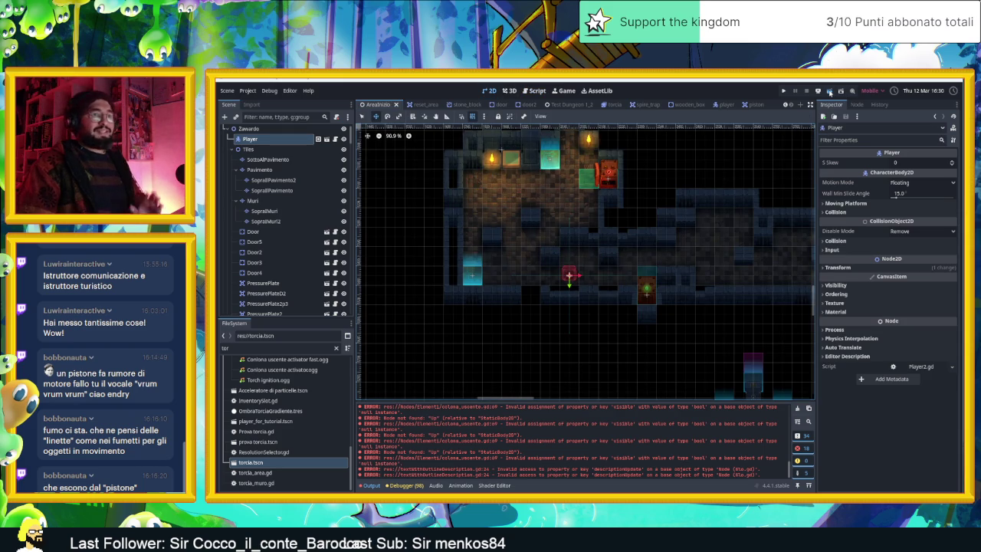
click(829, 92)
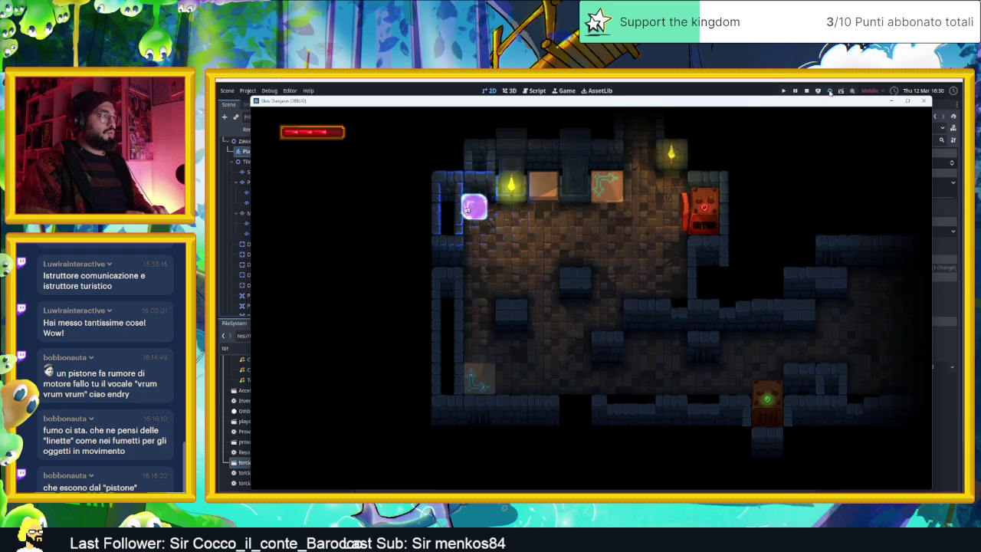
Steer the player onto the top crate and back down to the bottom row.
key(Down)
key(Left)
key(Left)
key(Up)
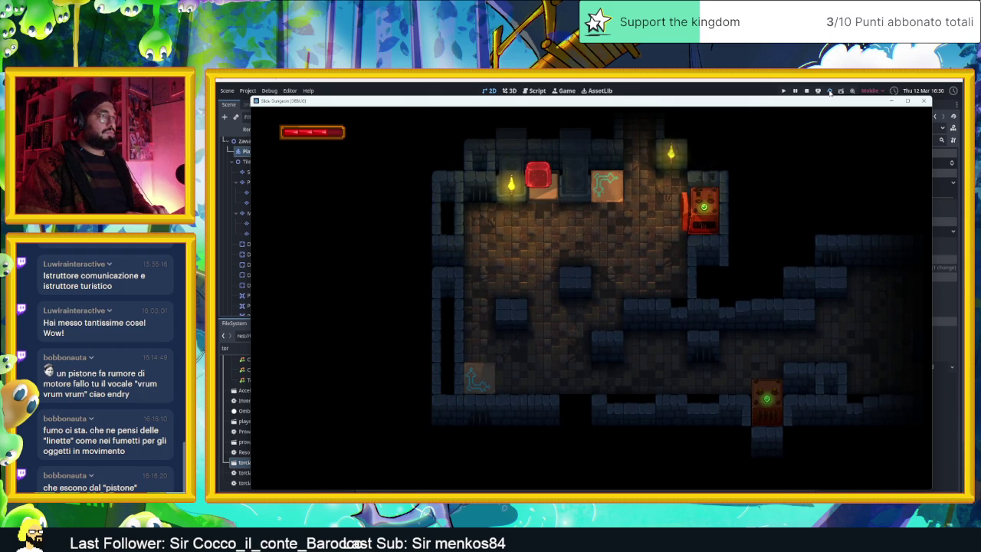
key(Down)
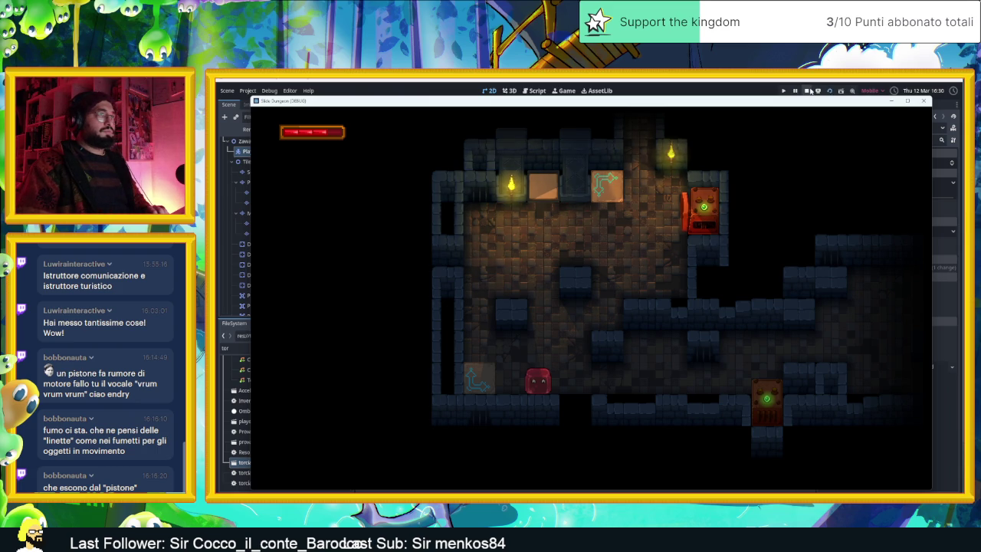
Stop the running game and return to the piston scene.
click(808, 90)
scroll(629, 162, up, 5)
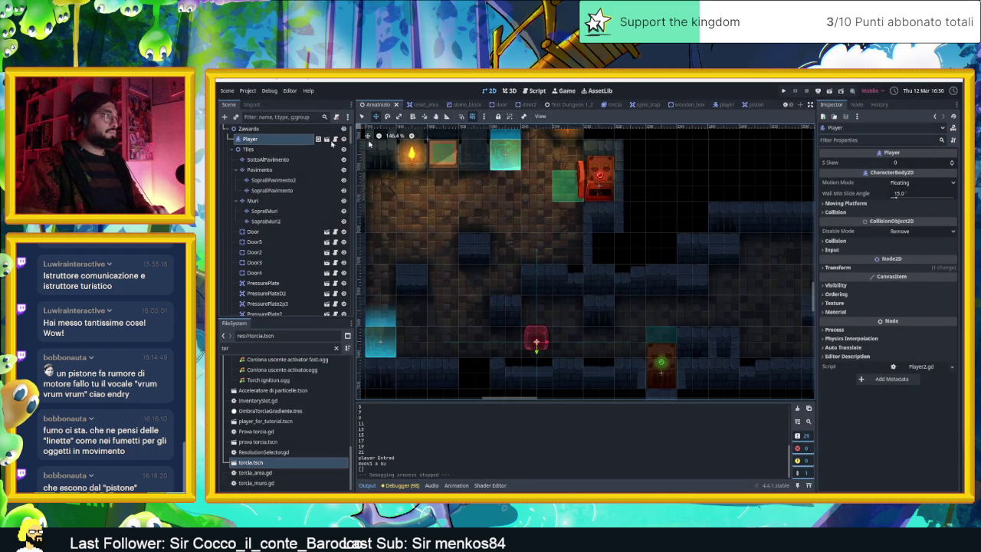
click(753, 104)
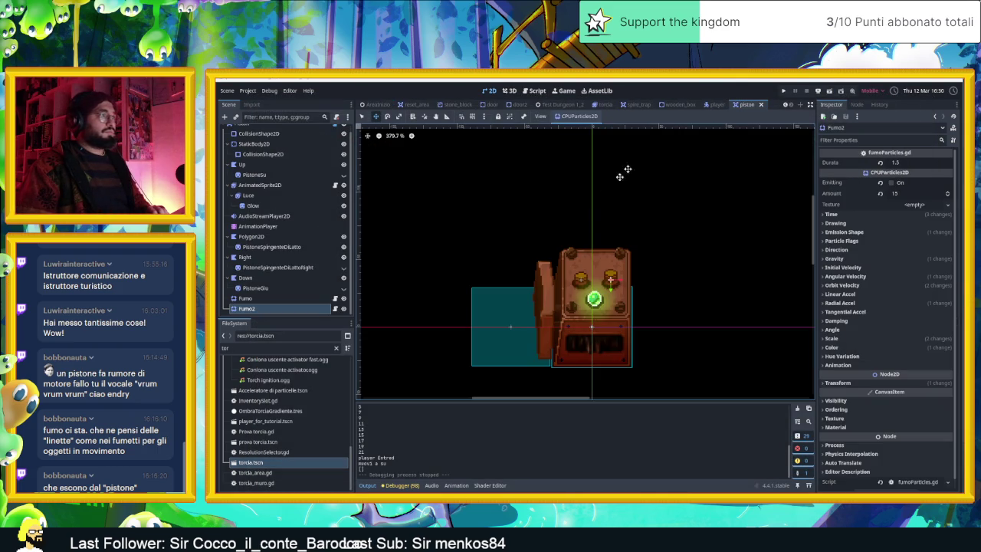
Add a new AudioStreamPlayer2D child node under the Piston root.
click(278, 217)
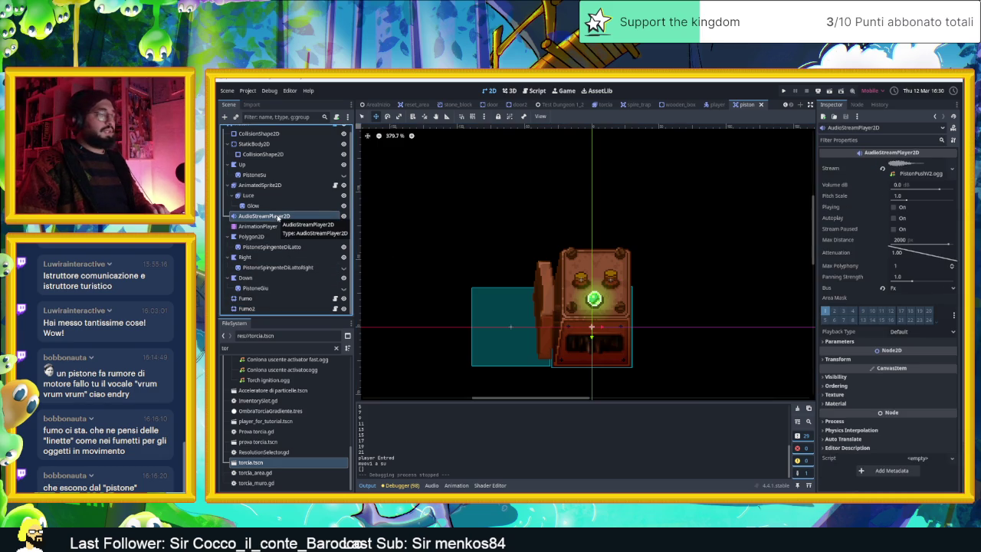
scroll(259, 149, up, 1)
click(257, 131)
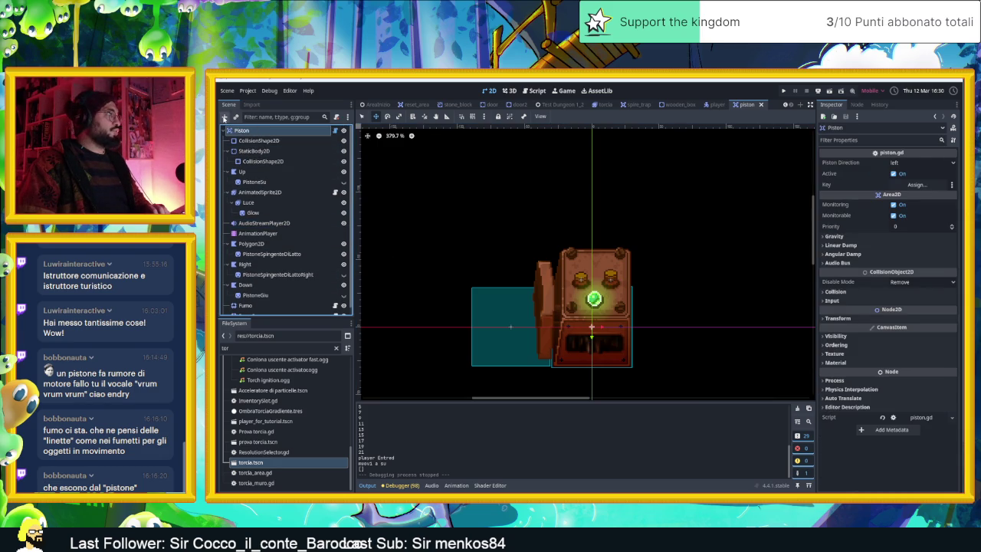
click(225, 117)
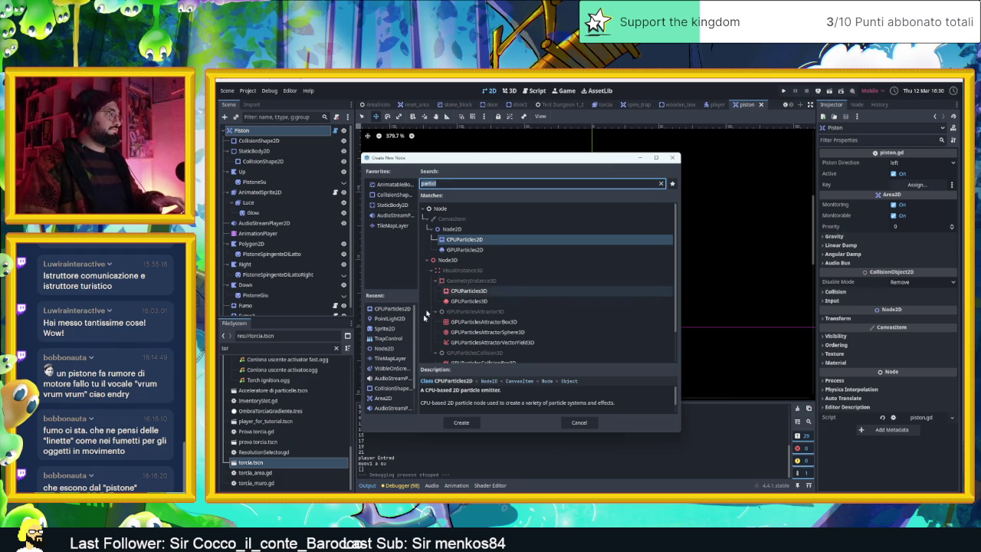
scroll(396, 412, down, 1)
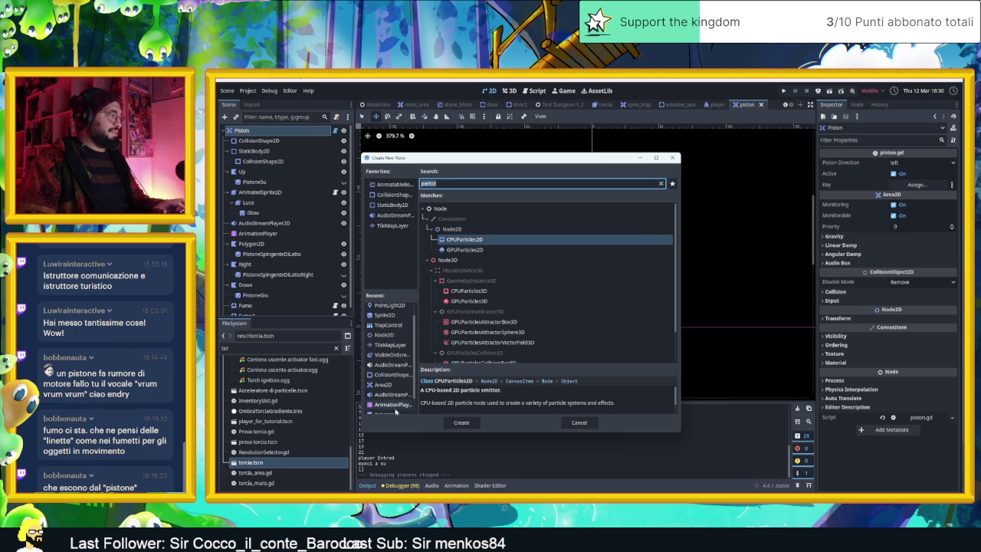
click(395, 394)
double_click(395, 394)
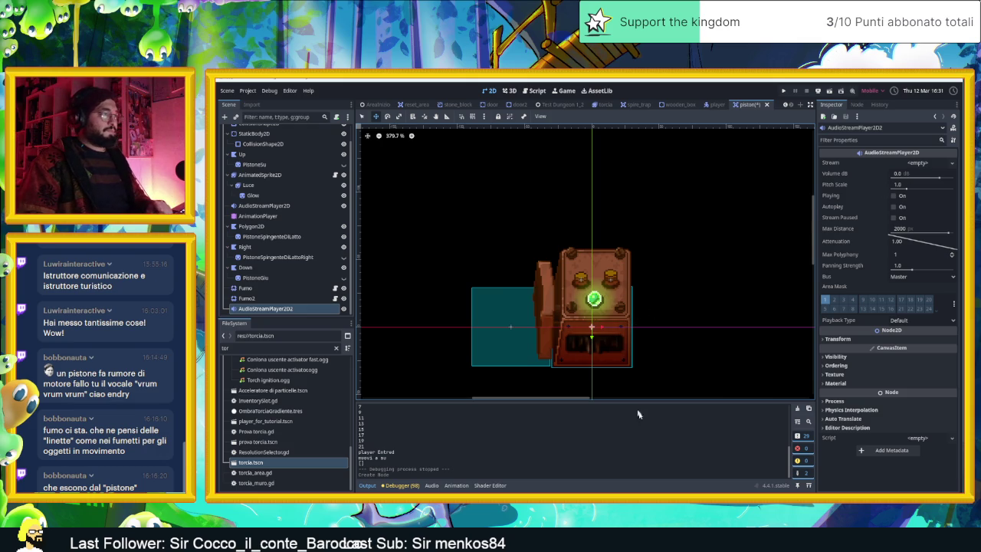
Cycle through the open windows to bring up VLC and the MUSIC folder.
key(alt+Tab)
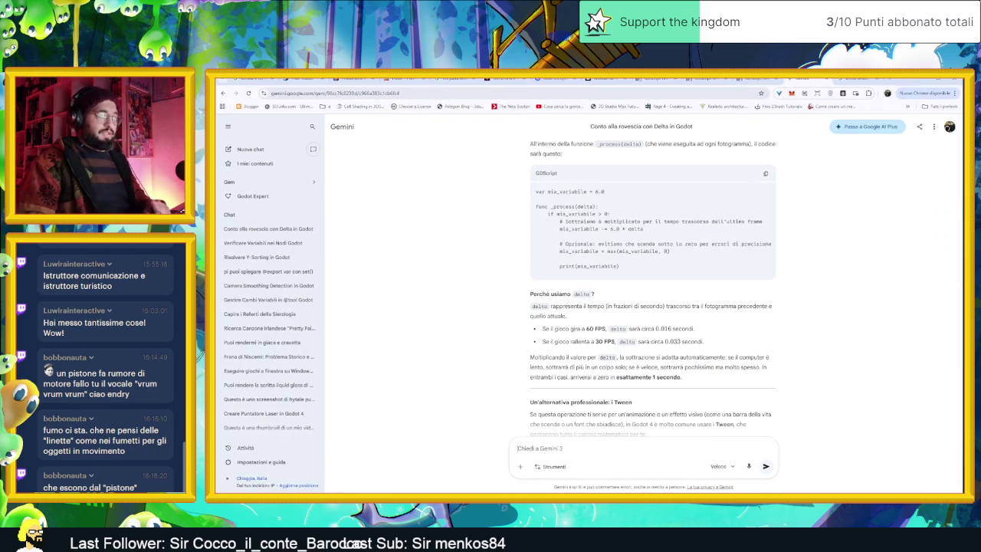
key(alt+Tab)
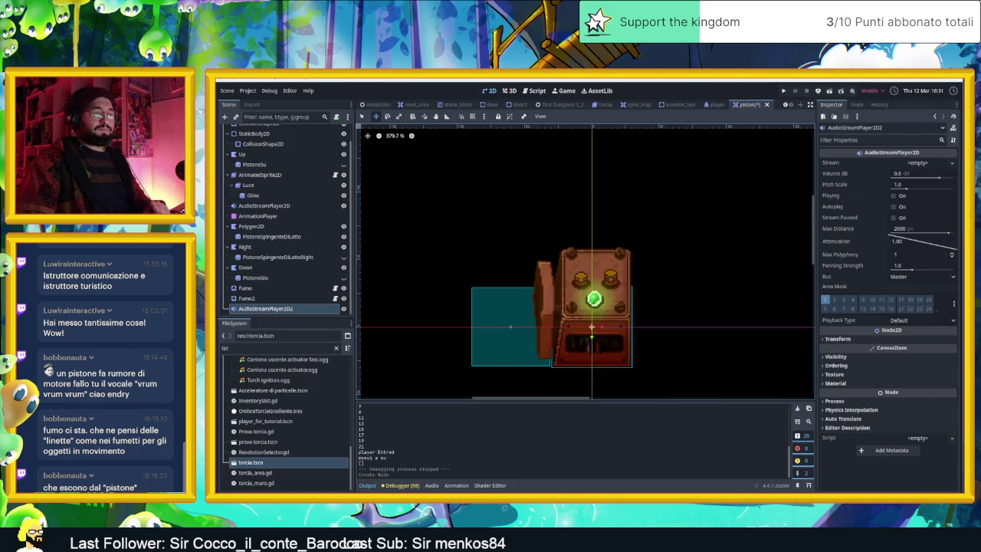
key(alt+Tab)
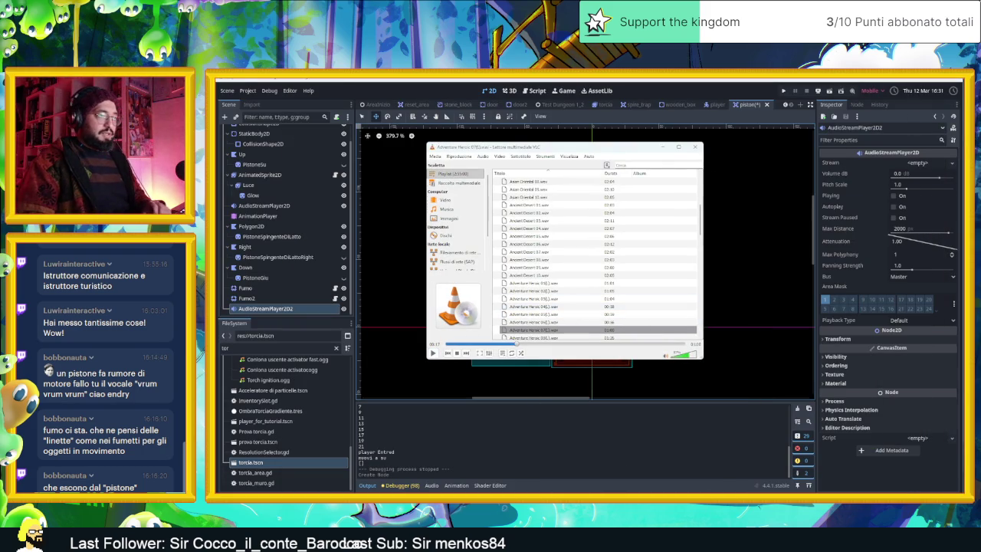
key(alt+Tab)
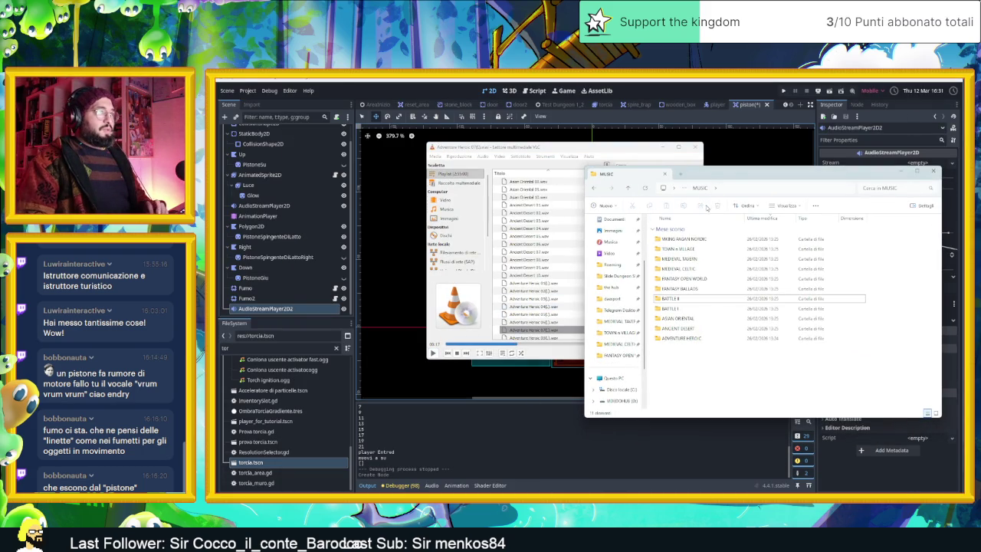
Browse Slide Dungeon SHIT > soundFX > 2000-game-sound effects > GameBurp and open the Sound FX List PDF.
click(724, 188)
scroll(621, 346, up, 3)
scroll(605, 322, down, 3)
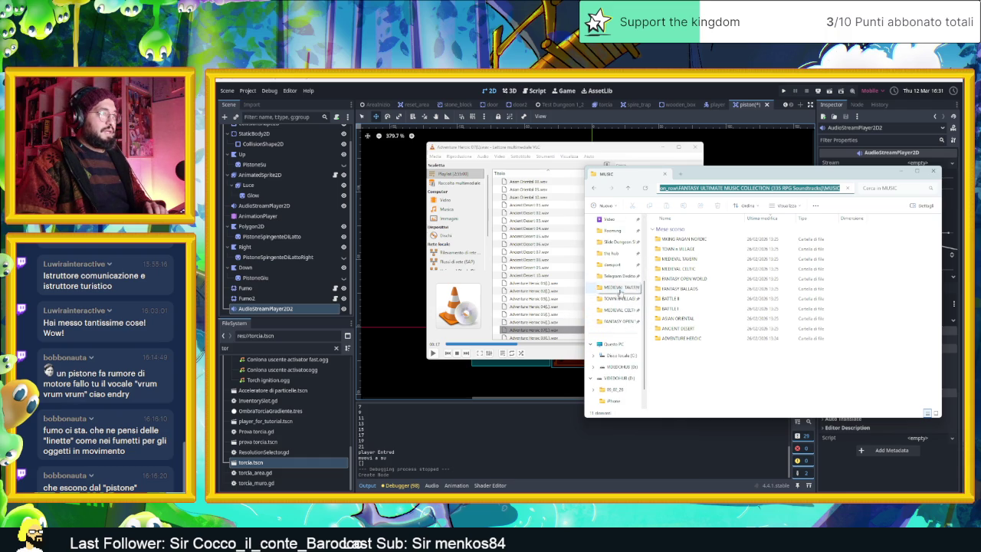
scroll(617, 291, up, 1)
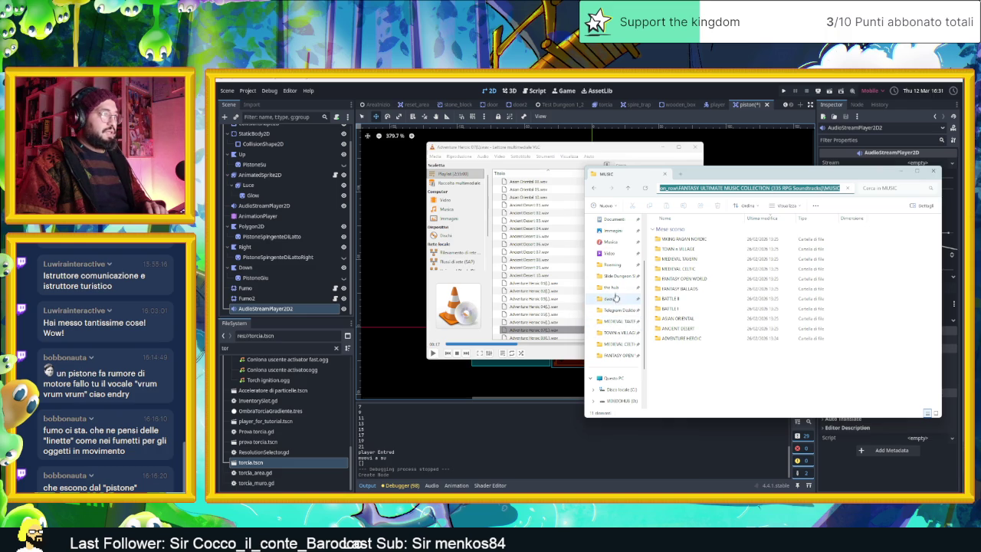
click(621, 277)
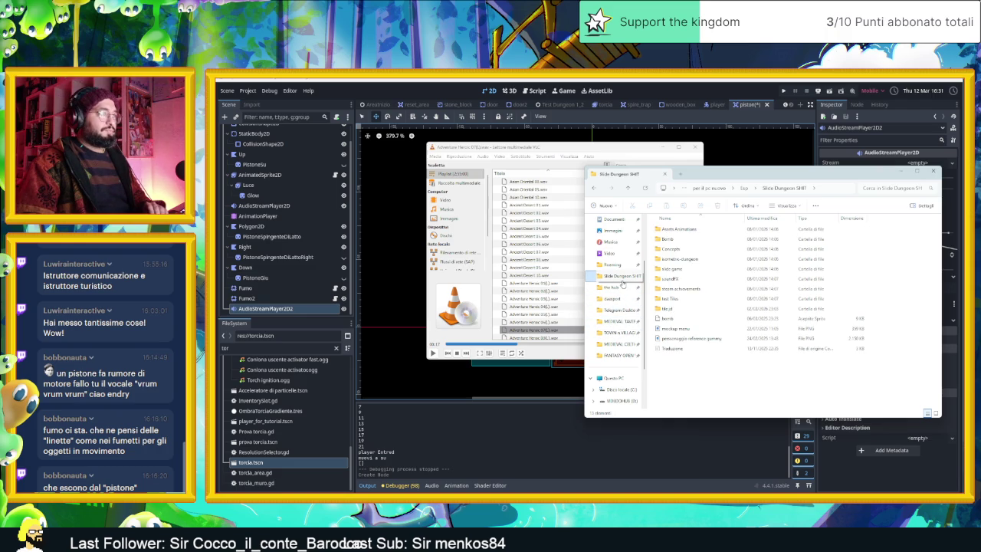
double_click(685, 278)
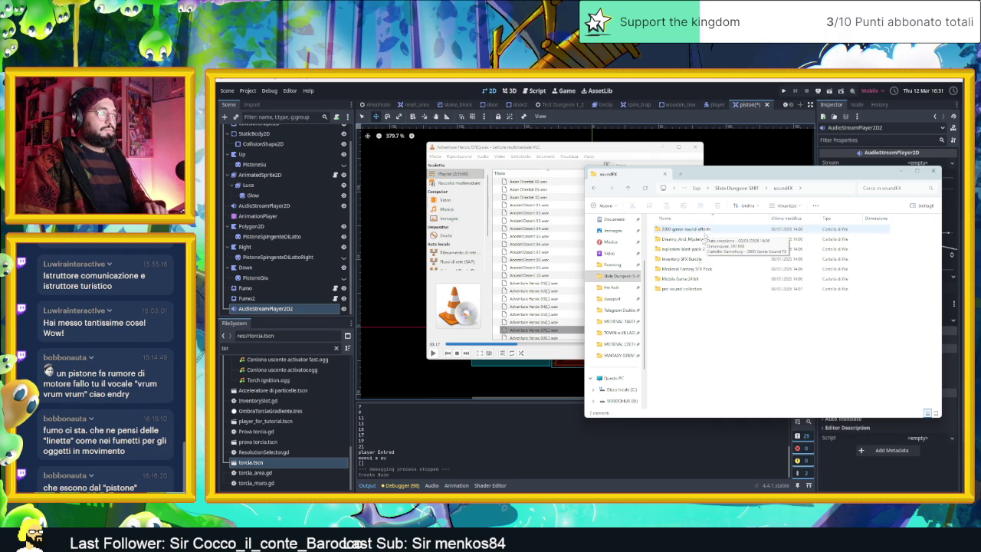
double_click(695, 231)
double_click(693, 230)
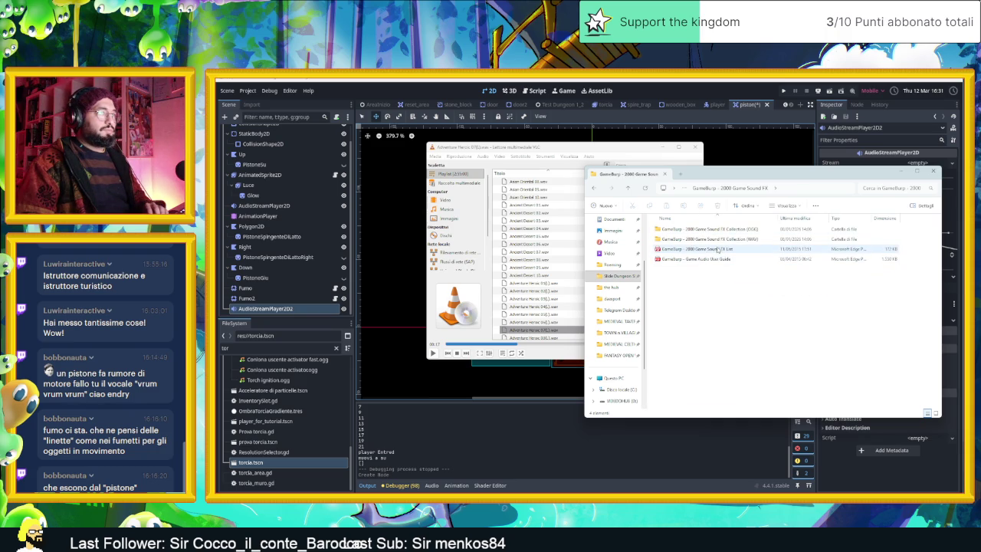
double_click(718, 250)
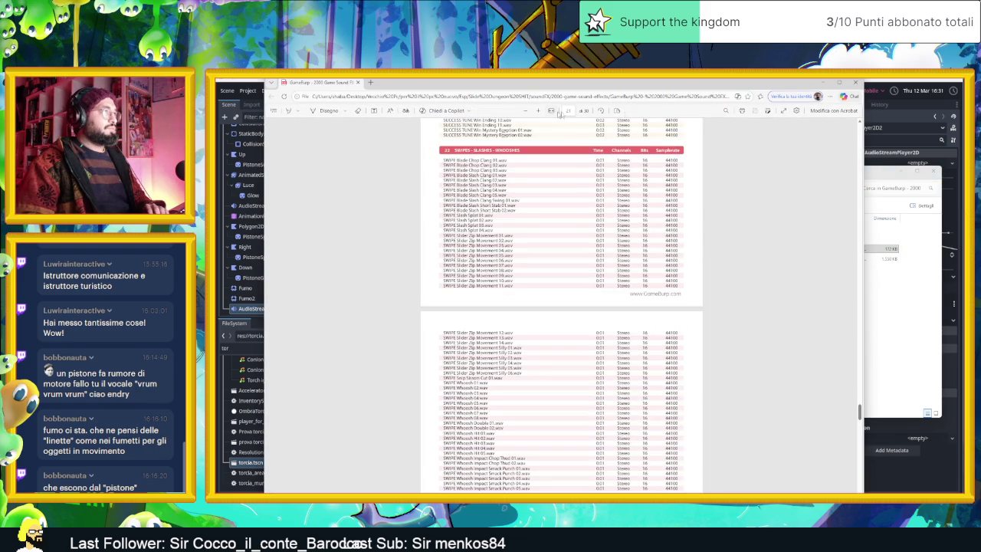
Search the GameBurp sound list for terms like 'act', 'turn' and 'onstor'.
scroll(597, 161, up, 1)
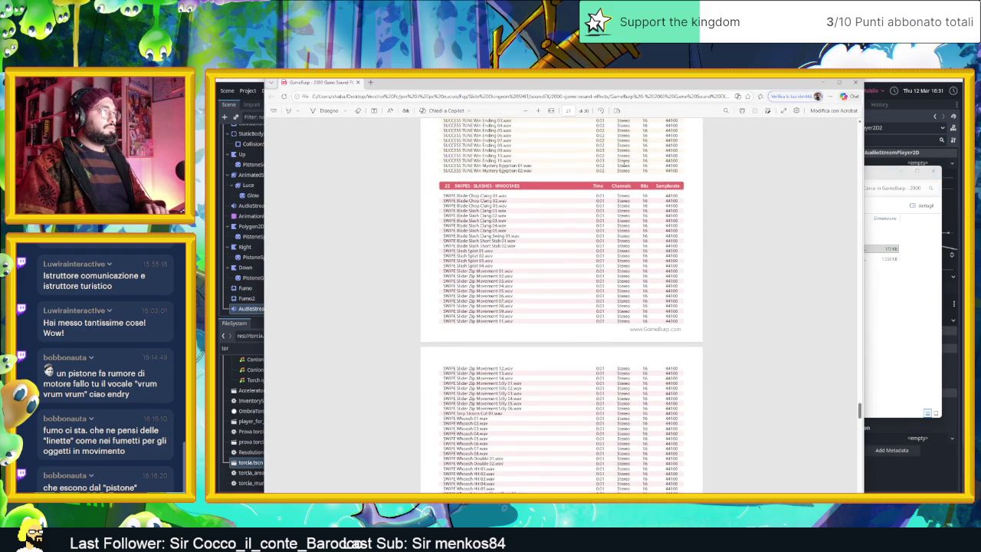
click(725, 111)
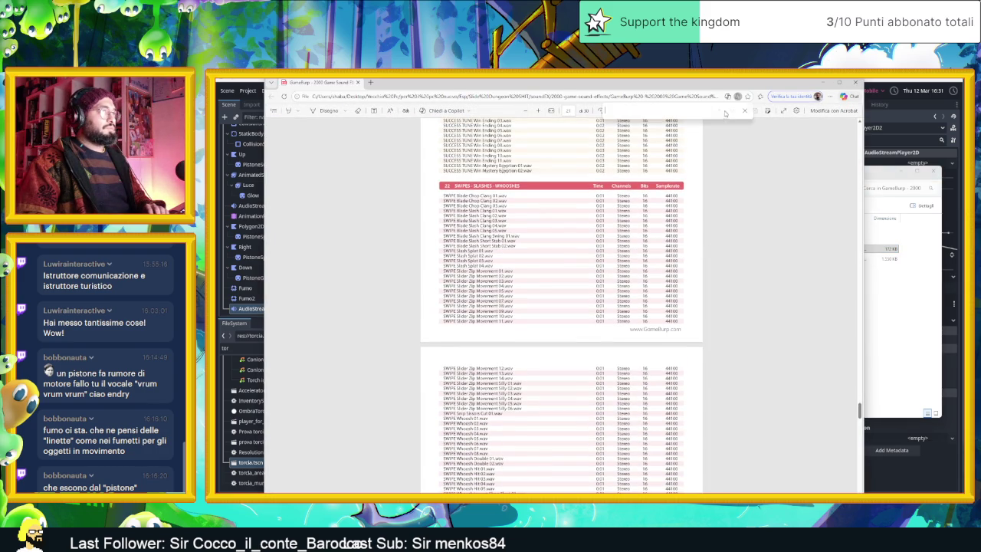
text(ac)
text(tart)
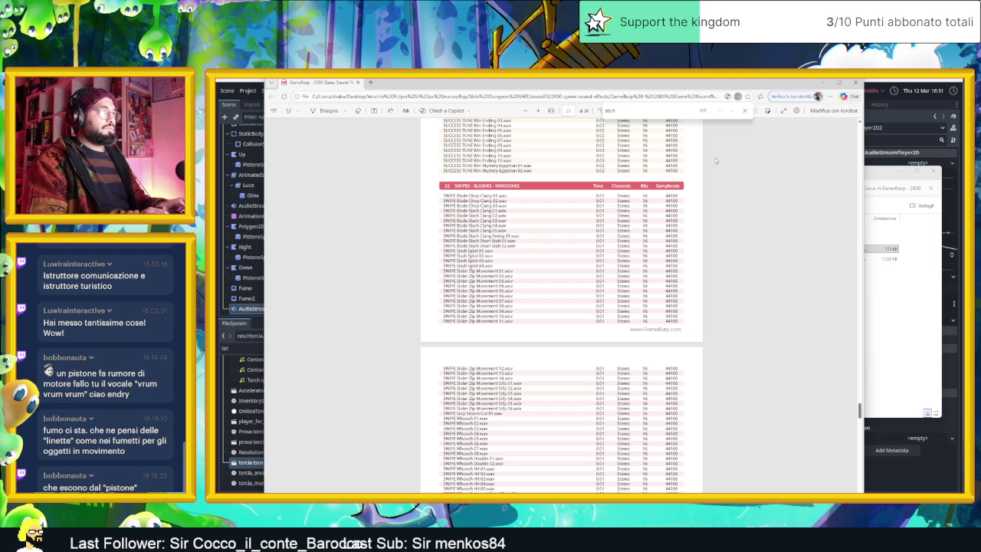
scroll(736, 210, up, 5)
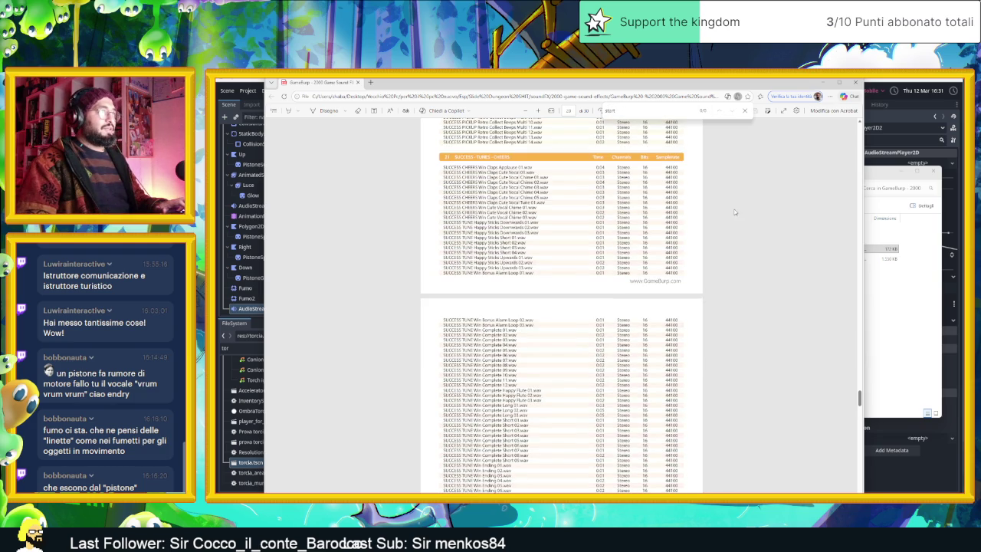
scroll(734, 213, up, 20)
scroll(720, 213, down, 20)
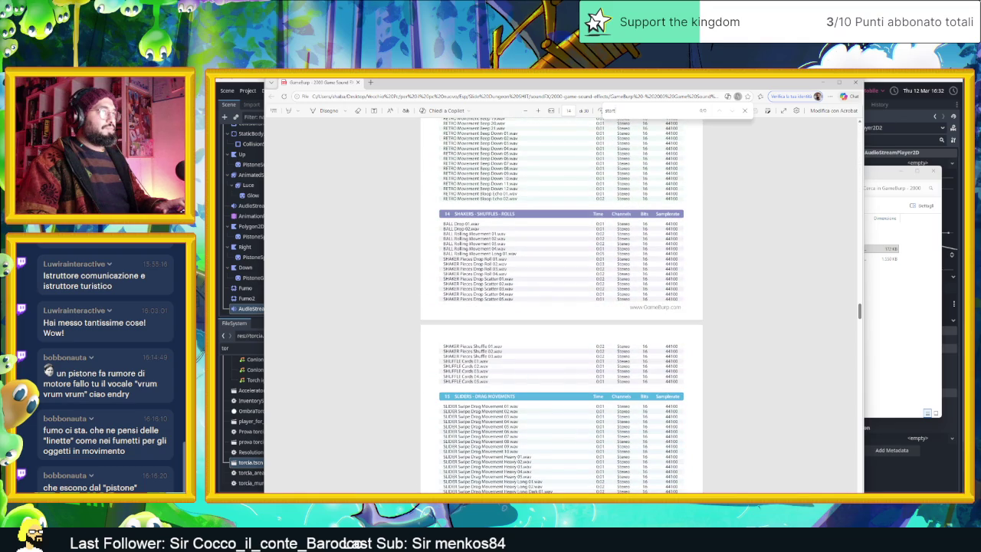
text(con)
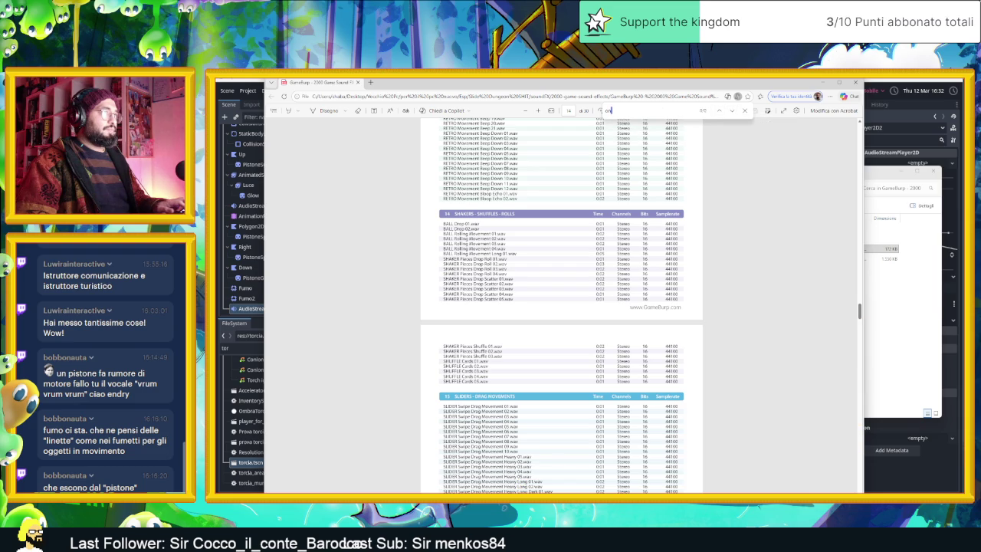
text(turn)
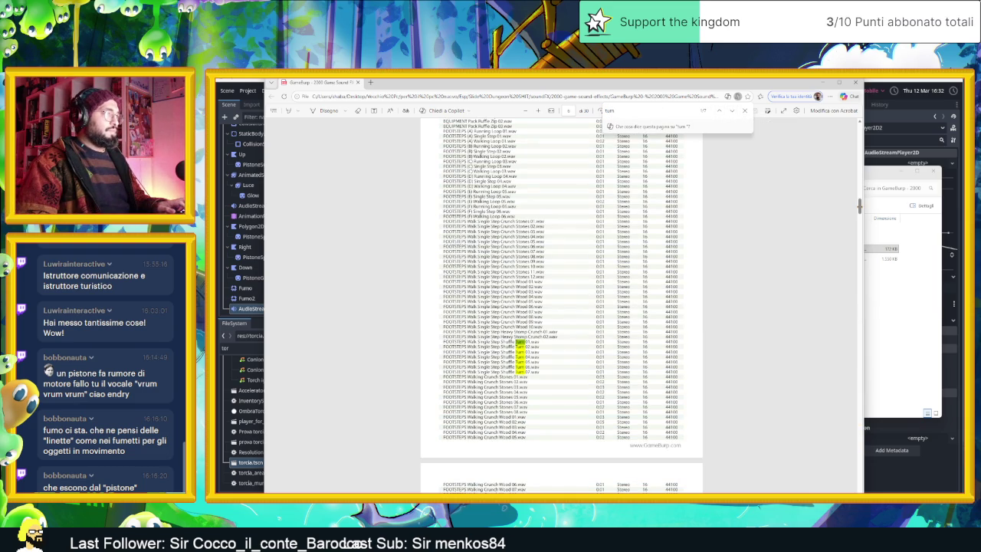
text(on)
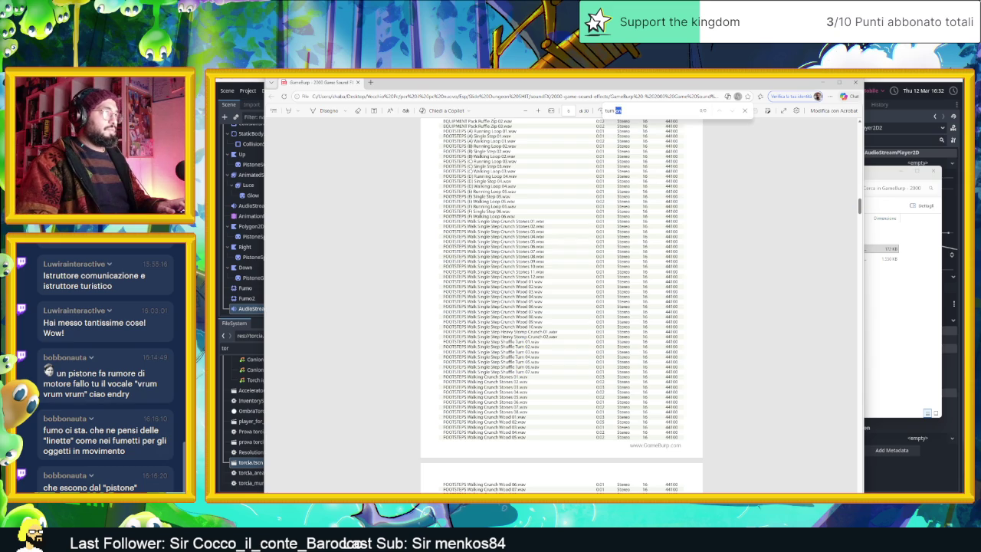
text(storr)
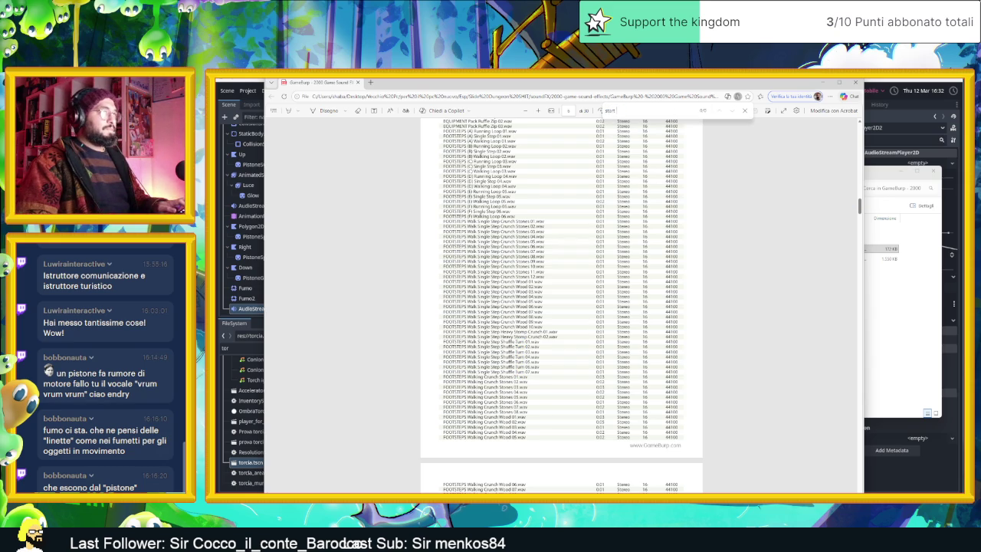
Scroll through the MECHS entries, search 'pistive', then go back to the soundFX folder.
scroll(781, 338, down, 3)
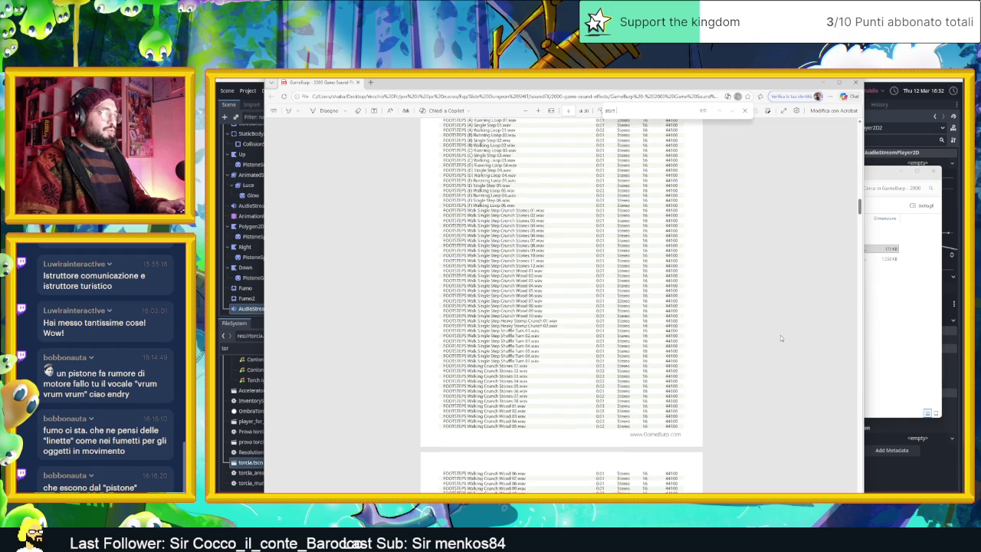
scroll(780, 335, down, 10)
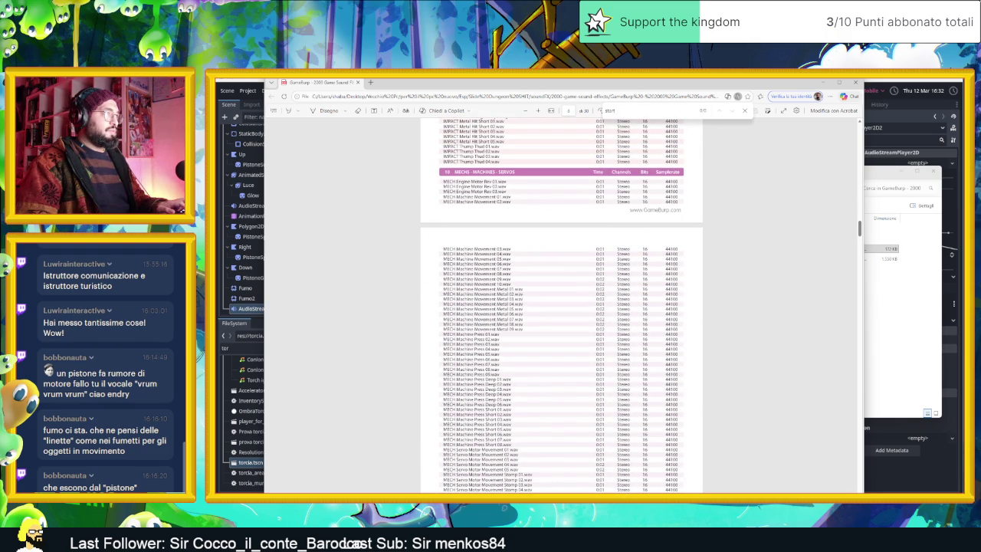
scroll(532, 292, down, 8)
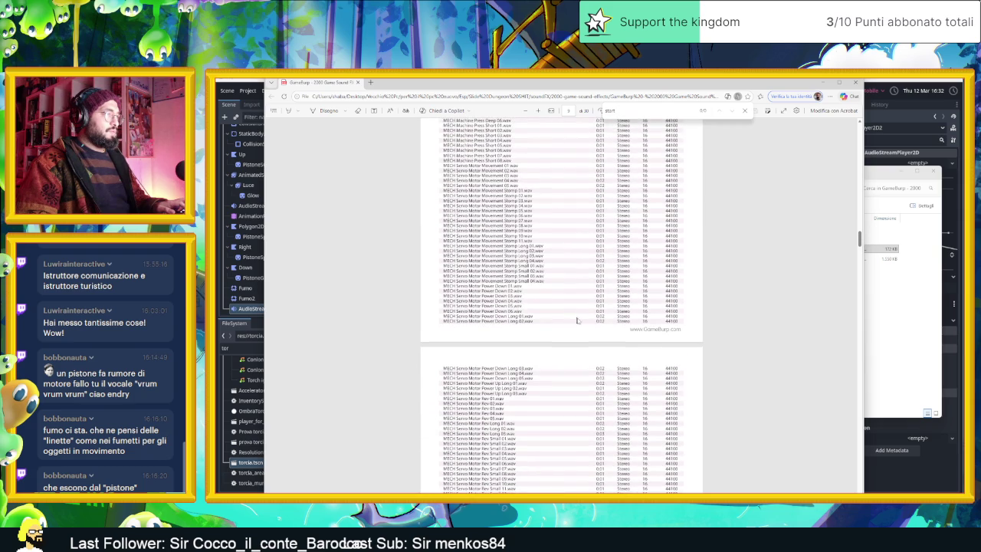
scroll(580, 321, down, 3)
scroll(581, 320, down, 2)
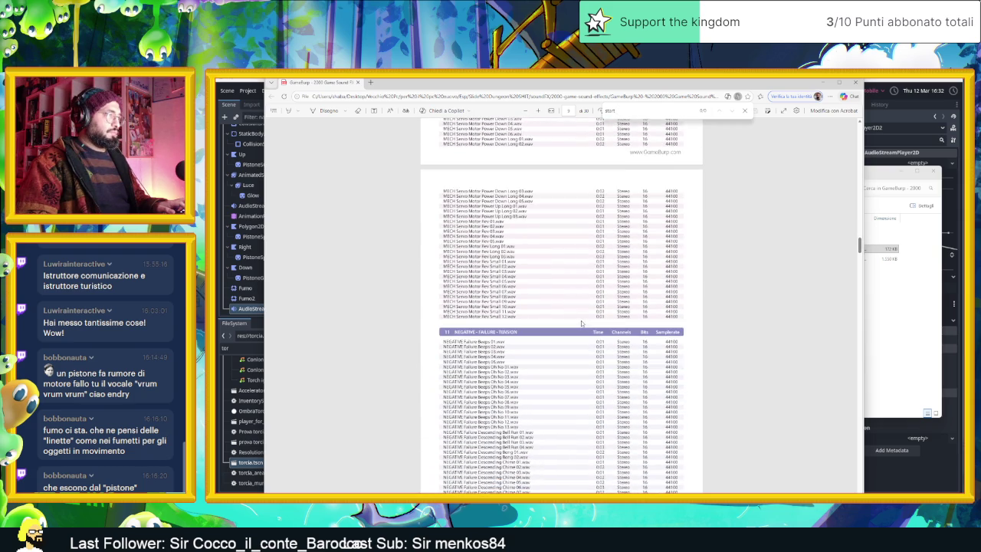
scroll(633, 303, down, 3)
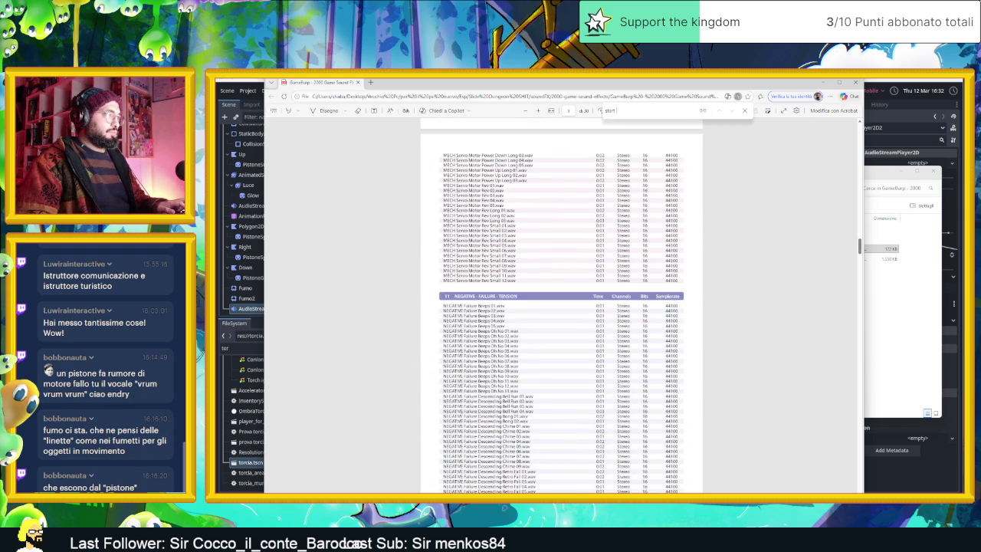
scroll(562, 305, down, 9)
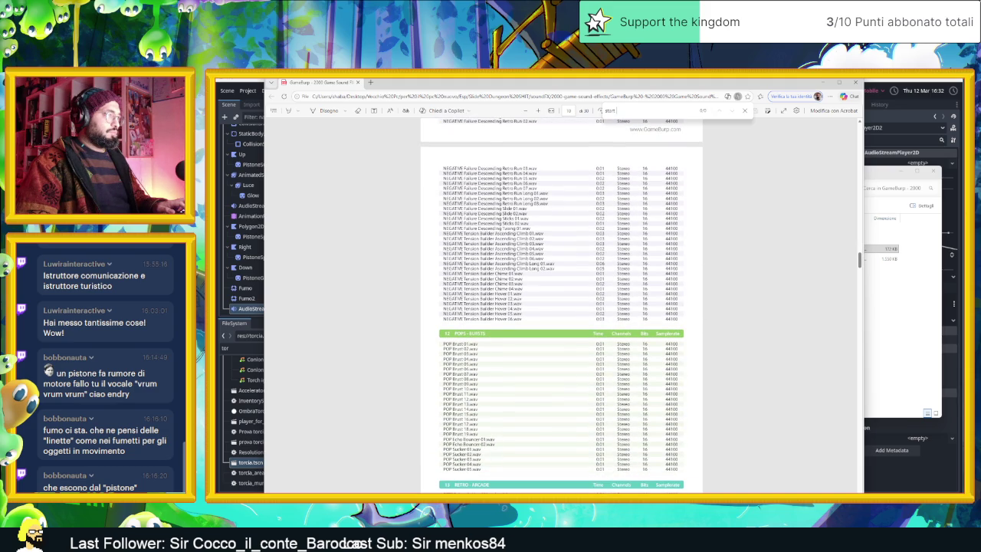
text(pistive)
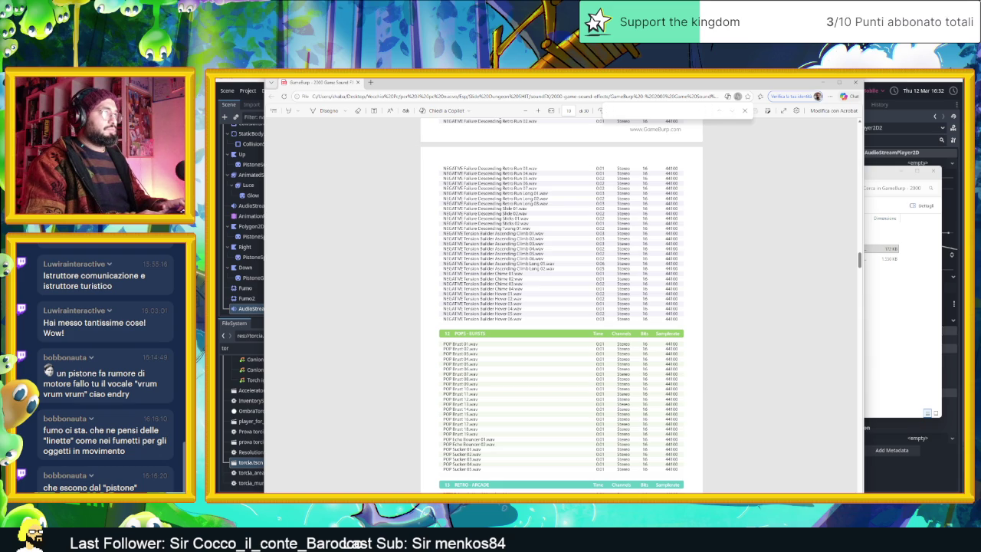
scroll(697, 199, up, 3)
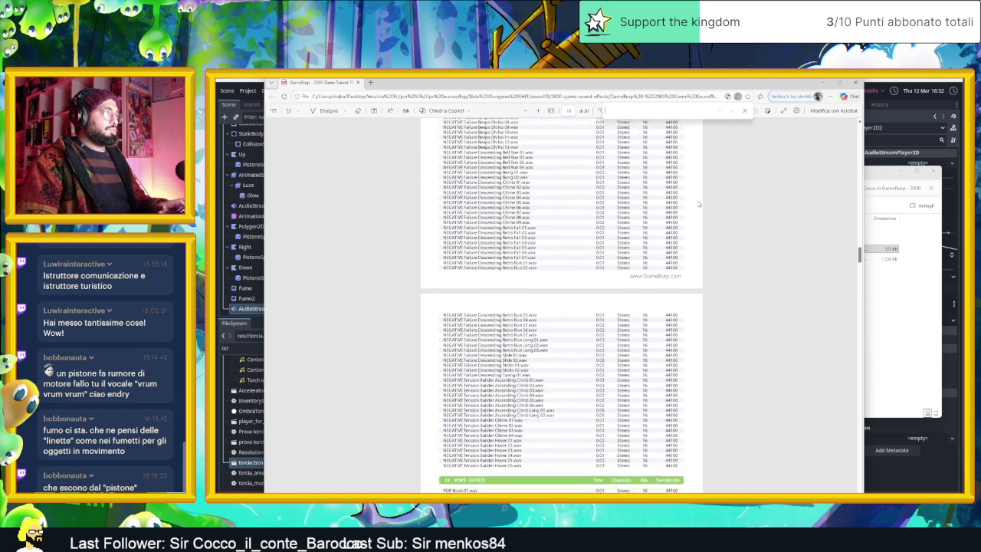
scroll(698, 204, up, 15)
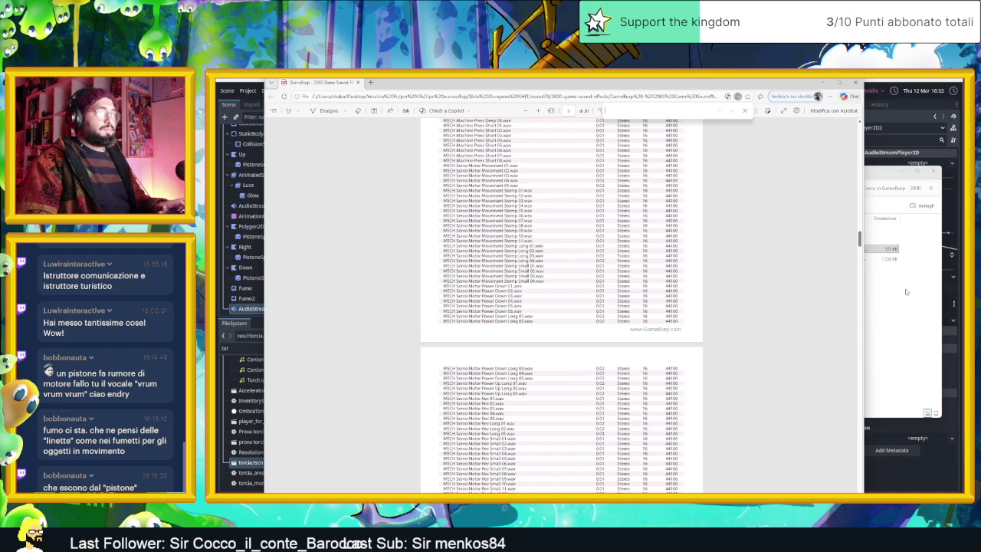
click(906, 292)
key(BackSpace)
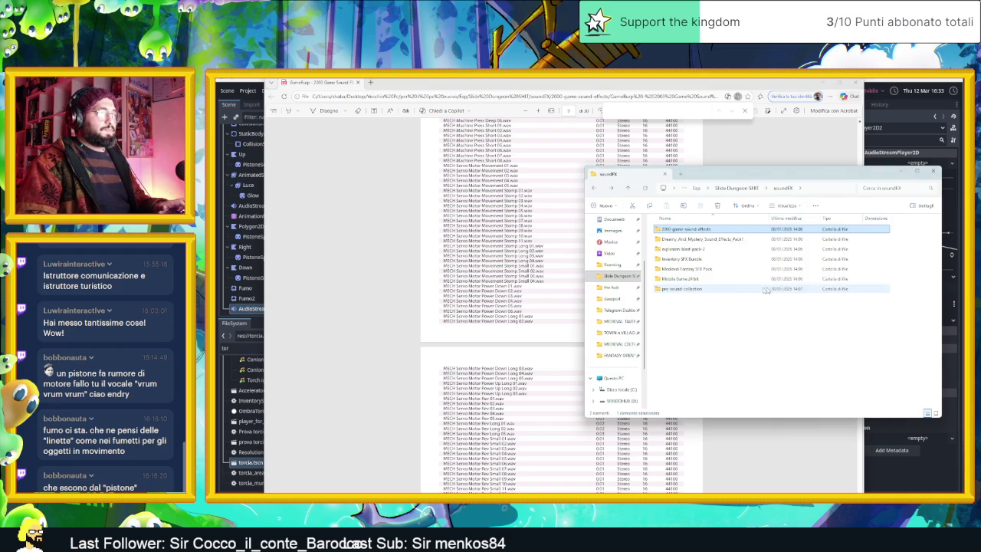
In pro-sound-collection > Gamemaster Audio, open the tips PDF and the Pro Sound Collection list.
double_click(797, 289)
double_click(690, 230)
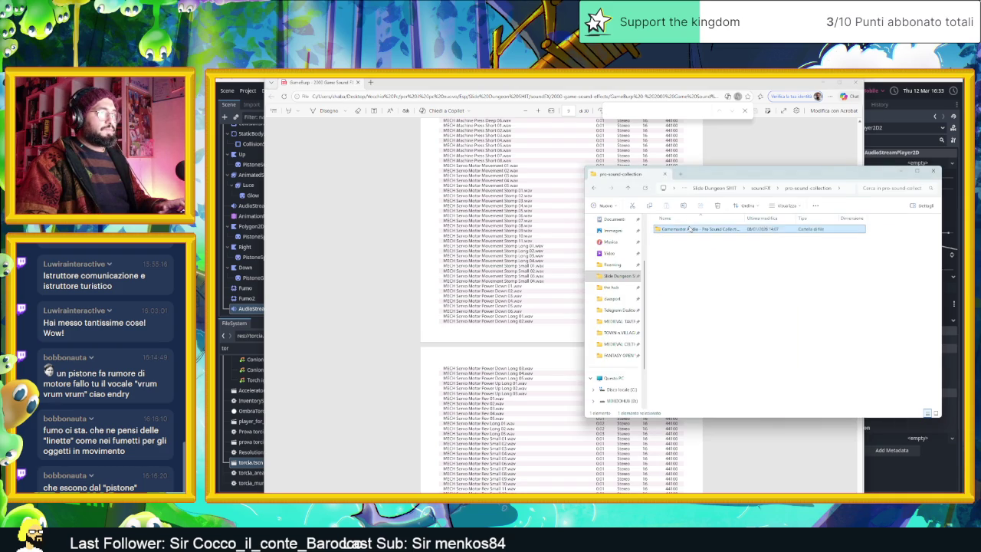
scroll(747, 284, down, 5)
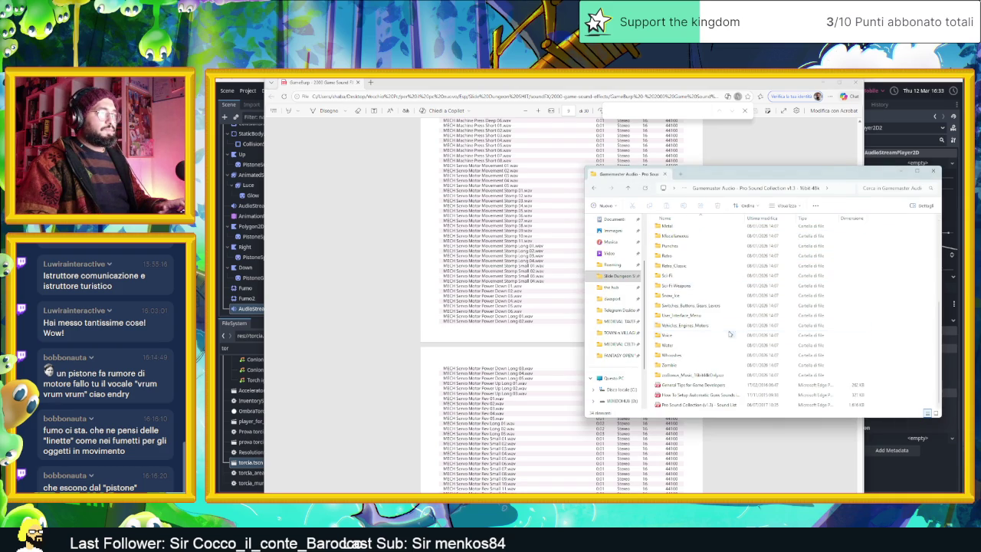
double_click(728, 385)
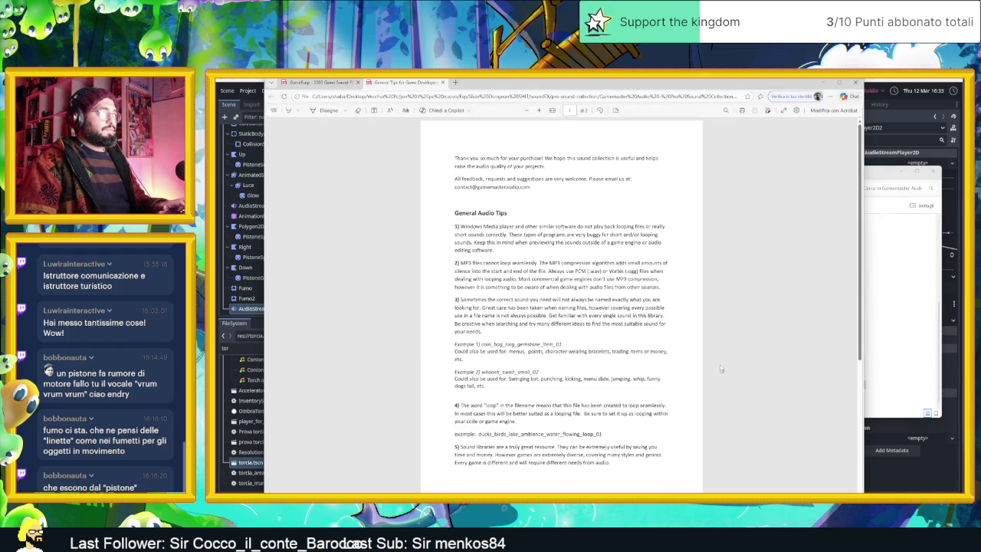
click(887, 343)
key(Down)
key(Down)
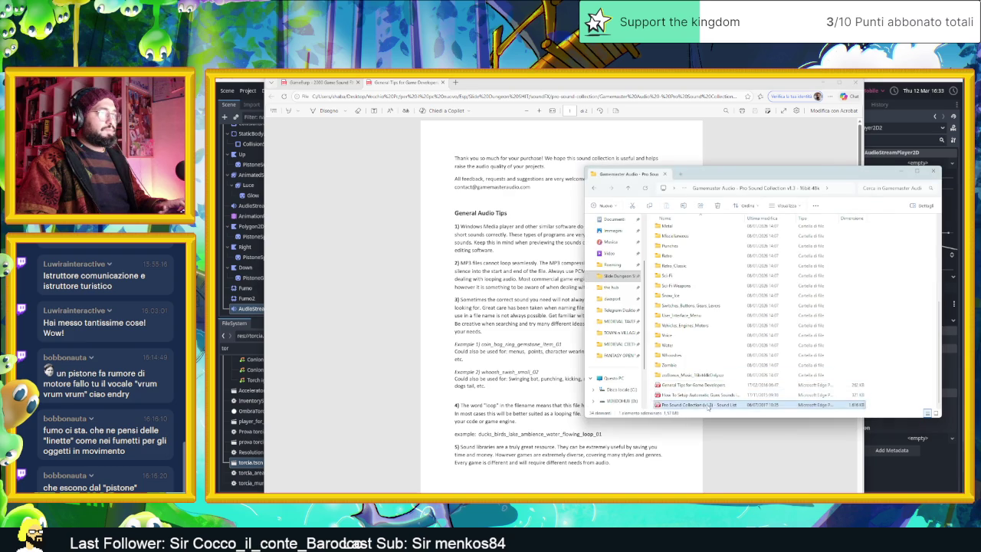
key(Return)
key(ctrl+f)
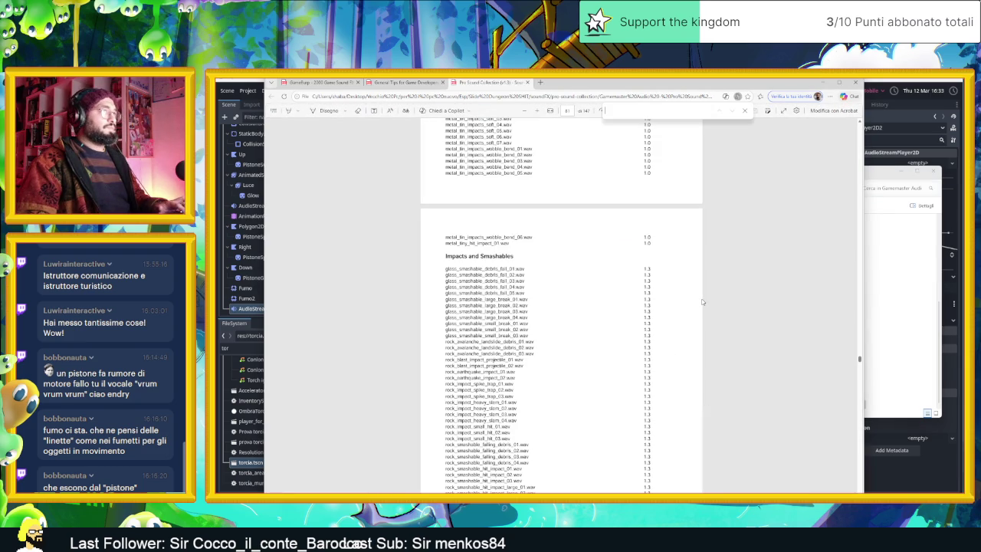
Step through the 'on' and 'start' matches in the Pro Sound Collection list.
text(on)
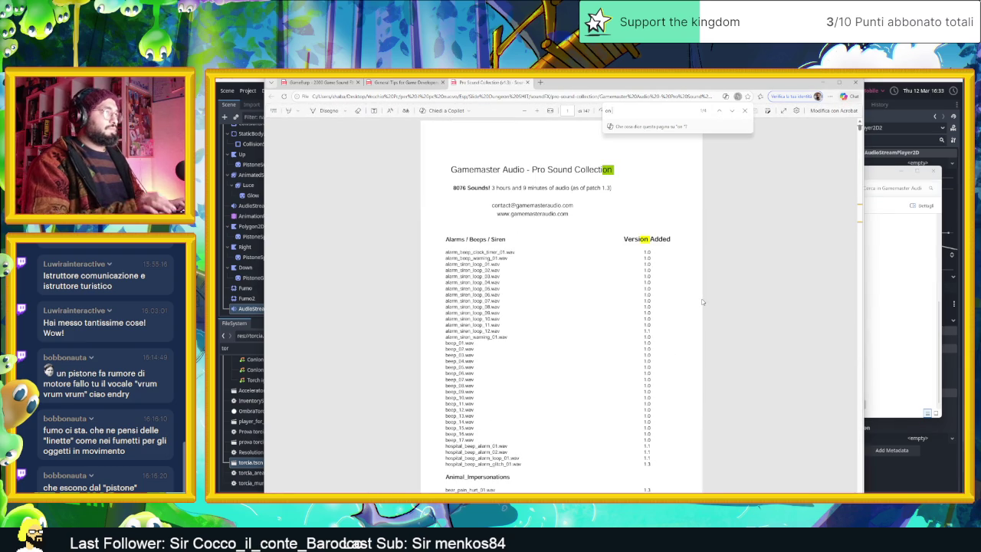
click(732, 112)
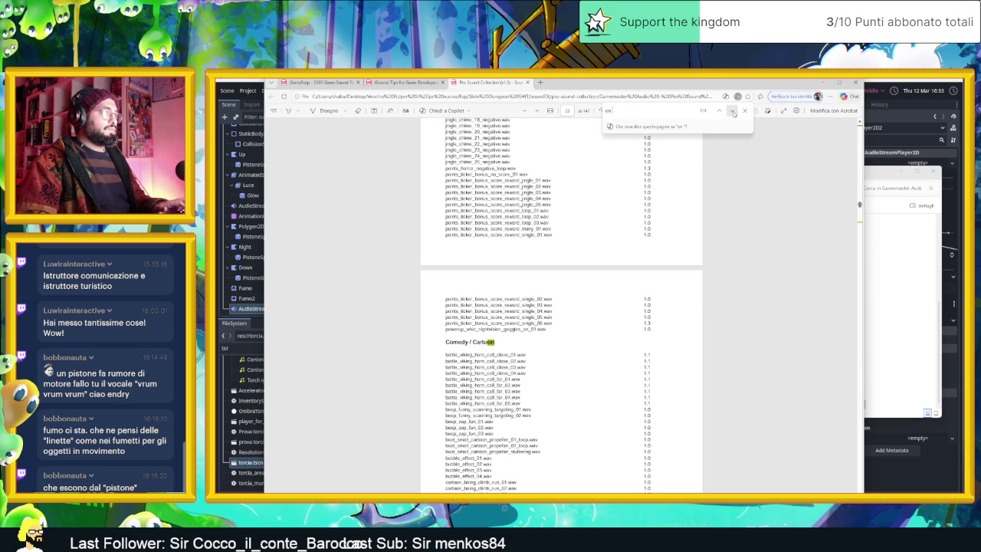
click(733, 112)
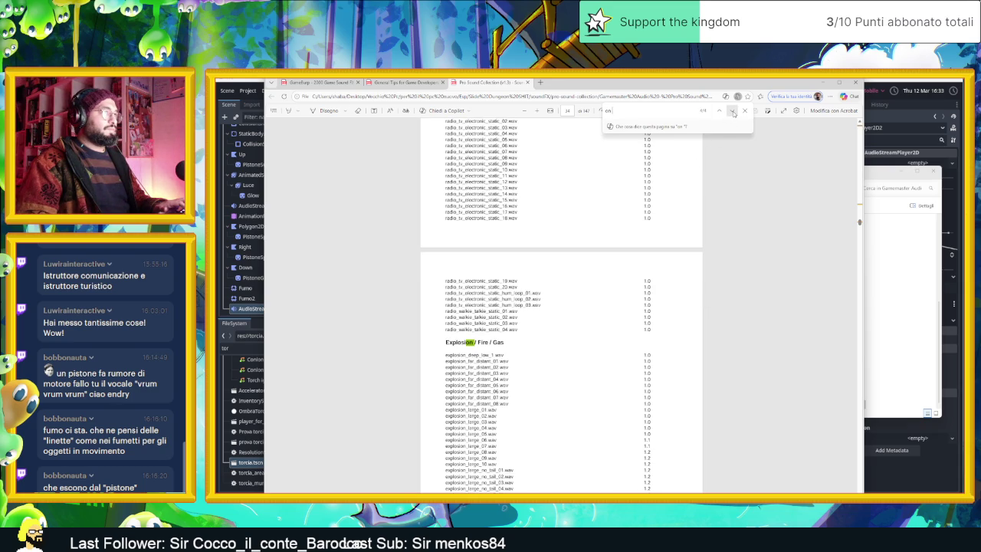
click(733, 112)
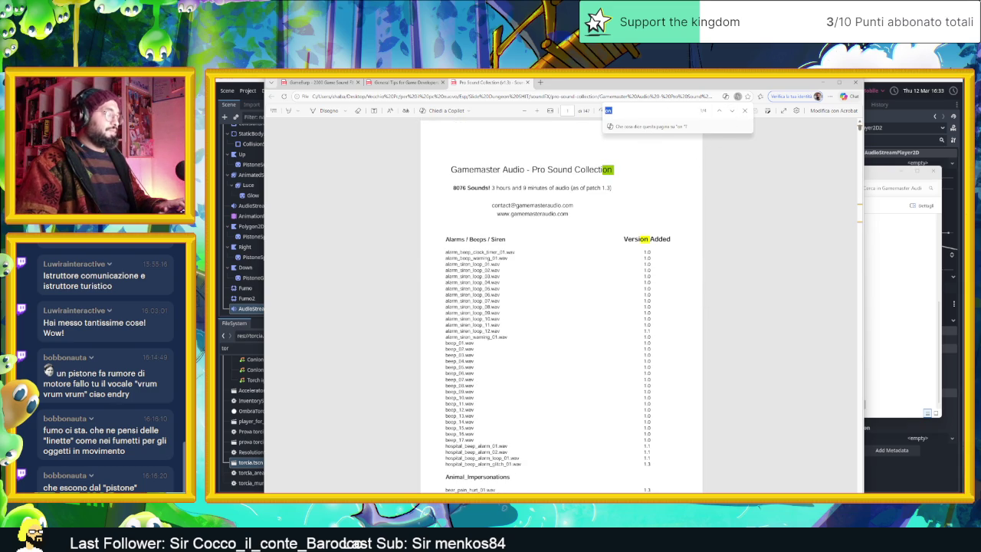
text(start)
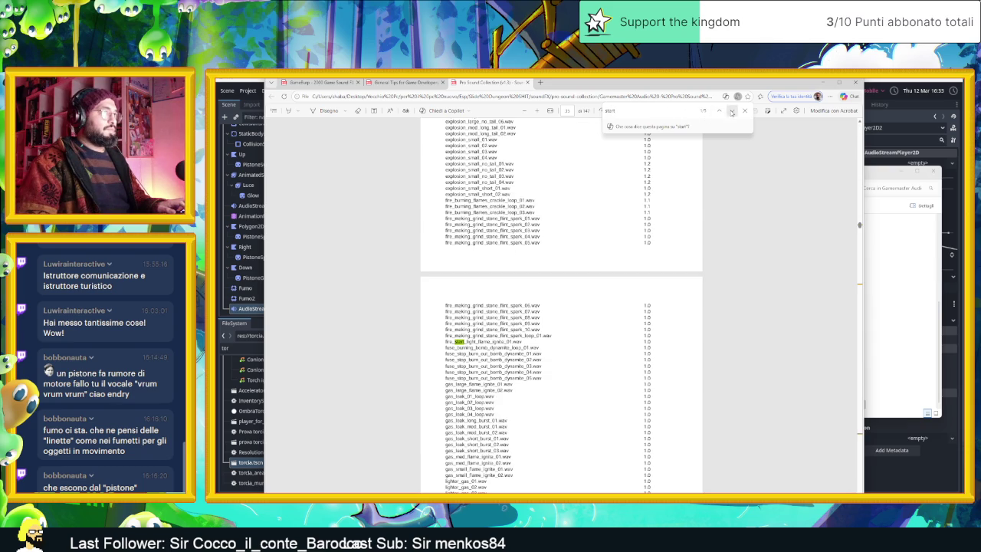
click(732, 112)
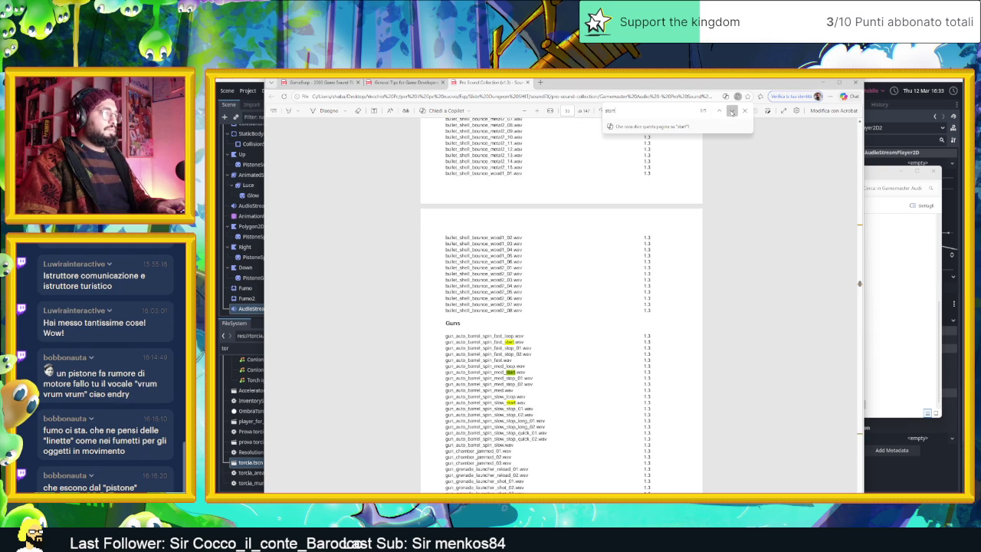
click(732, 112)
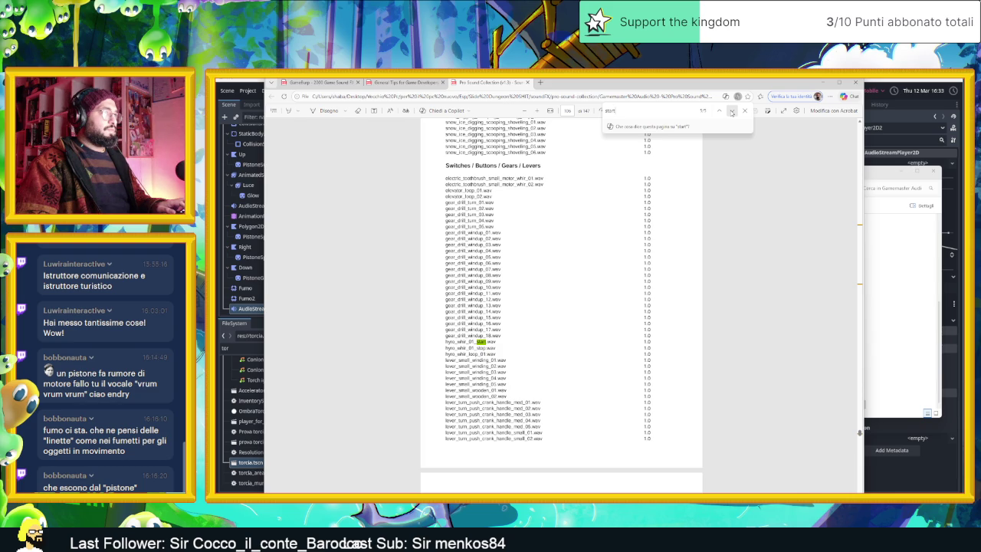
Step through the 'engine' matches until the Vehicles / Engines / Motors section appears.
text(engine)
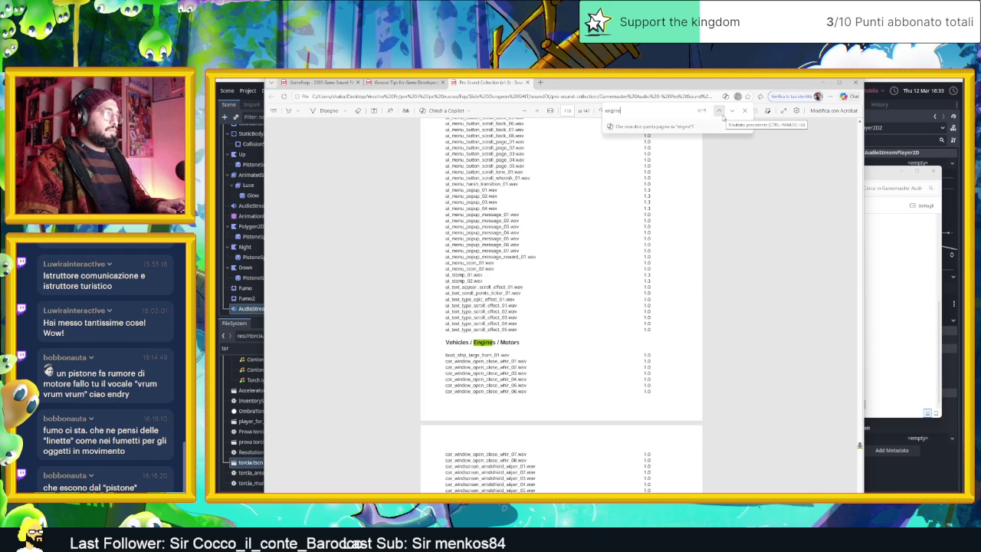
scroll(707, 266, down, 3)
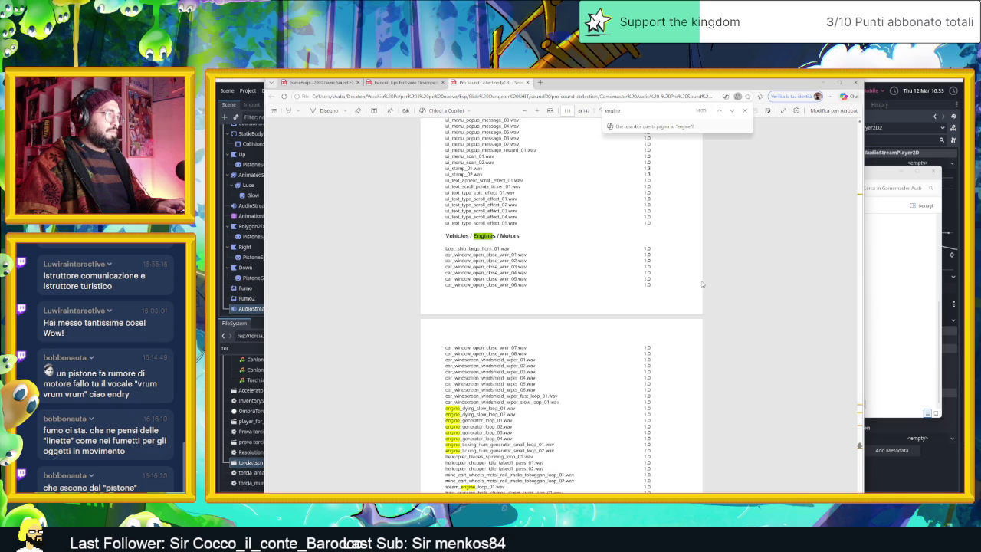
scroll(687, 300, down, 1)
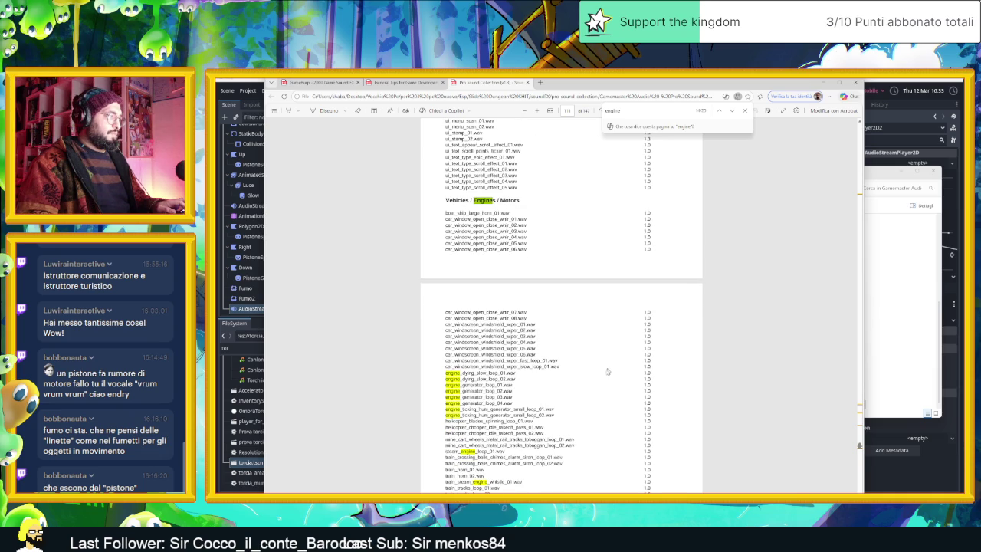
scroll(607, 372, down, 2)
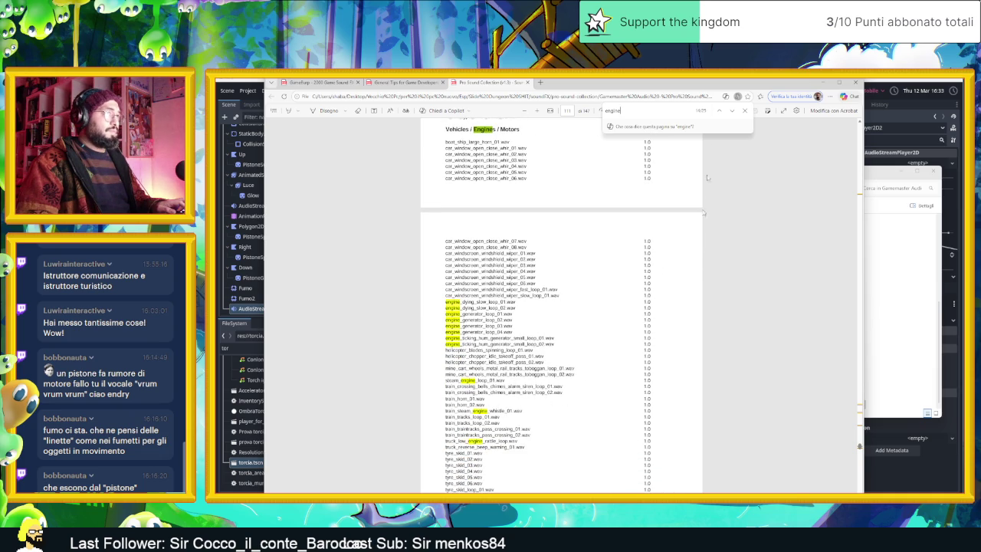
click(732, 111)
click(731, 111)
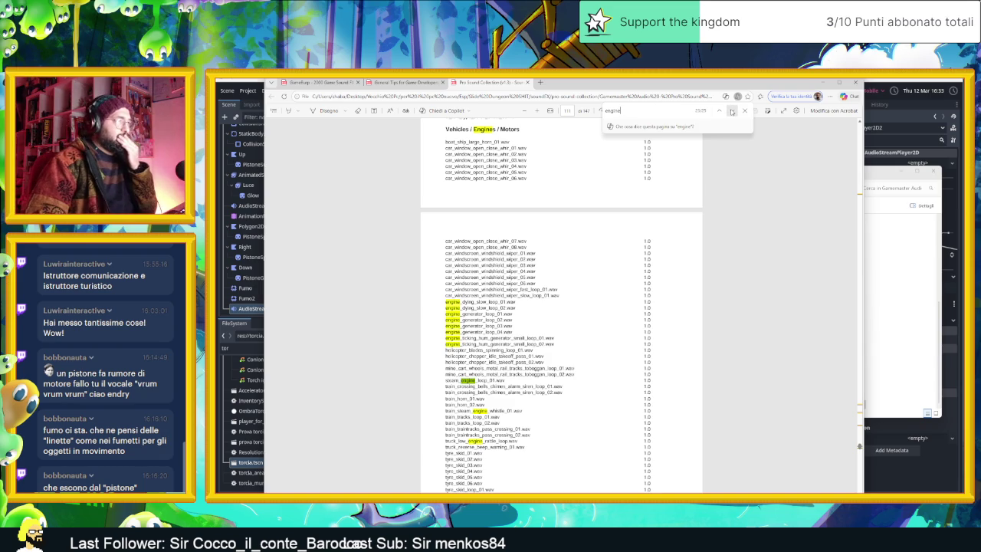
click(732, 111)
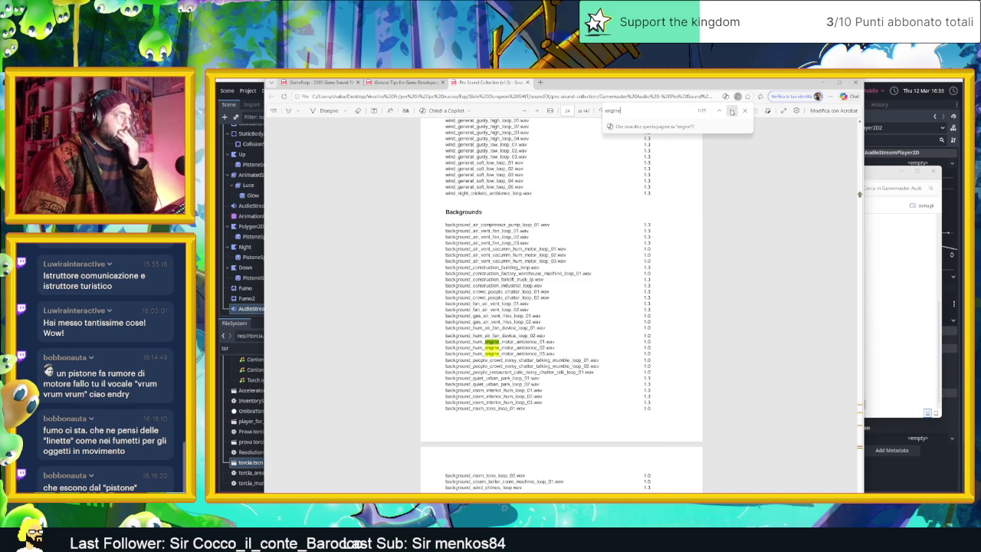
click(731, 111)
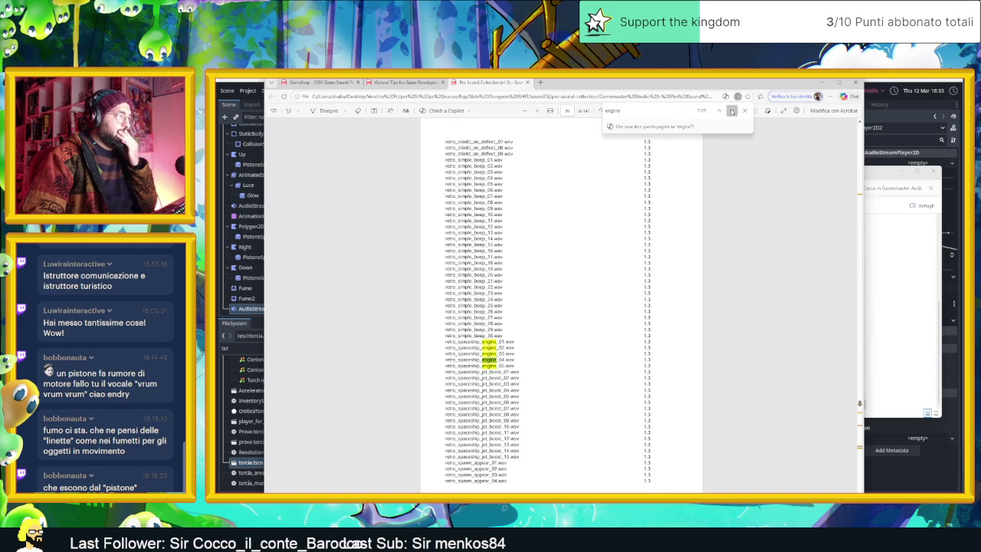
click(731, 111)
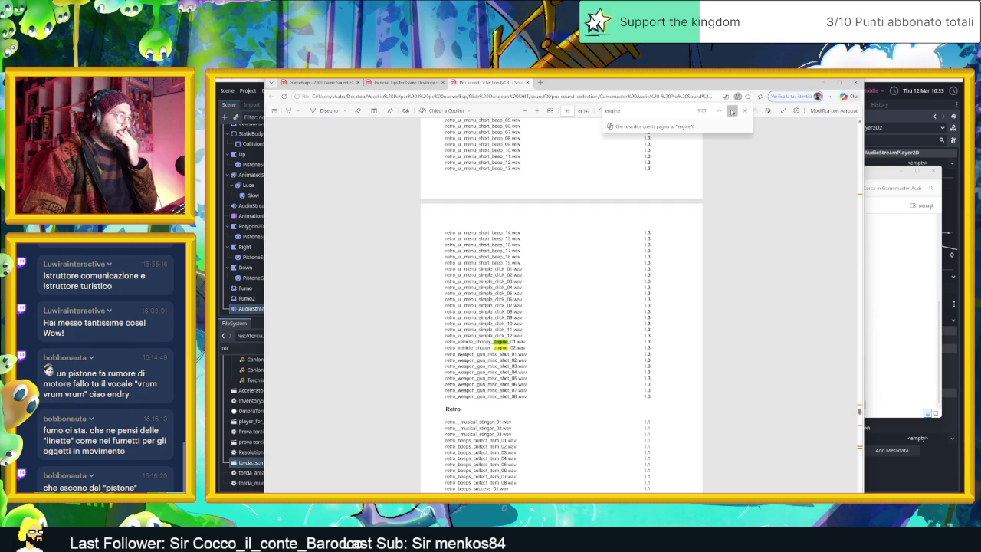
click(731, 111)
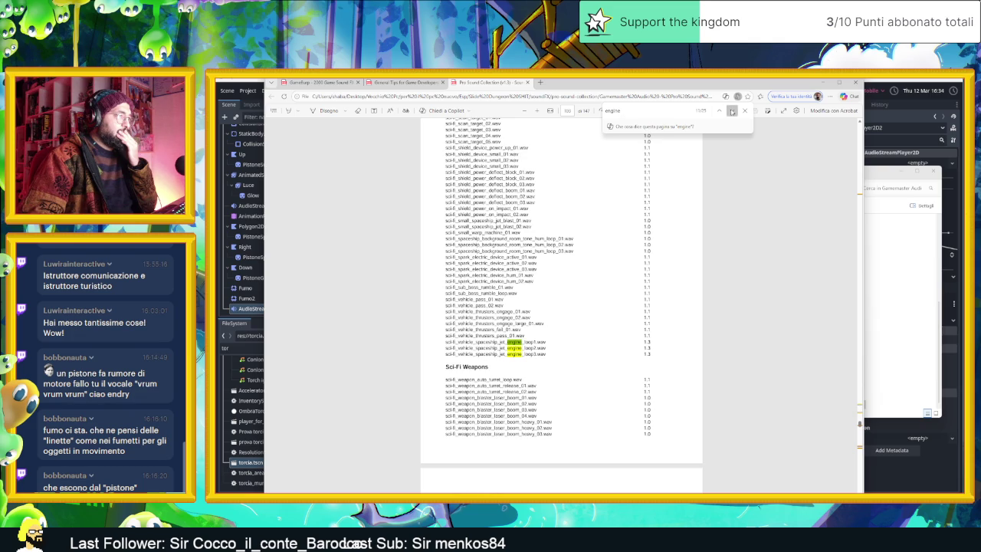
click(732, 111)
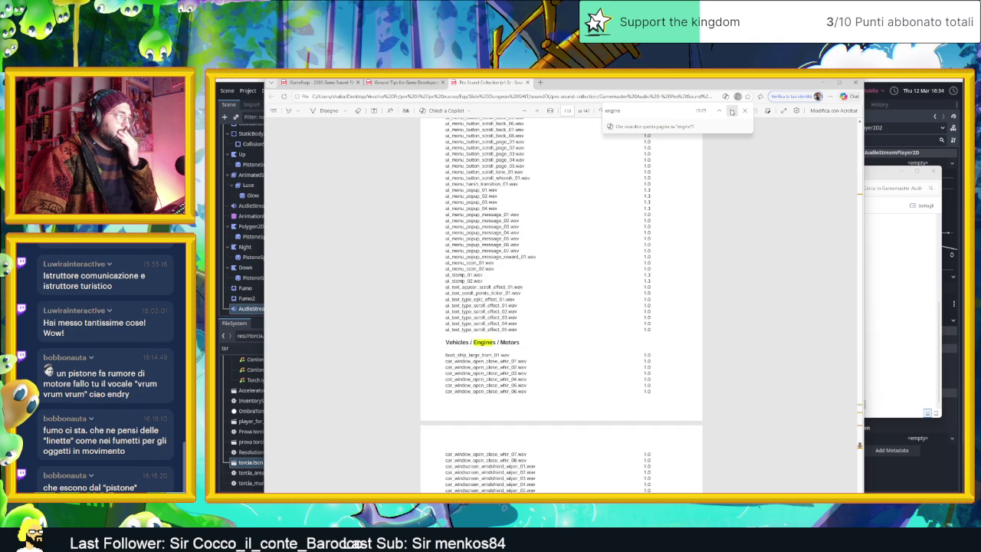
key(ctrl+f)
text(stor)
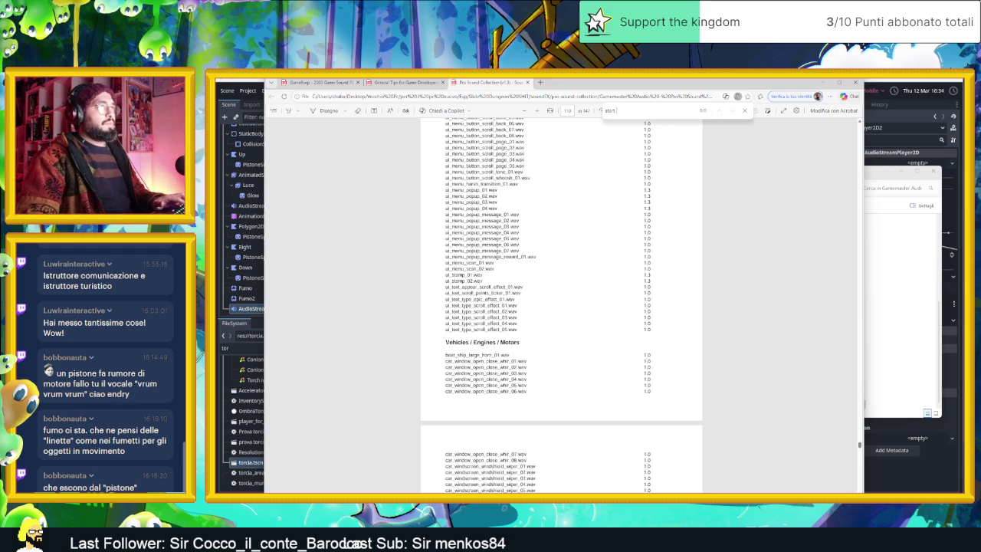
Search 'activ' to reach the sci-fi spark electric device active sounds.
key(BackSpace)
key(BackSpace)
key(BackSpace)
text(acti)
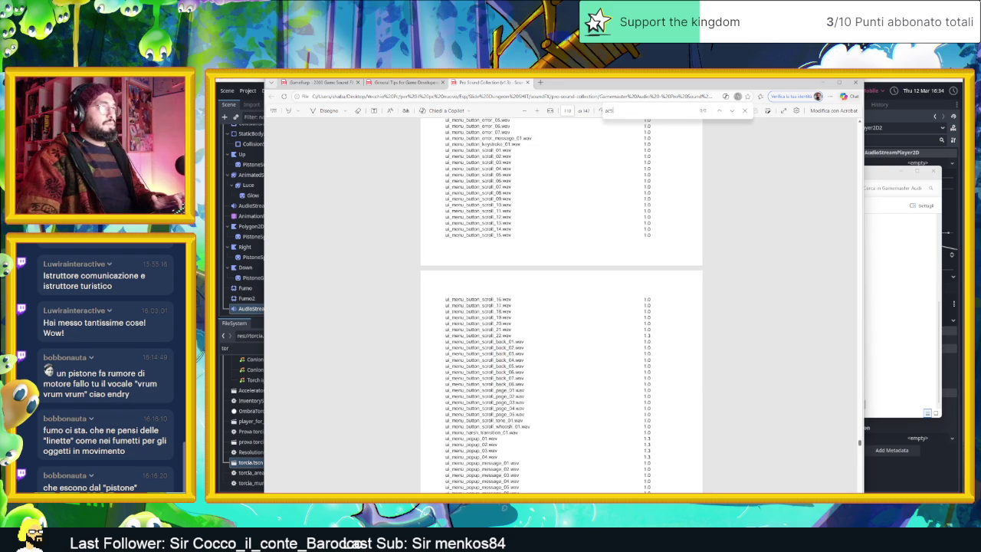
click(719, 111)
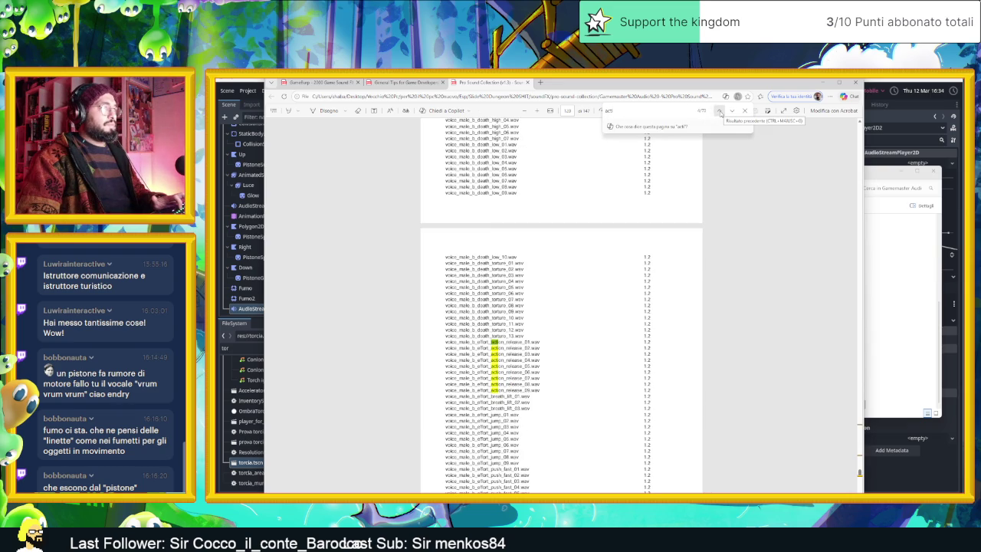
text(v)
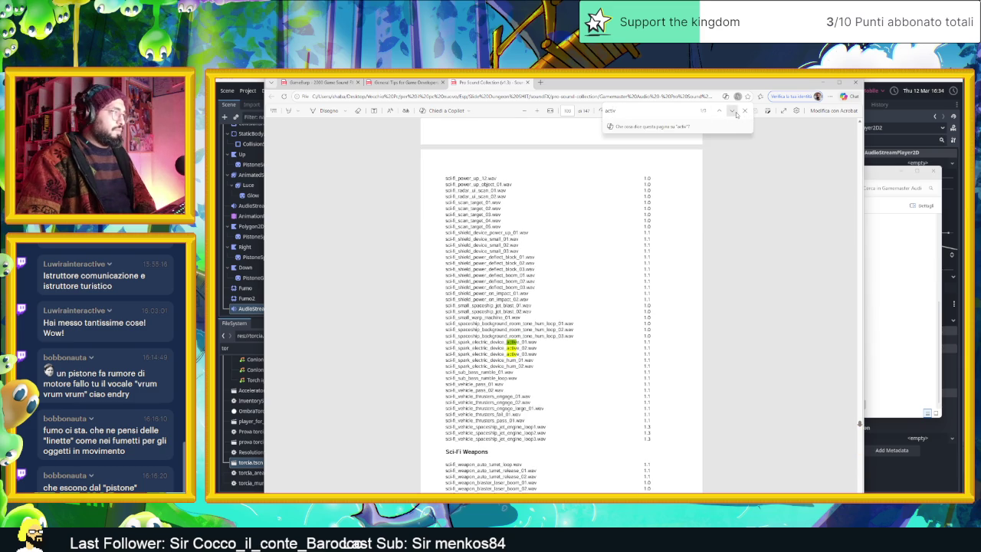
click(736, 112)
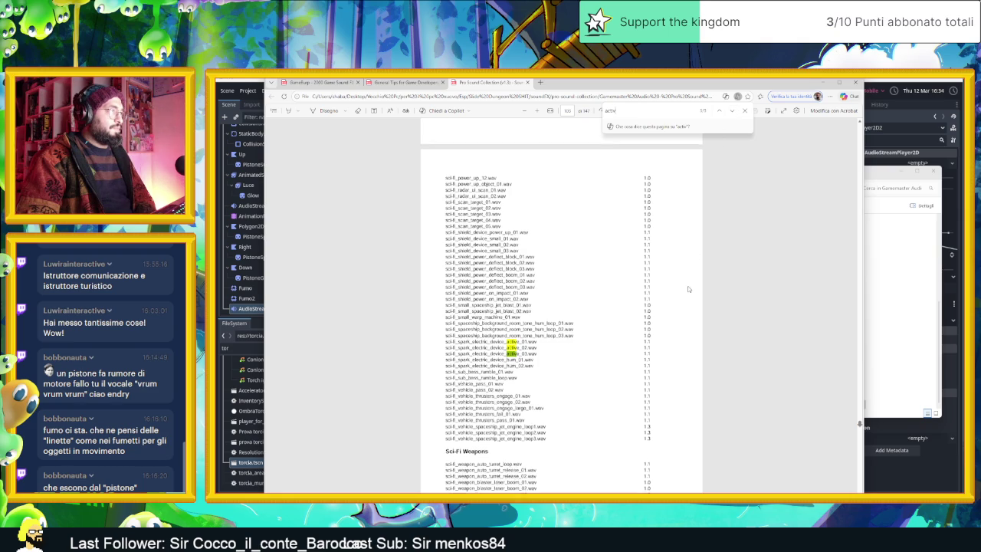
scroll(679, 190, down, 1)
scroll(640, 161, up, 1)
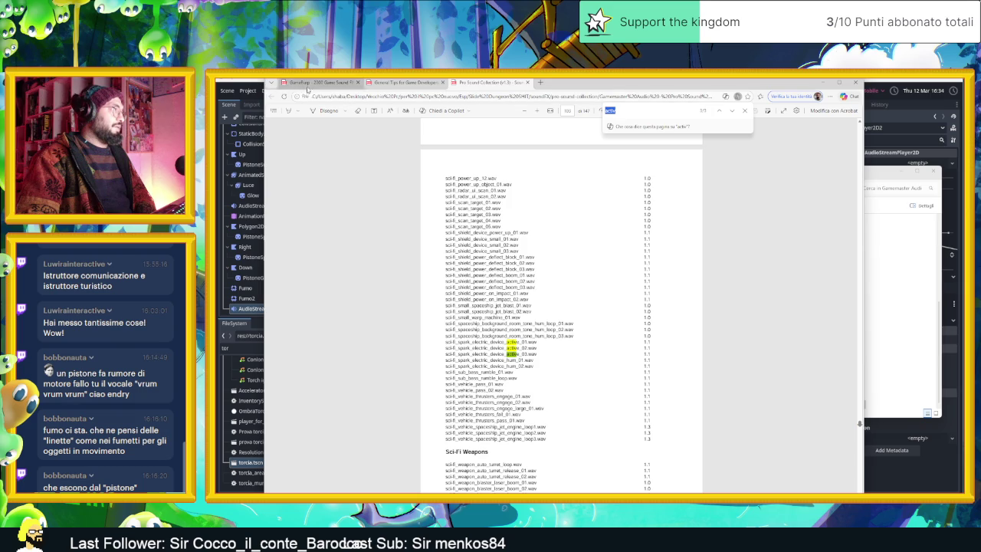
click(303, 82)
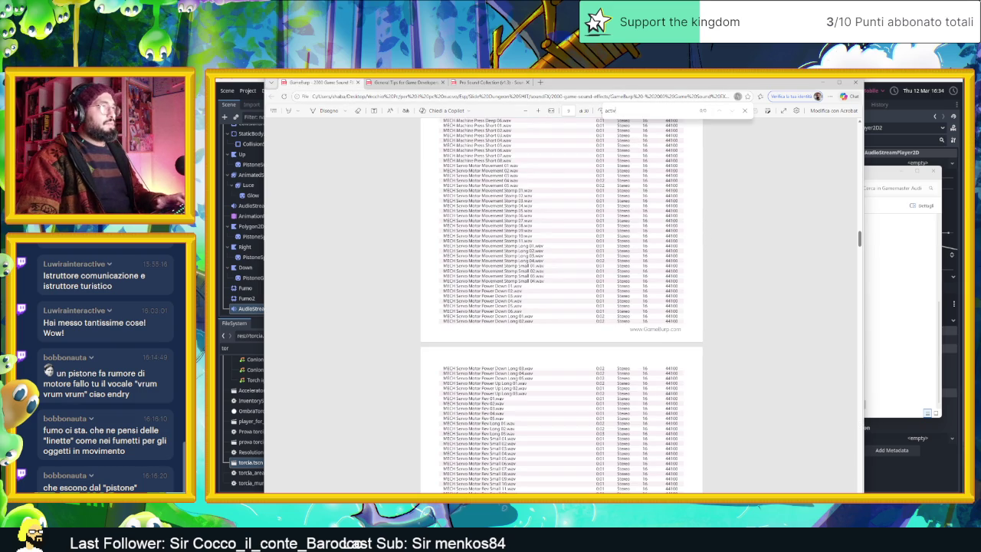
Search 'power up' to find the Servo Motor Power Up clips, then minimize Edge.
text(power)
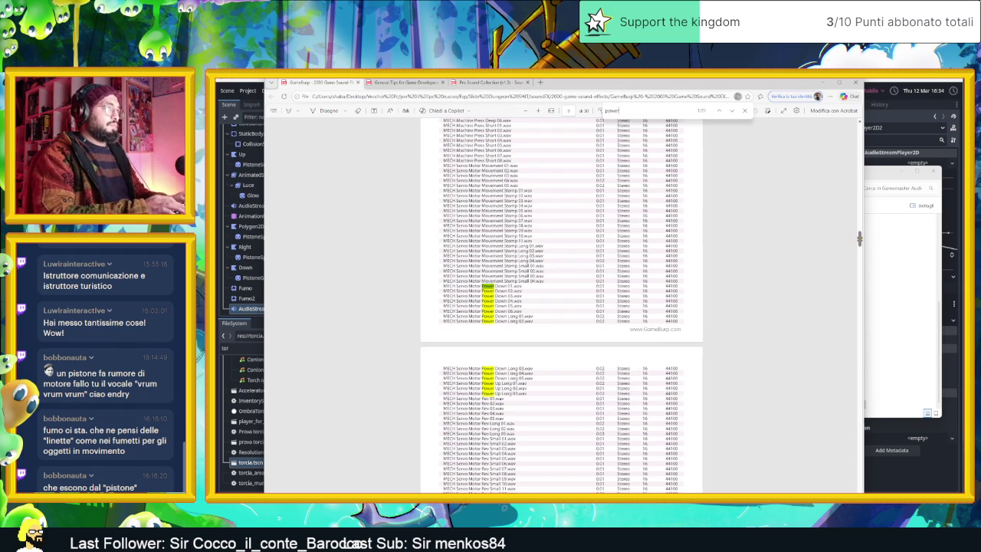
text( up)
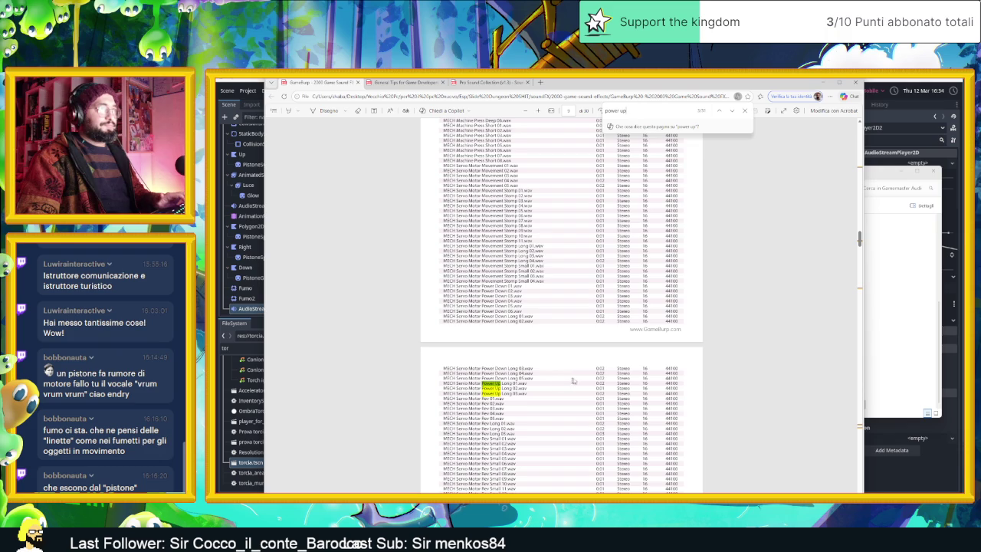
scroll(573, 381, up, 5)
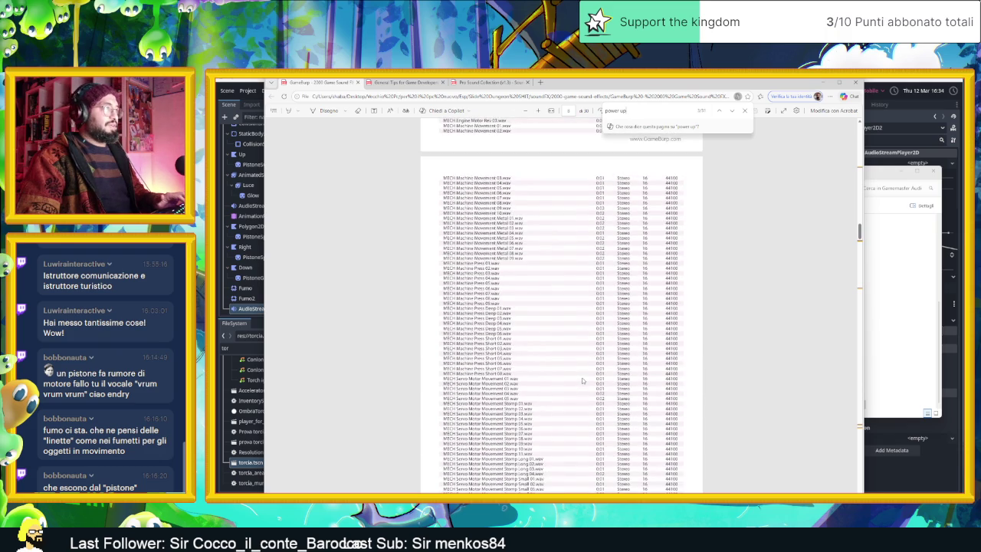
scroll(582, 378, up, 4)
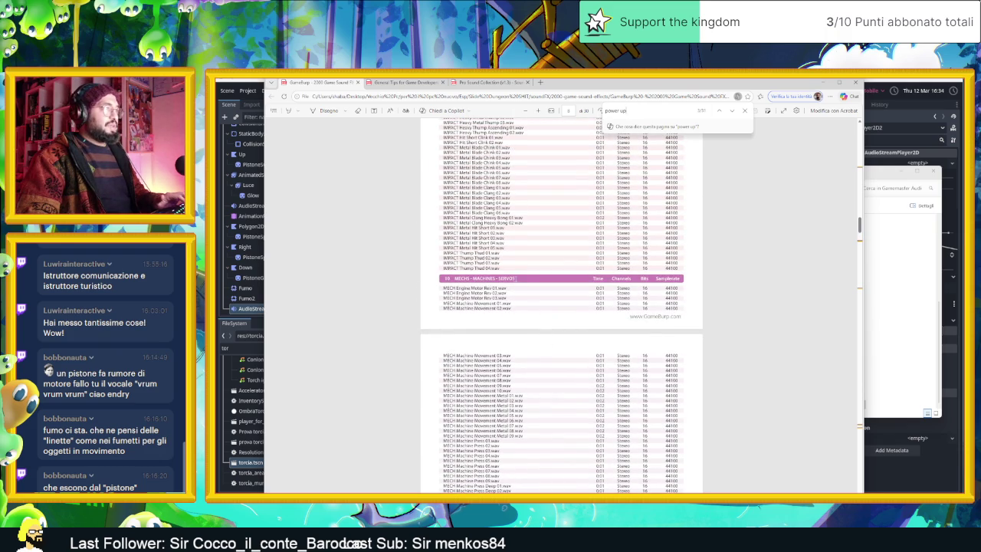
click(823, 82)
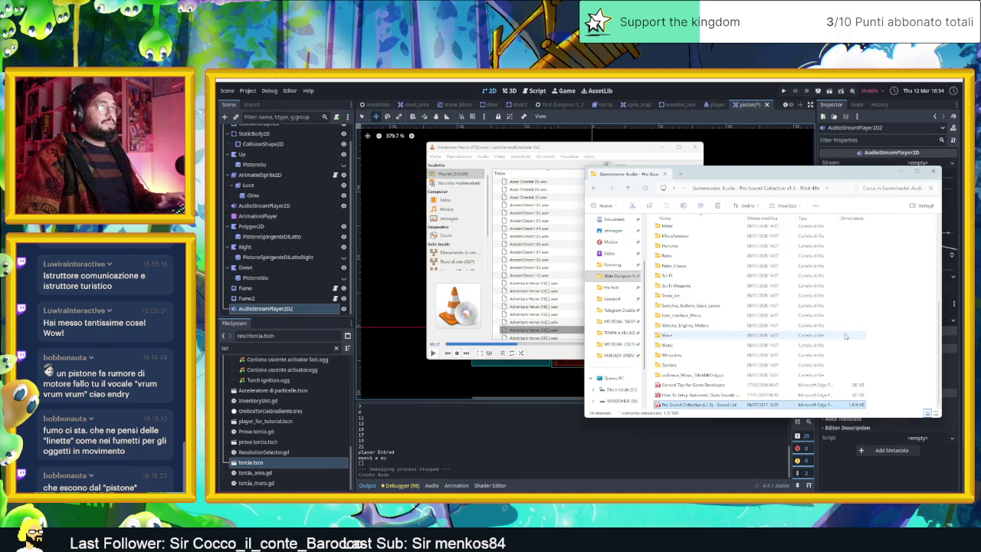
Browse to GameBurp's OGG MECHS - MACHINES - SERVOS folder and select all its sound files.
key(alt+Up)
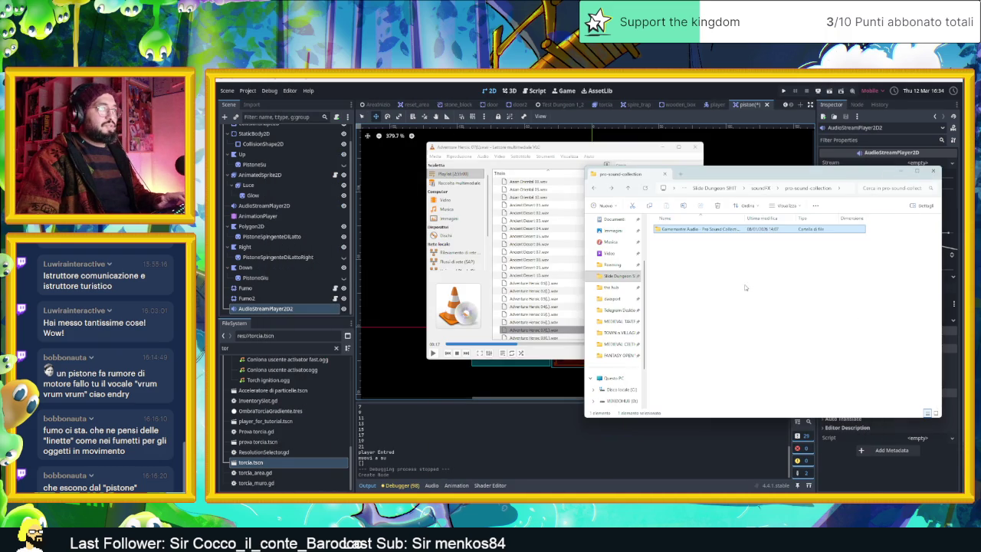
key(alt+Up)
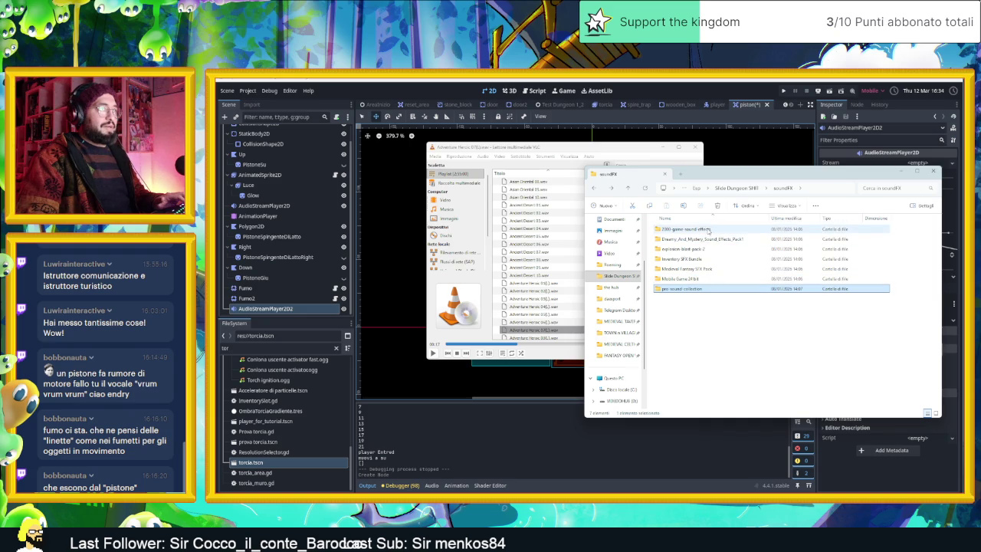
double_click(709, 230)
double_click(710, 231)
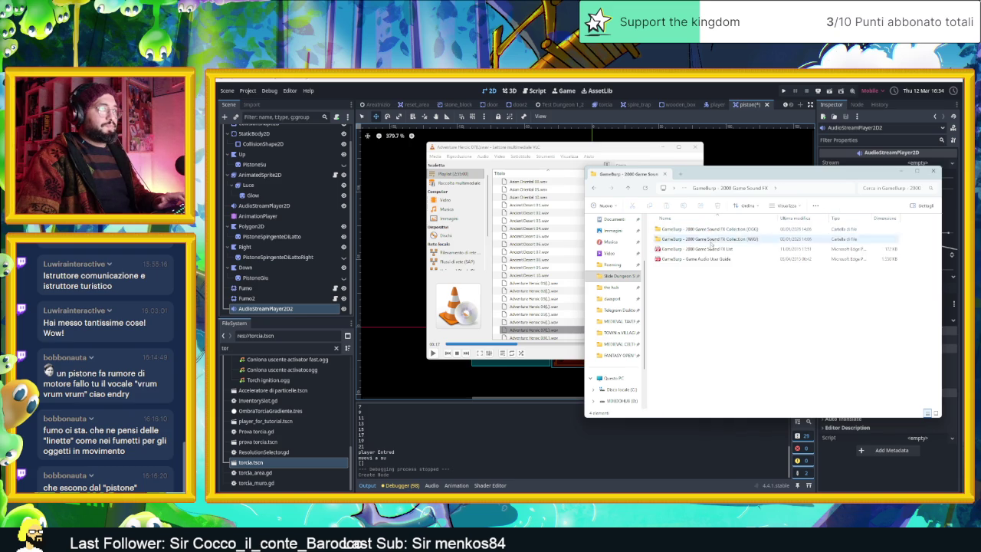
double_click(710, 231)
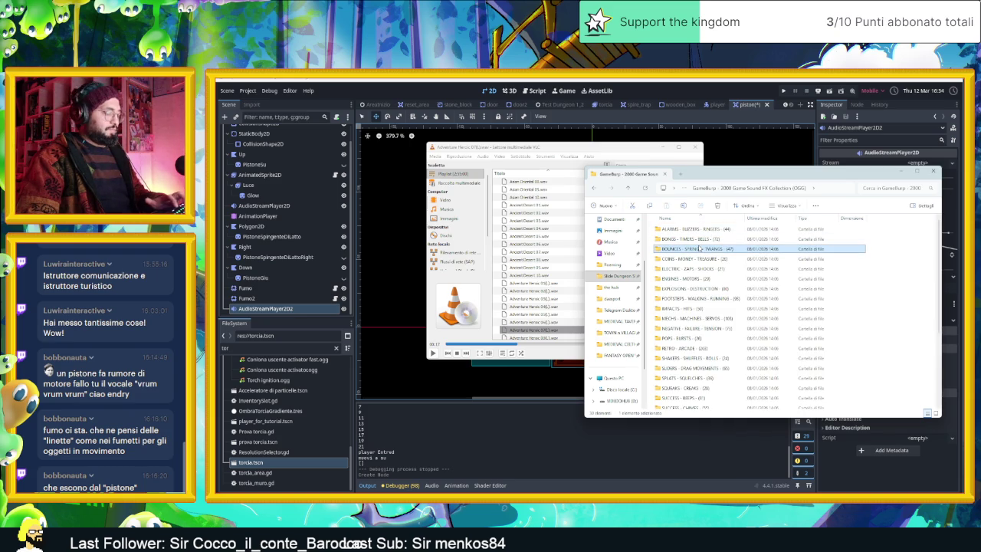
click(729, 318)
double_click(723, 319)
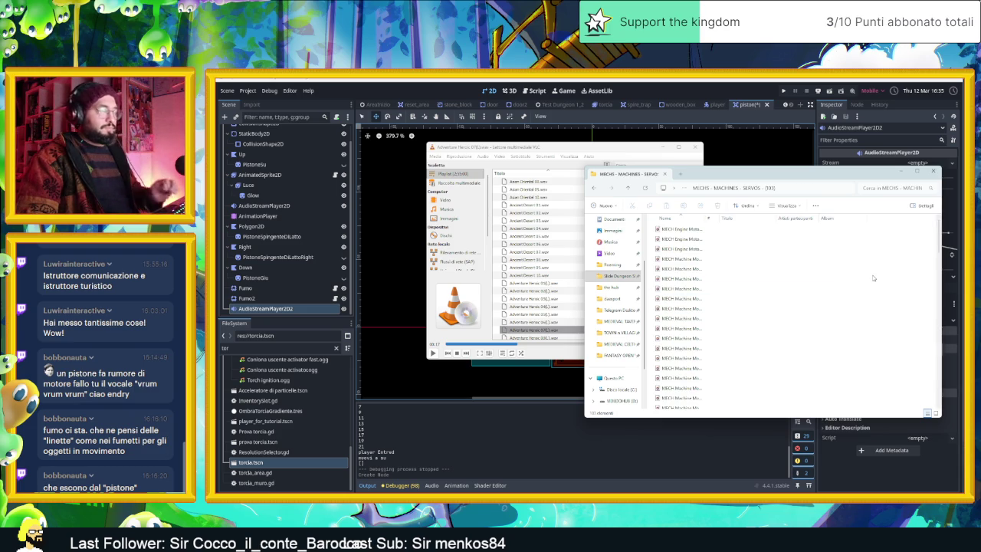
key(ctrl+a)
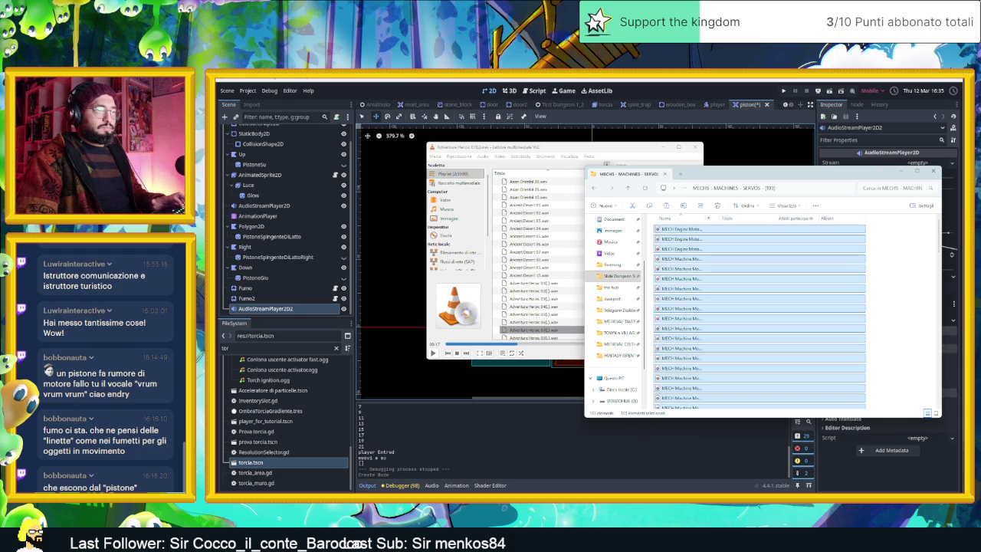
click(595, 276)
Clear the VLC playlist and load the MECHS sound files into it.
right_click(595, 276)
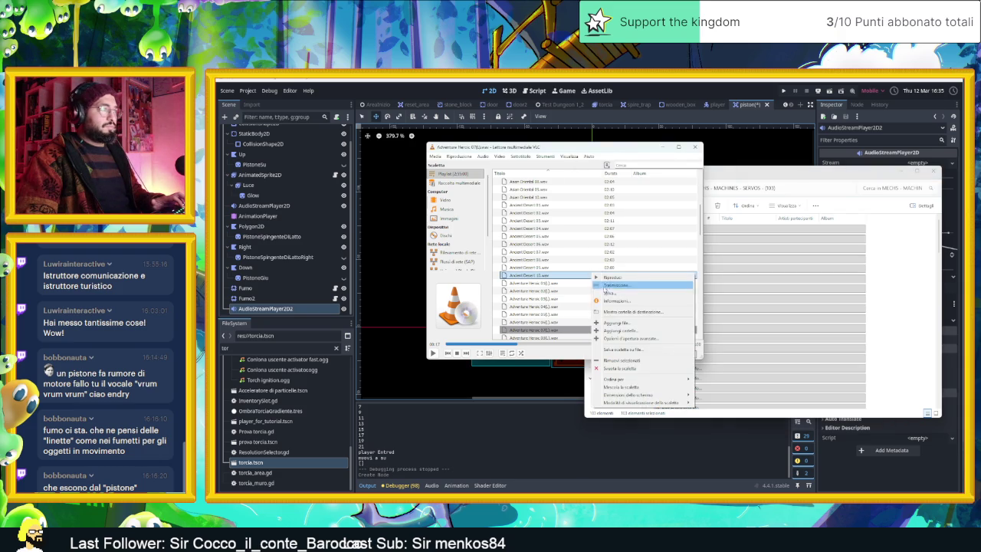
click(619, 368)
drag(680, 378, 557, 283)
scroll(567, 276, down, 1)
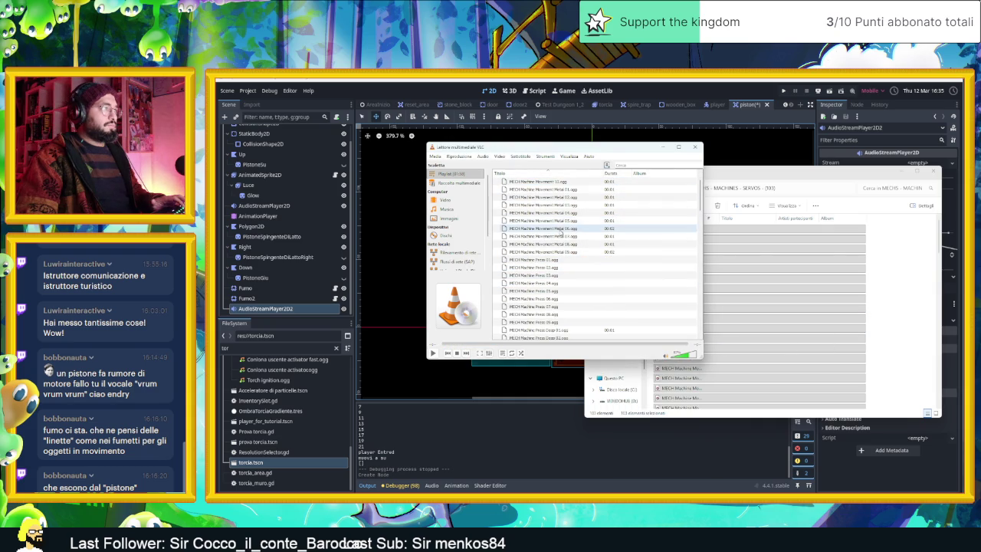
scroll(570, 269, down, 1)
Audition Machine Press 01, Machine Press Deep 01, Servo Motor Movement 02 and Power Down 01.
double_click(557, 237)
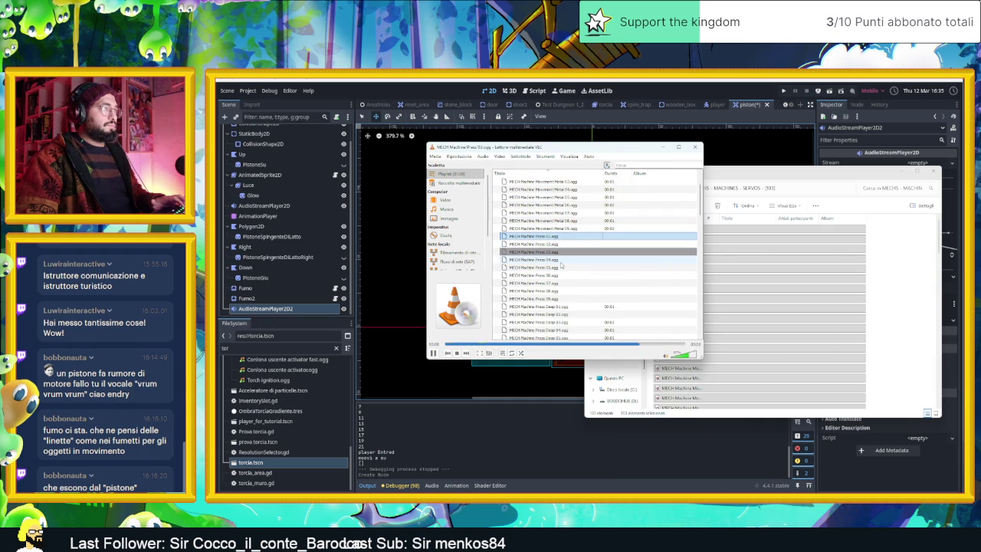
double_click(568, 306)
scroll(602, 301, down, 5)
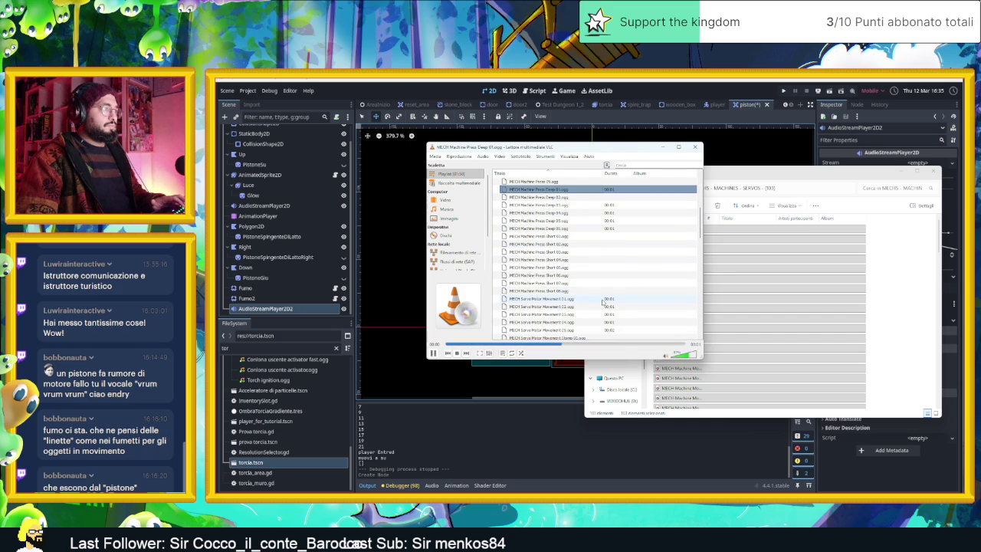
click(581, 300)
double_click(611, 299)
scroll(606, 298, down, 5)
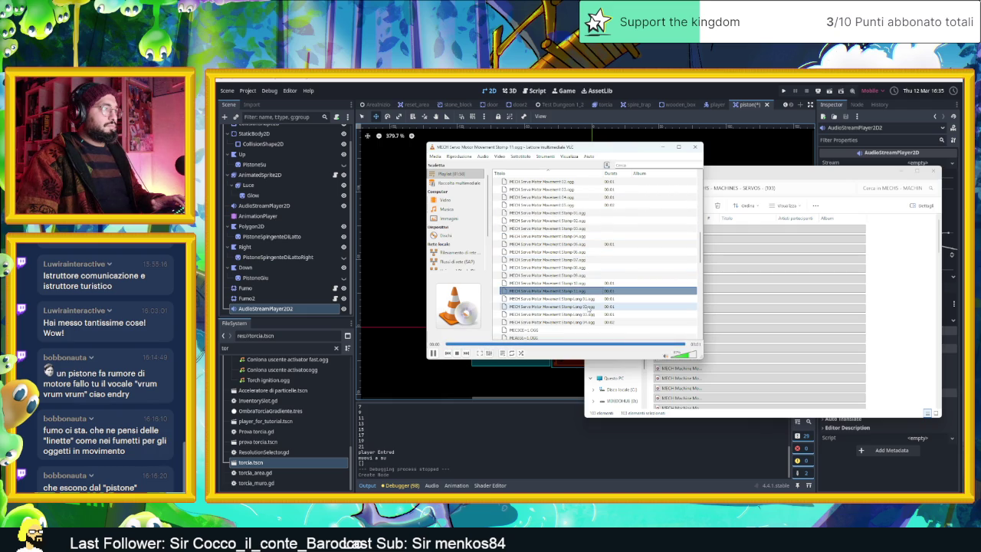
scroll(587, 308, down, 2)
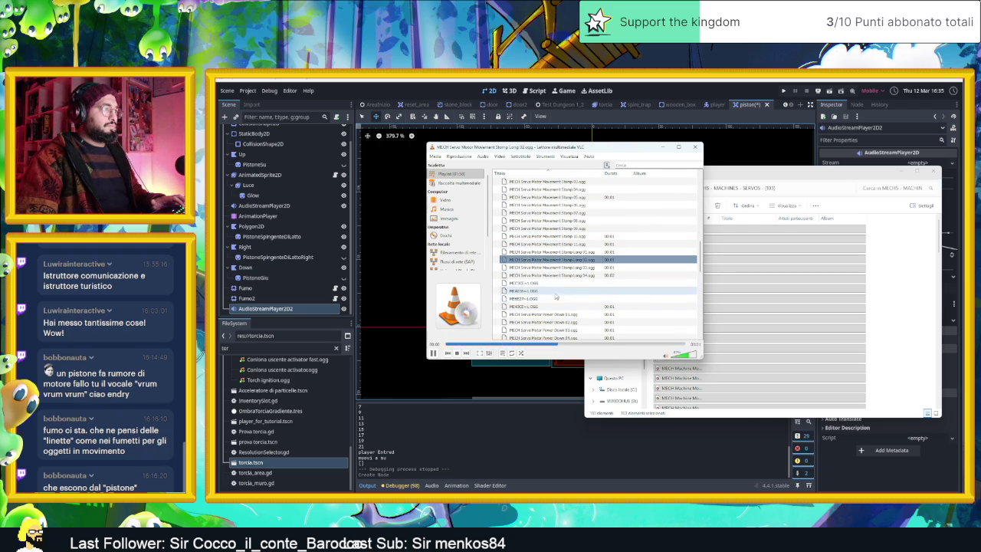
double_click(606, 314)
Audition Servo Motor Power Down Long 01 and Power Up Long 01, 02 and 03.
scroll(606, 307, down, 3)
click(588, 292)
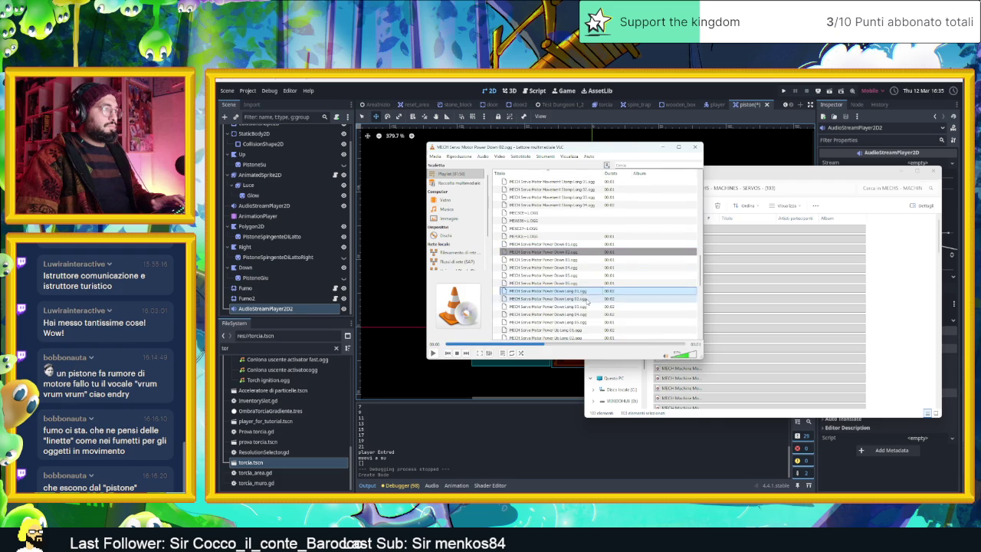
double_click(586, 292)
double_click(581, 283)
click(585, 291)
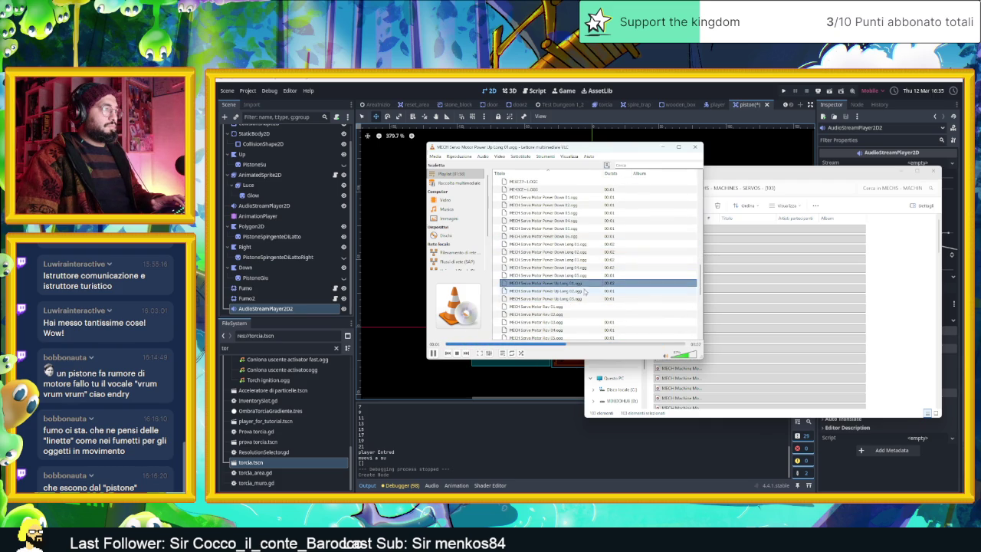
double_click(585, 292)
double_click(589, 299)
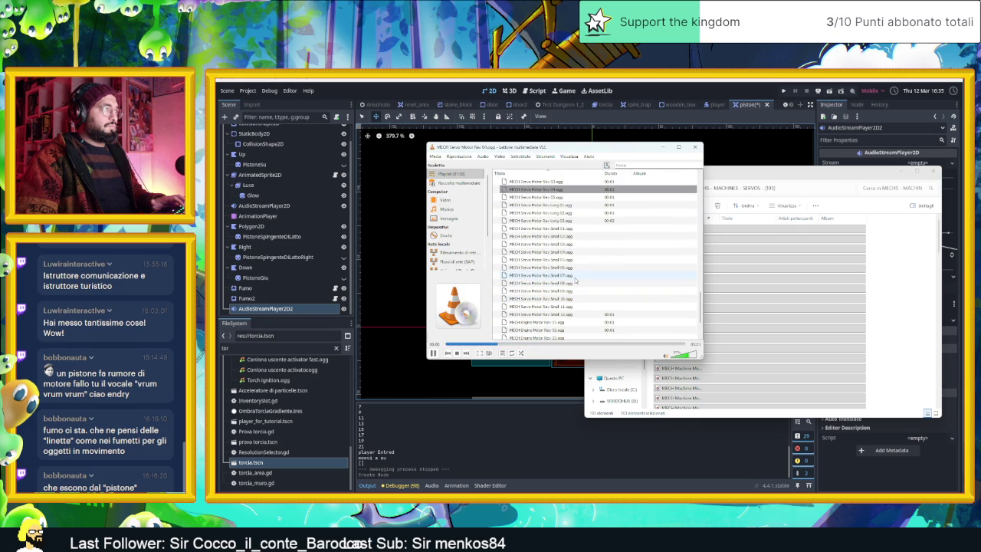
Replay the Engine Motor Rev clip, pausing and then resuming playback.
double_click(570, 322)
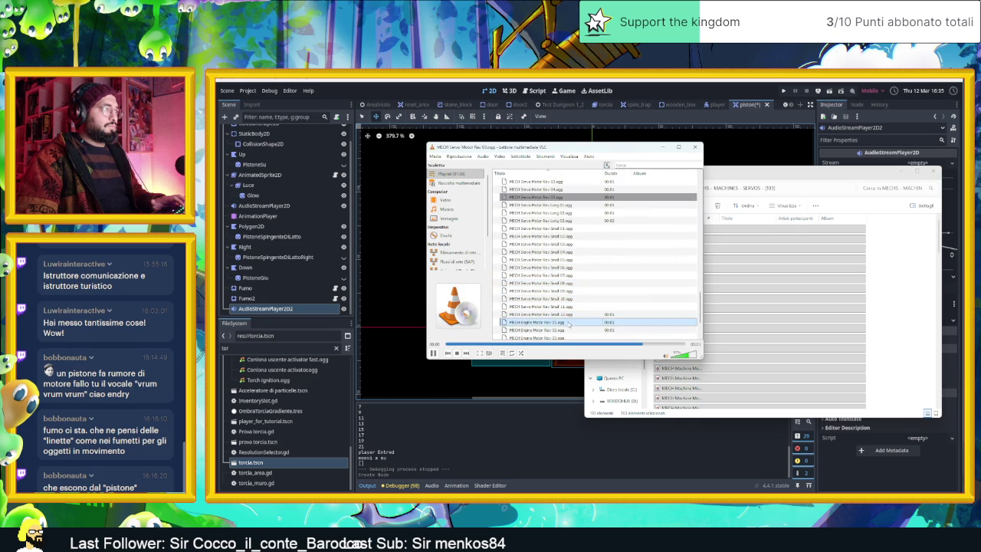
scroll(569, 323, down, 1)
click(569, 322)
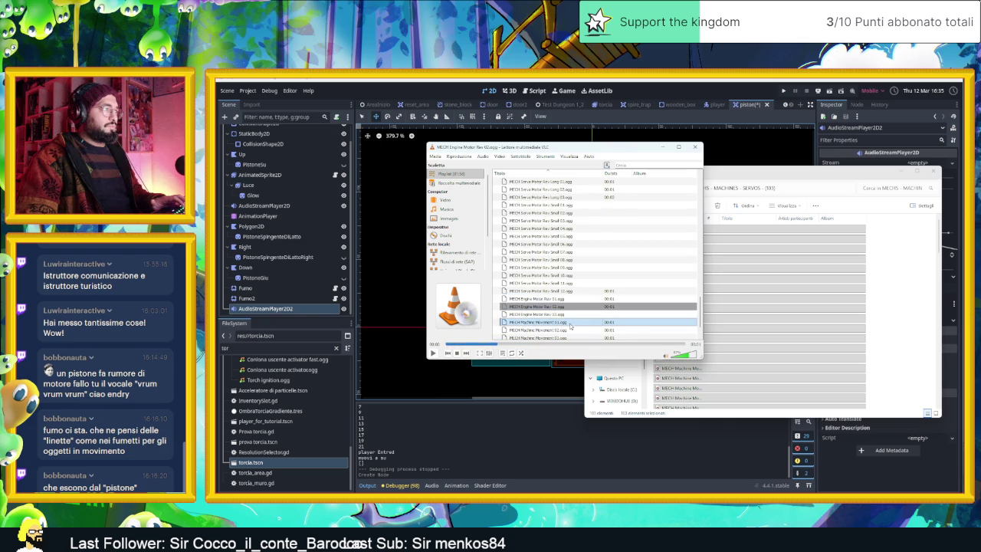
scroll(592, 312, down, 1)
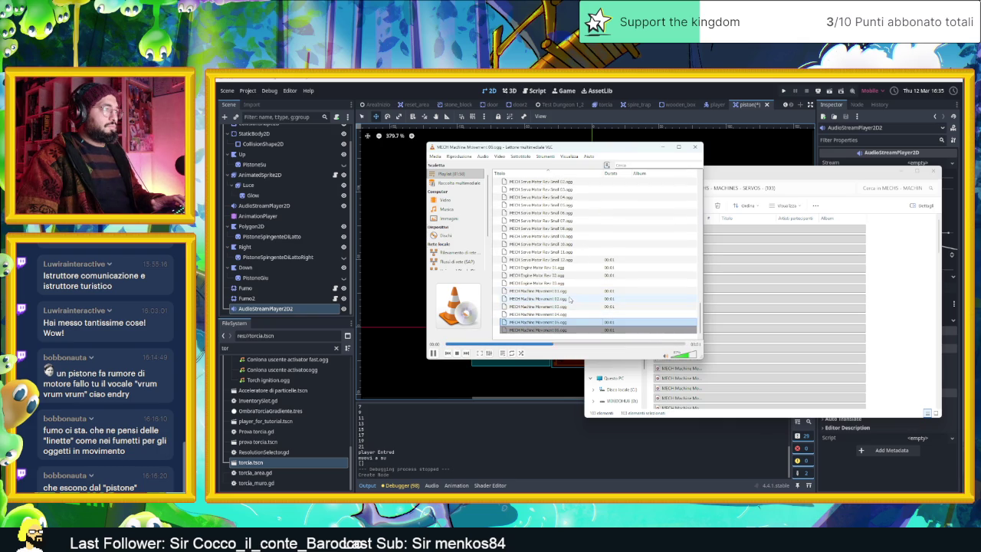
double_click(577, 268)
scroll(590, 269, up, 3)
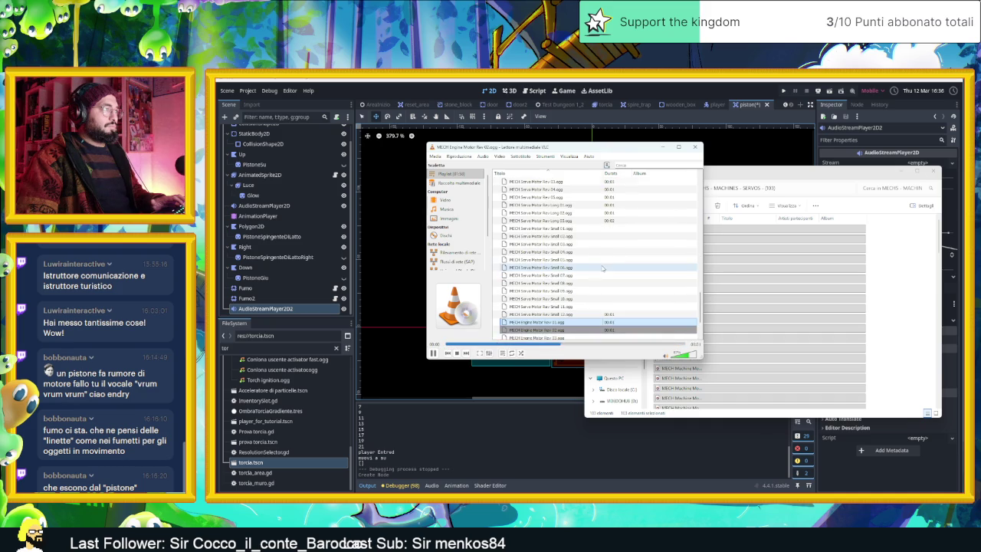
scroll(603, 267, up, 7)
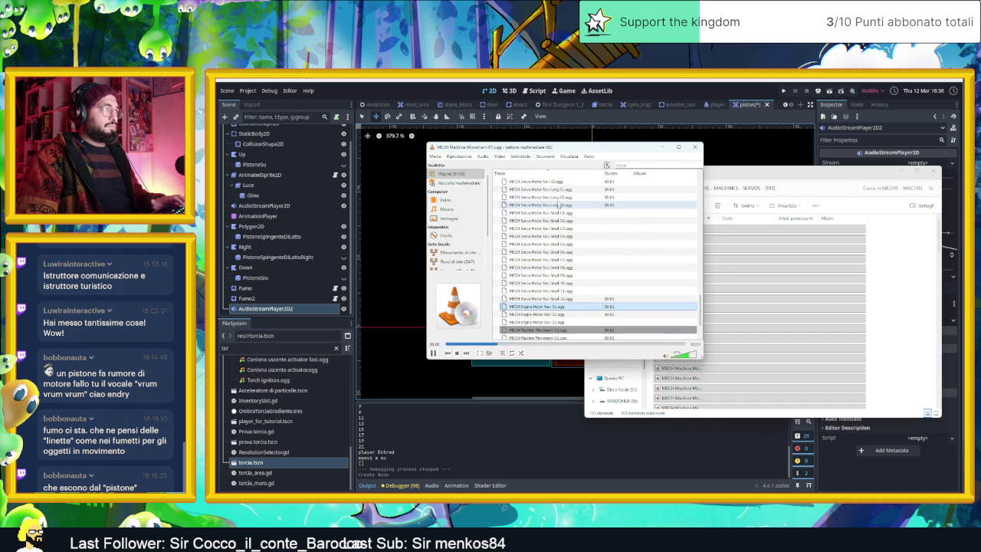
click(433, 353)
scroll(585, 245, down, 5)
key(space)
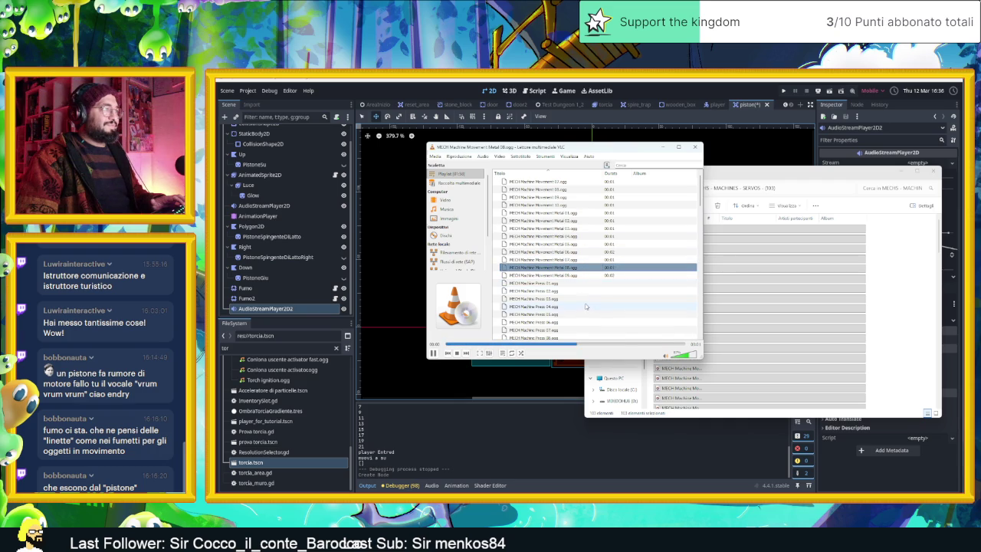
Audition Servo Motor Movement 03, Stamp 11 and Servo Power Up Long 02.
scroll(587, 291, down, 5)
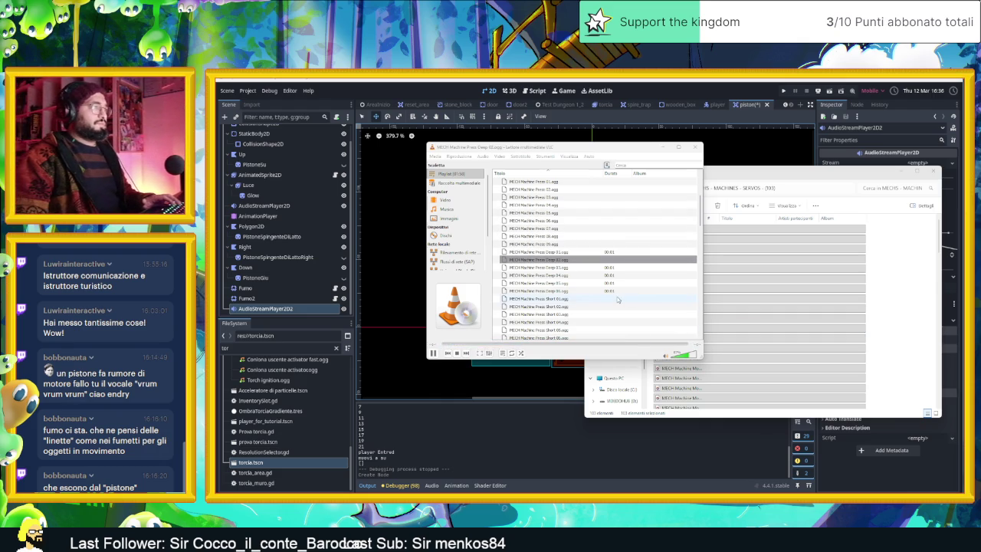
scroll(616, 310, down, 2)
scroll(615, 309, down, 1)
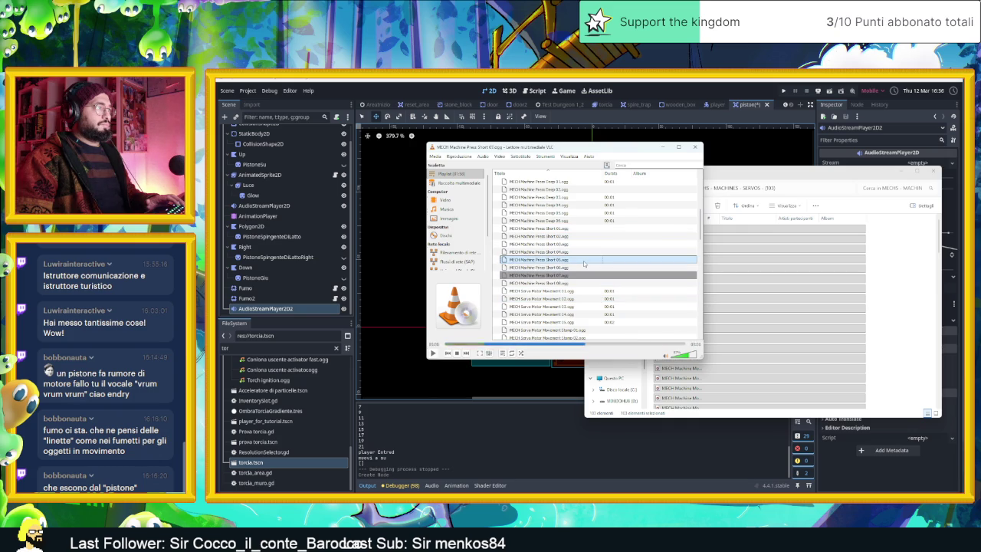
click(584, 305)
double_click(584, 305)
scroll(591, 300, down, 2)
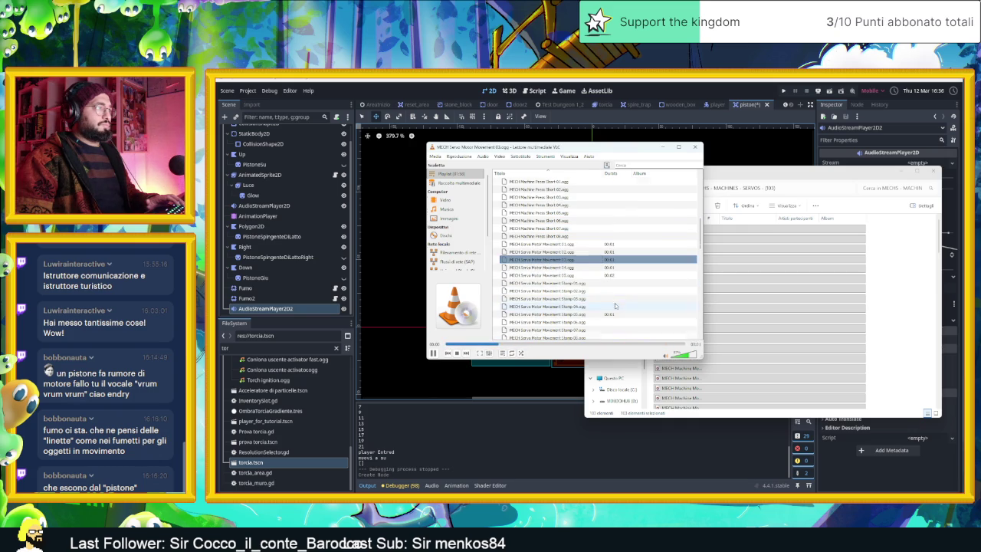
scroll(594, 307, down, 2)
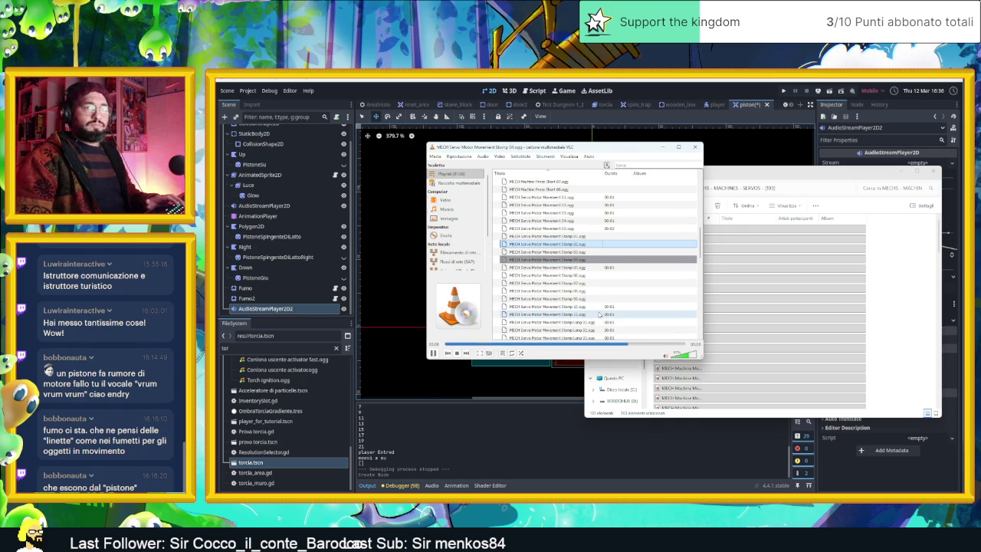
double_click(598, 315)
scroll(601, 316, down, 1)
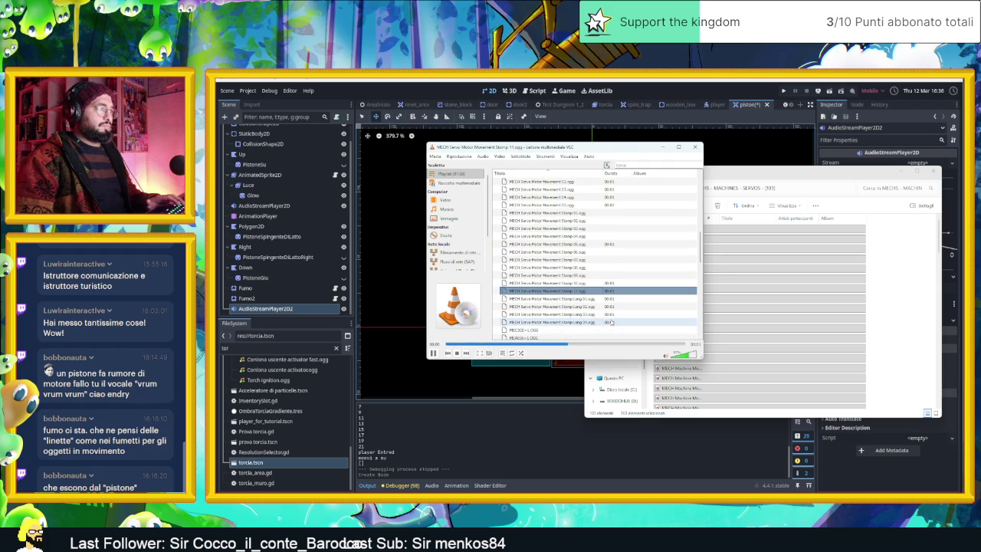
scroll(594, 323, down, 4)
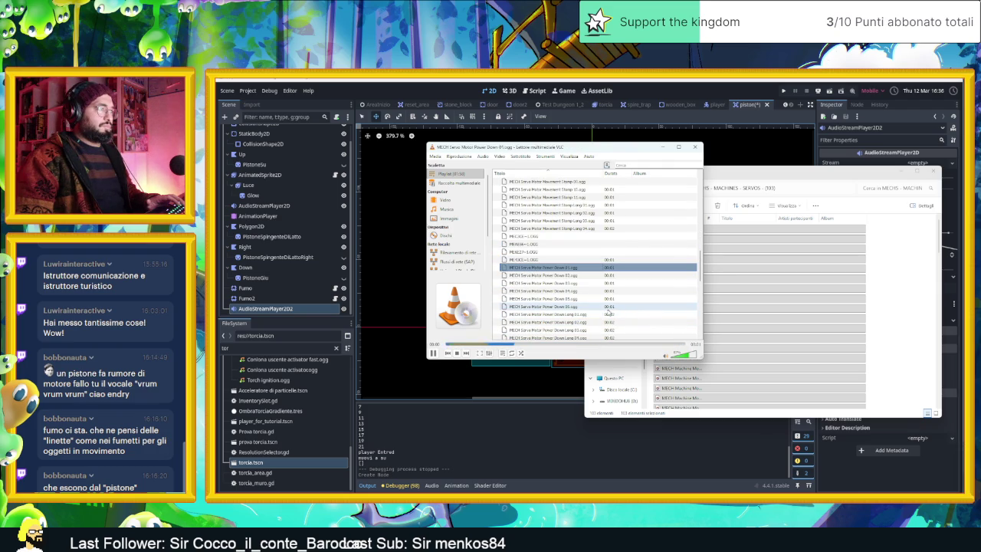
click(609, 318)
scroll(606, 317, down, 2)
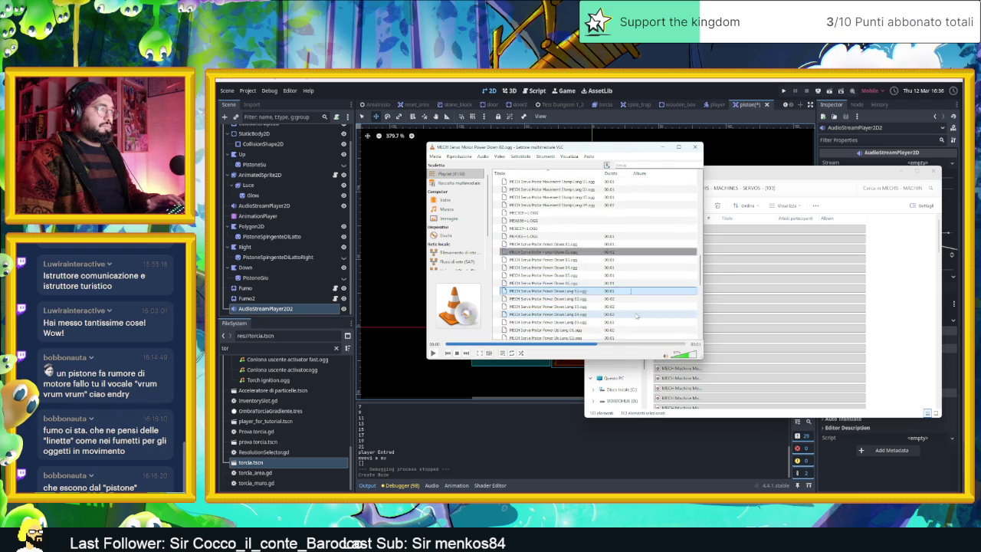
click(594, 307)
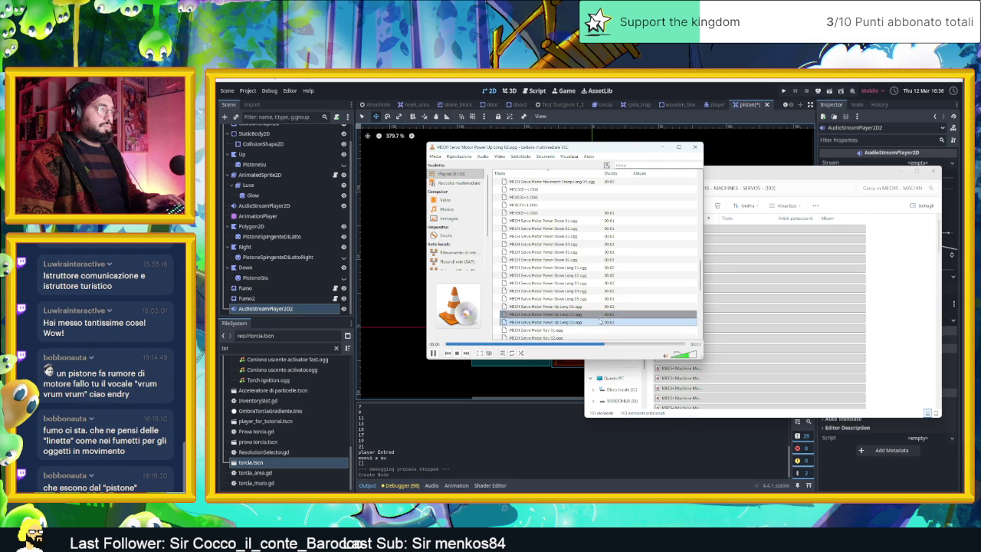
double_click(610, 316)
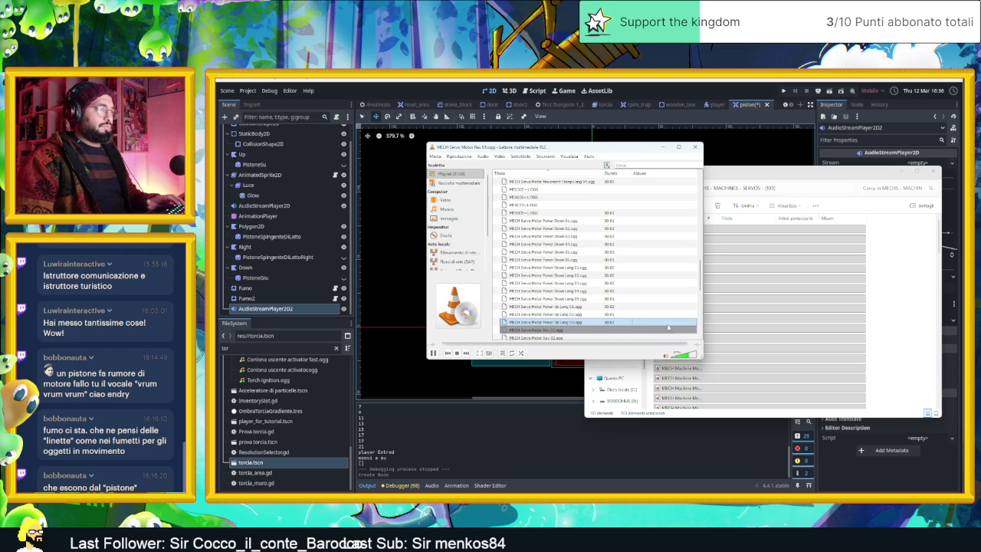
Pause playback and return to the servos folder and the sound-effects PDF.
click(434, 353)
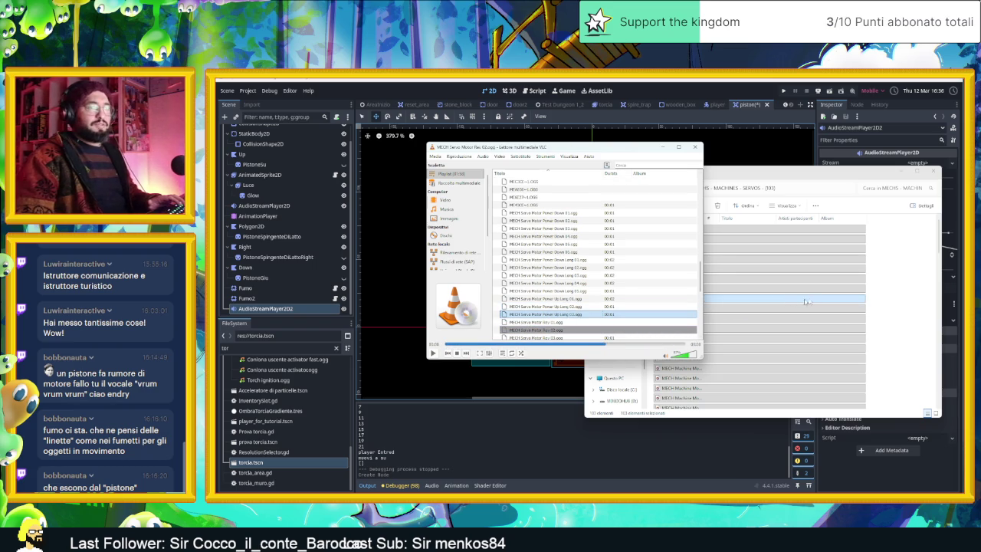
click(880, 304)
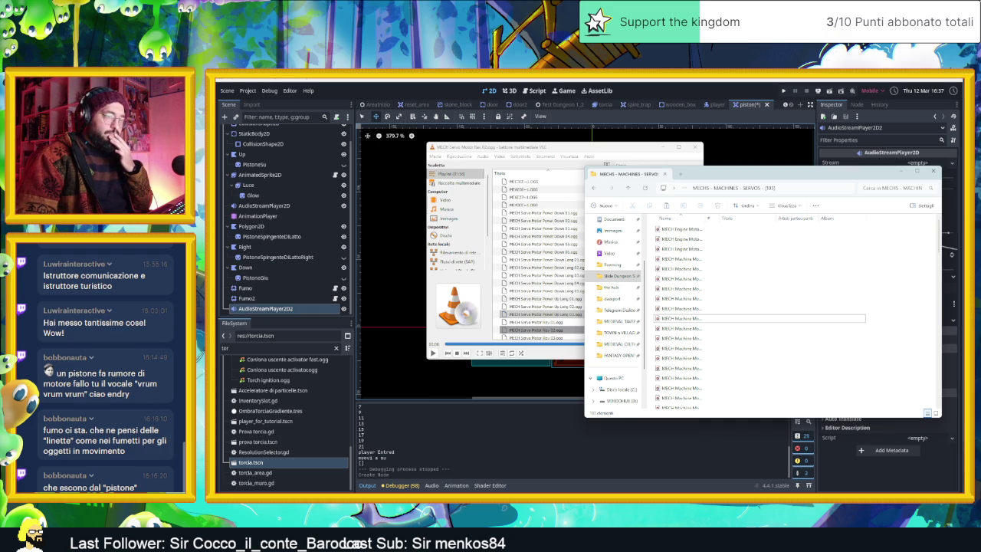
key(alt+Tab)
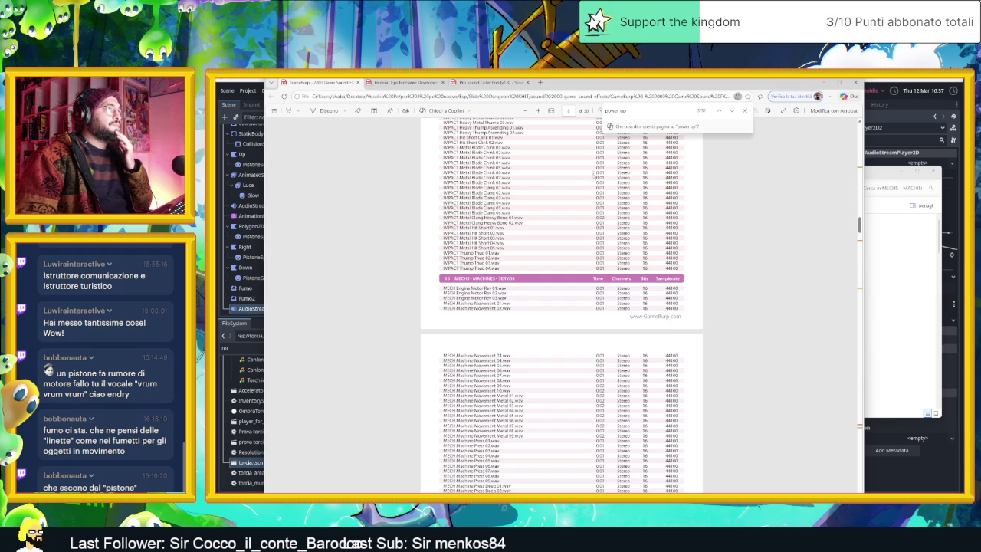
Step through the 'power up' matches until the TECH CHARGERS section appears.
click(733, 110)
click(733, 110)
click(733, 111)
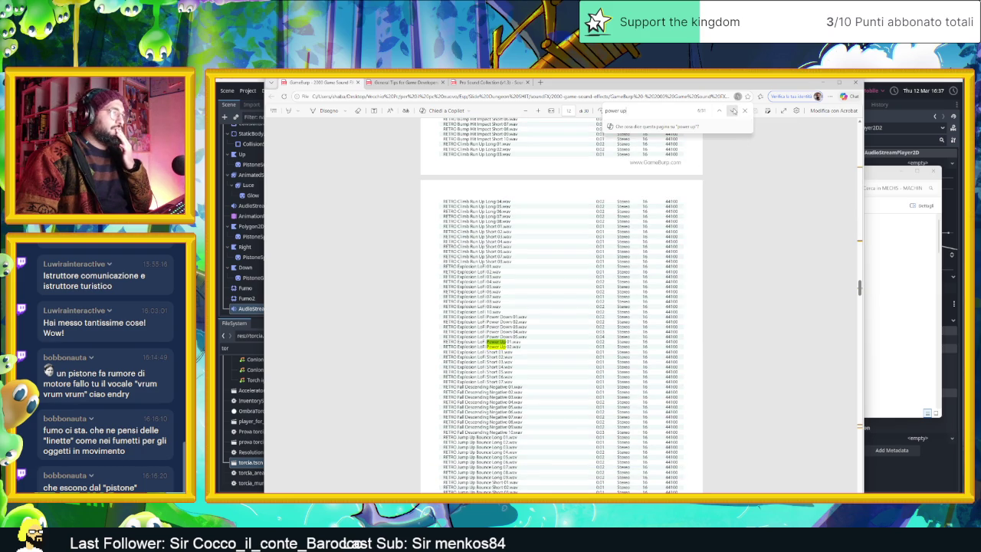
click(733, 110)
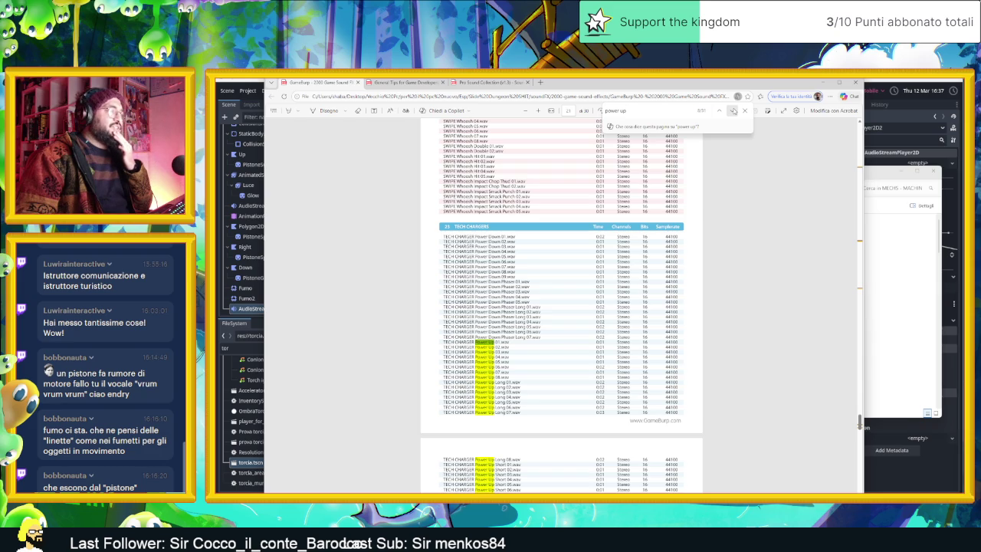
scroll(765, 329, down, 2)
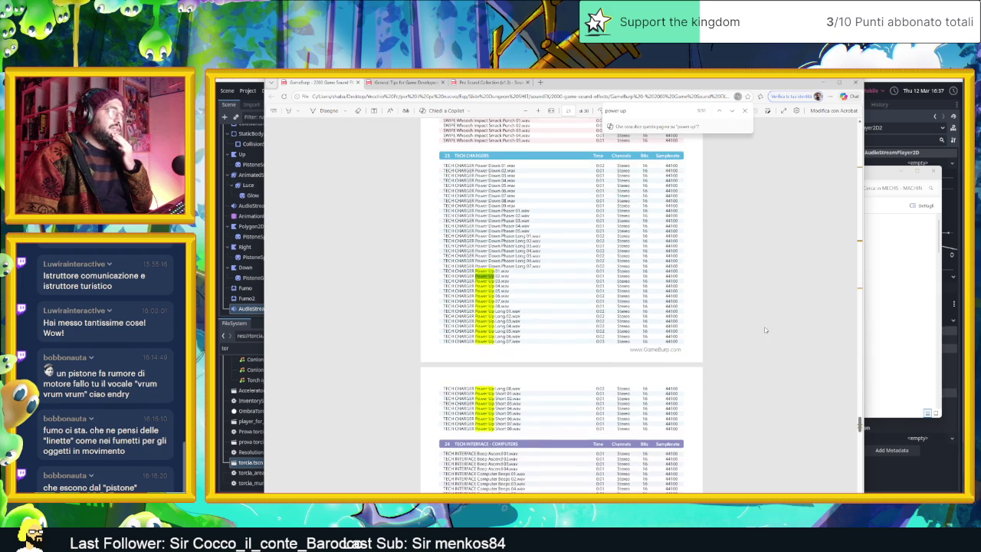
Cycle through the TECH CHARGERS Power Up matches until the search wraps to the first.
click(732, 111)
click(733, 111)
click(732, 110)
click(732, 110)
click(732, 111)
click(732, 110)
click(732, 111)
click(732, 110)
click(732, 111)
click(732, 111)
click(733, 111)
click(732, 111)
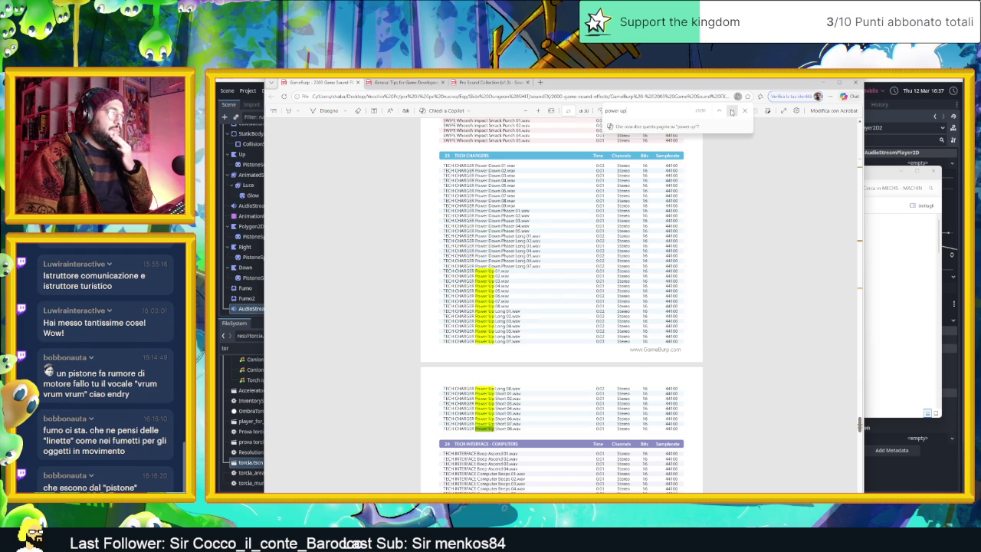
click(733, 111)
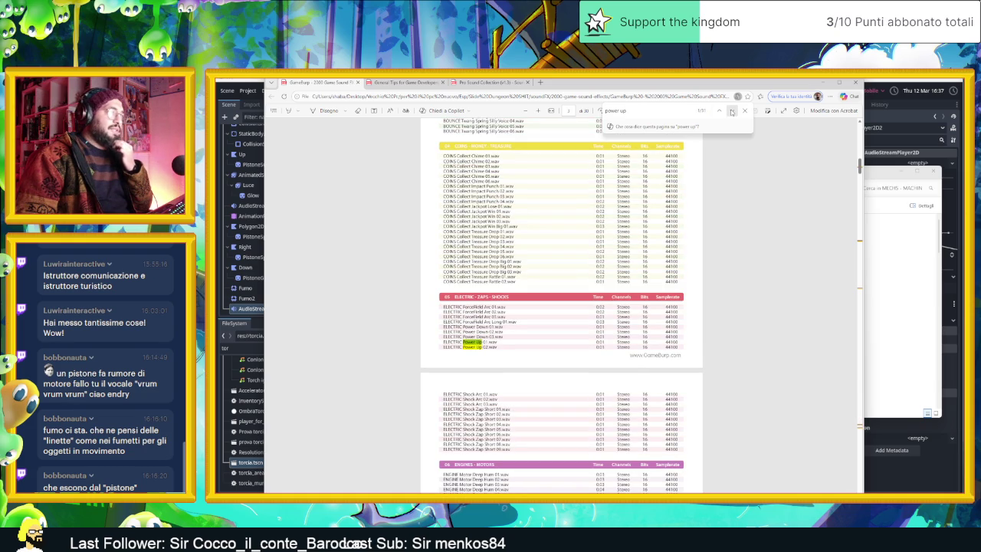
click(896, 287)
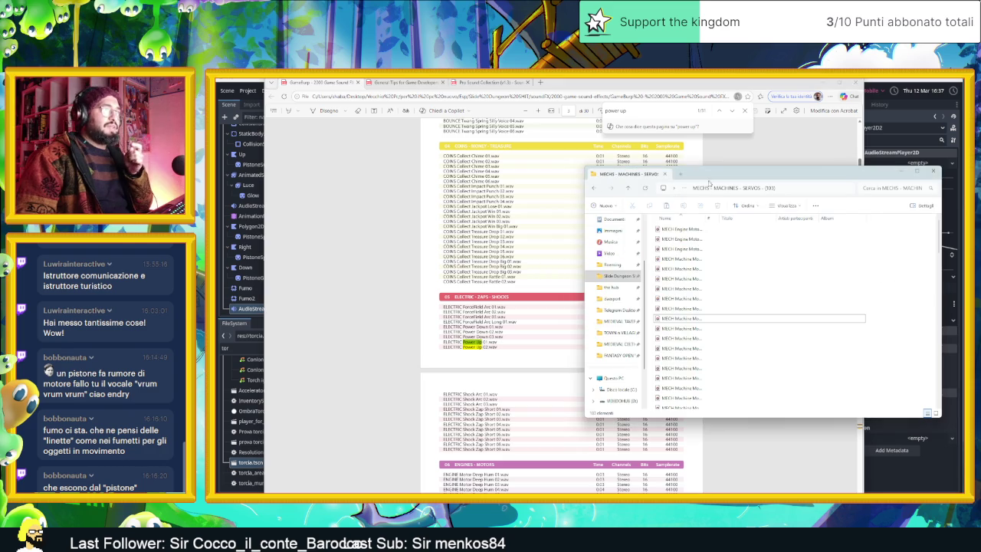
Replace the VLC playlist with all 45 files from the TECH CHARGERS folder.
key(alt+Up)
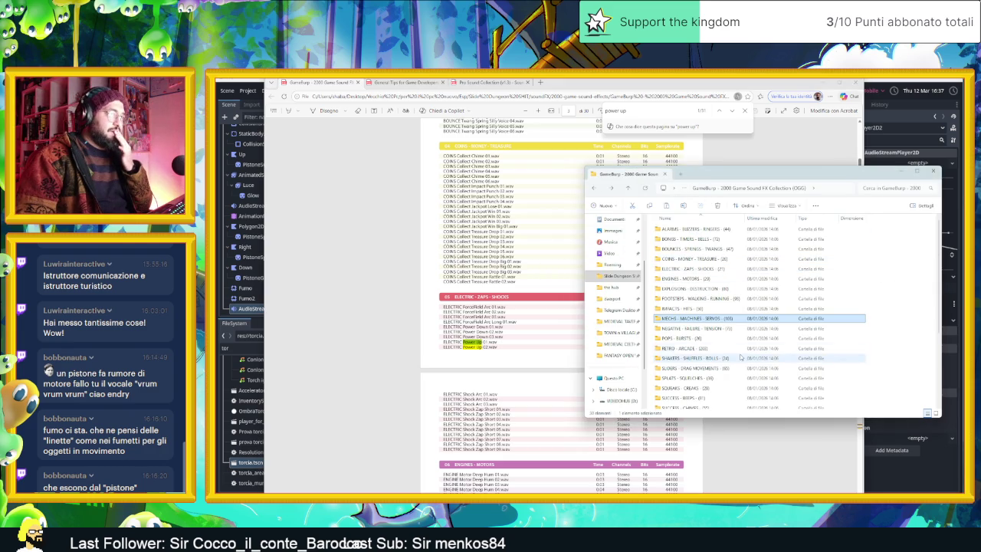
scroll(732, 352, down, 1)
scroll(727, 360, down, 1)
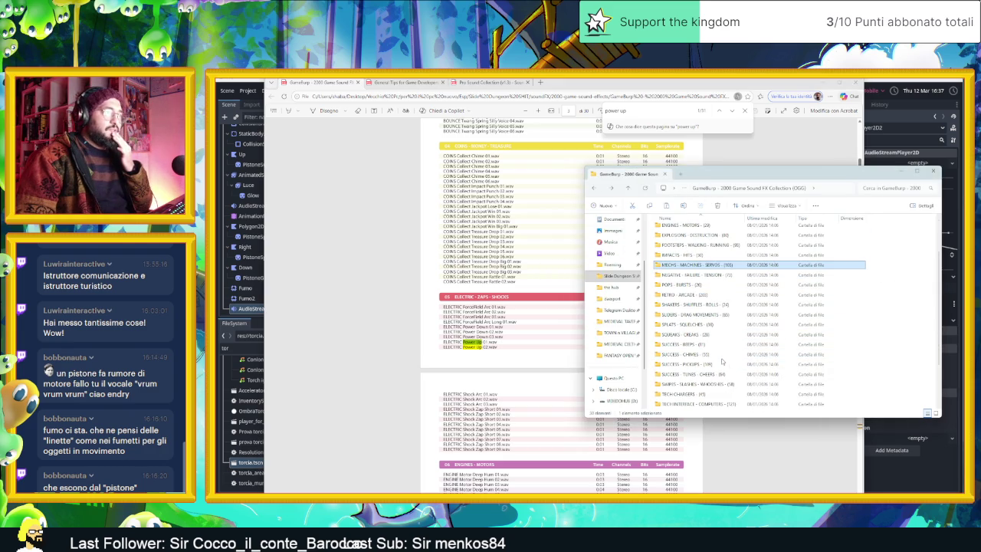
double_click(707, 394)
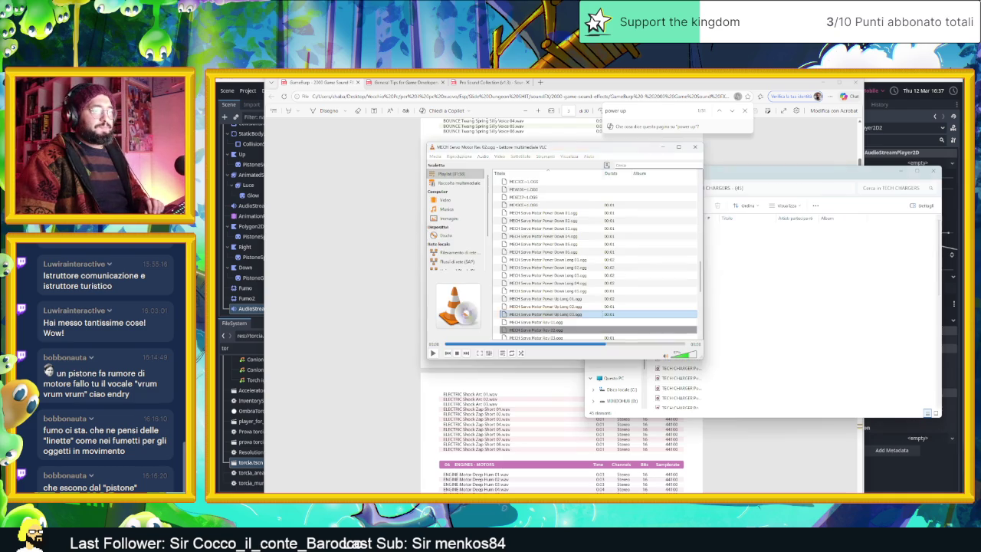
click(877, 306)
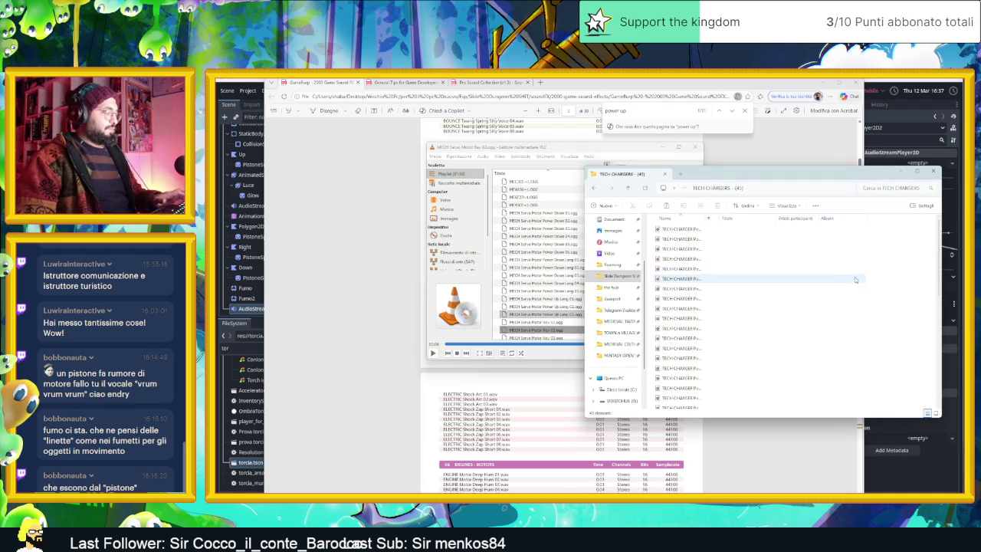
key(ctrl+a)
mouse_move(741, 274)
mouse_down()
mouse_move(537, 276)
mouse_move(554, 310)
mouse_up()
click(552, 309)
right_click(532, 303)
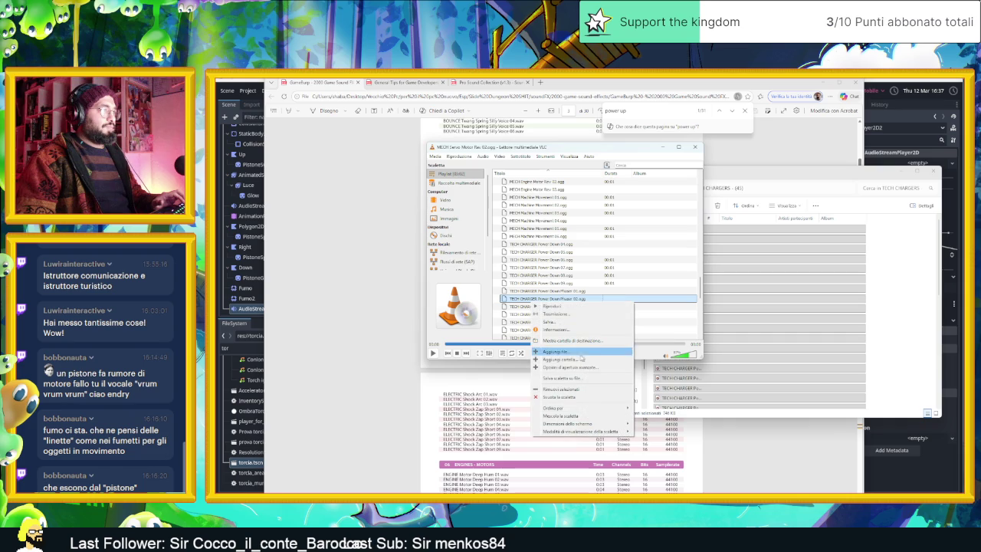
click(583, 394)
drag(754, 331, 594, 260)
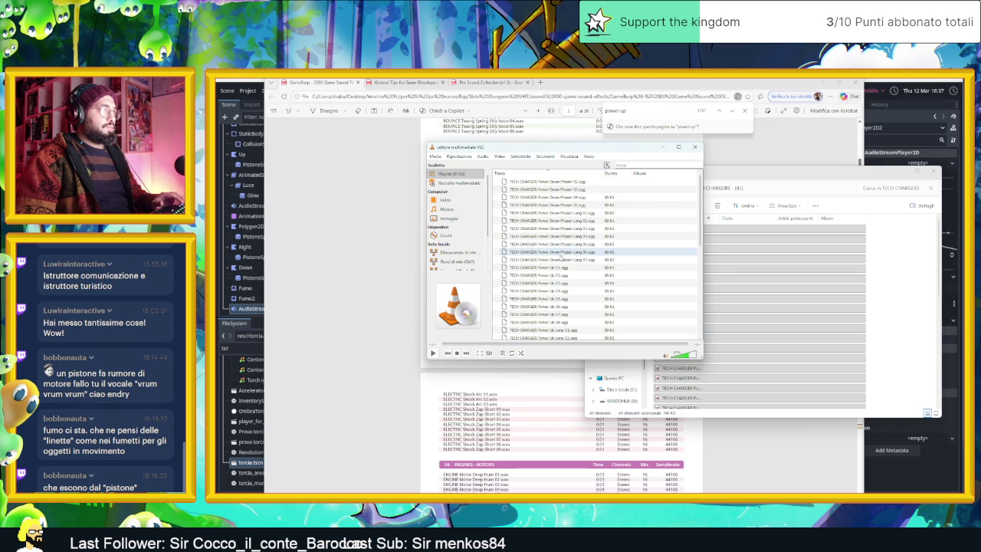
Audition TECH CHARGER Power Up 01, then Power Up 02.
click(549, 268)
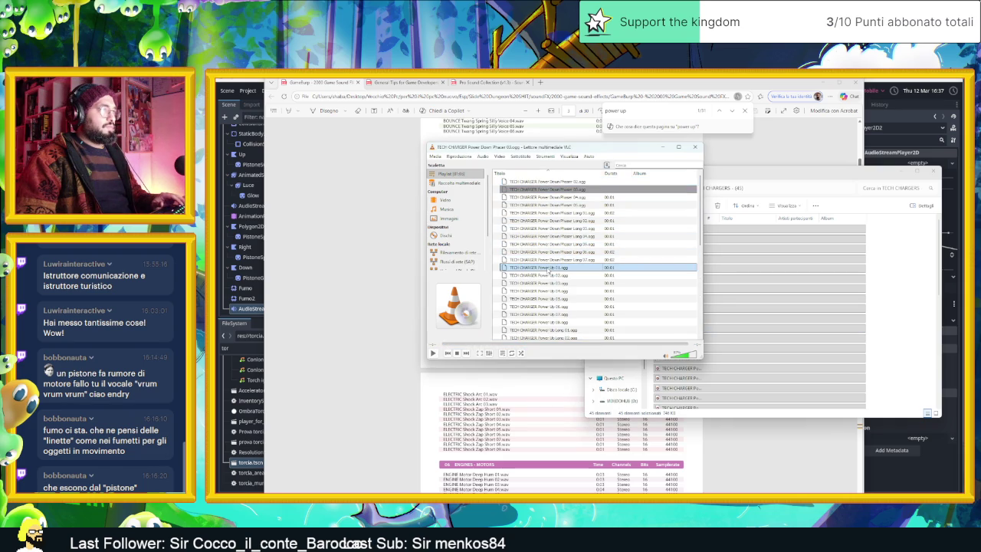
double_click(549, 270)
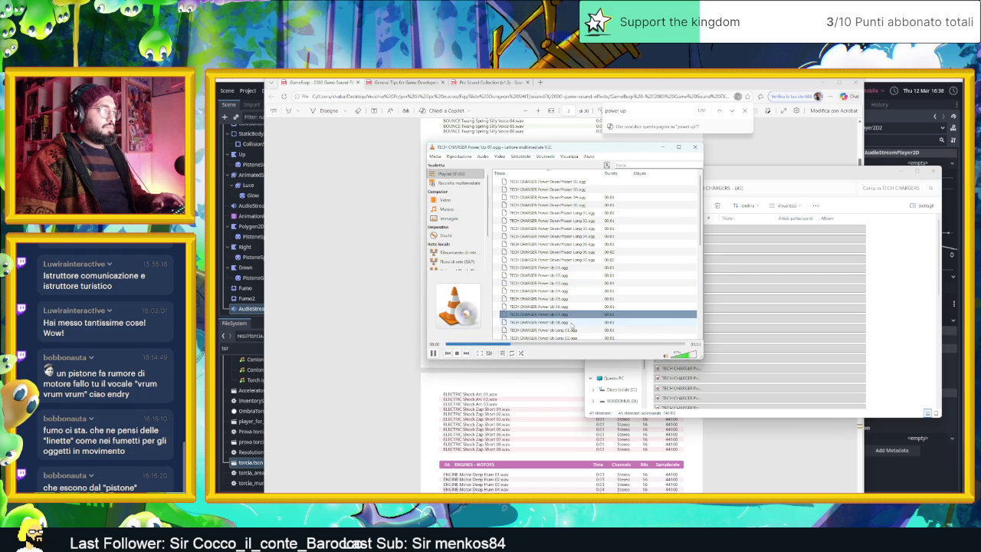
double_click(563, 276)
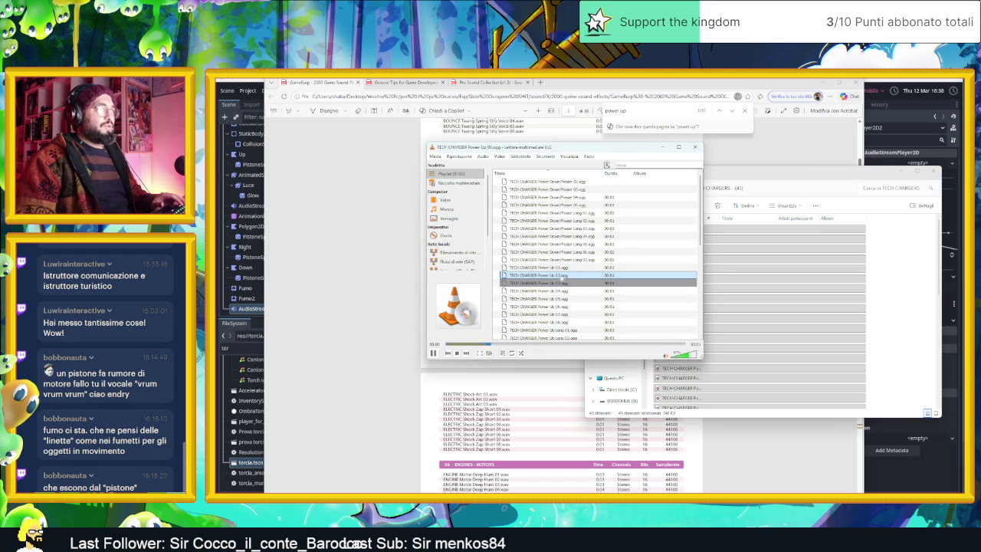
click(434, 353)
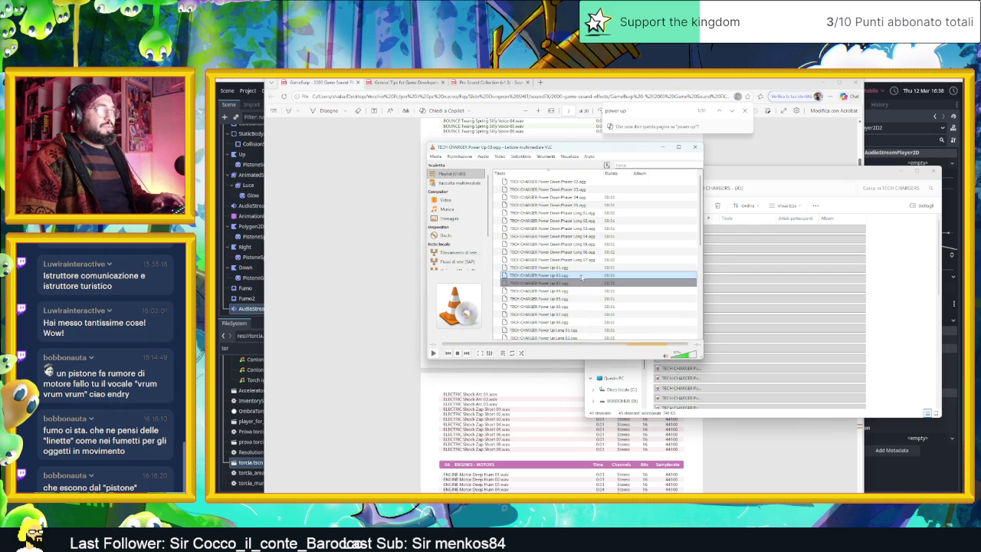
click(773, 274)
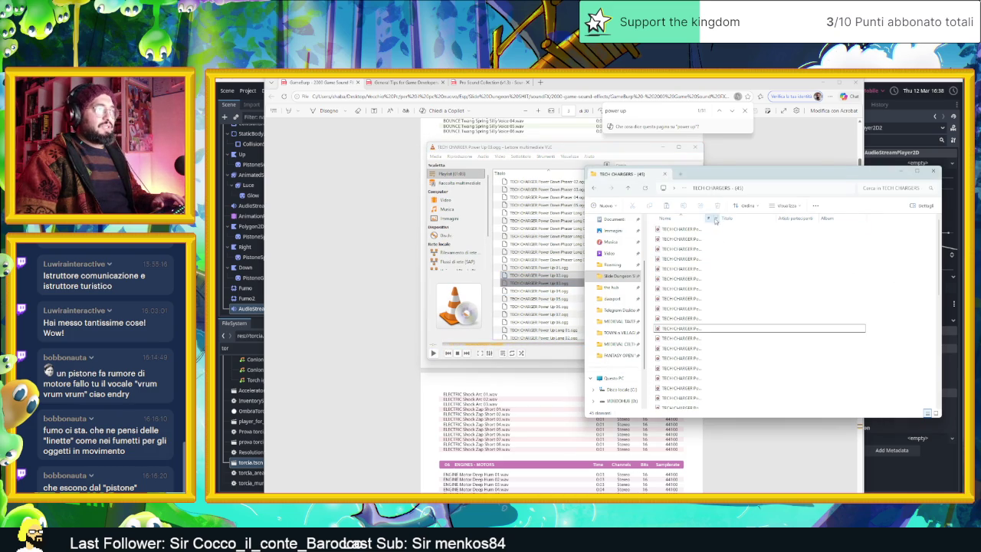
Widen Explorer's name column and select the TECH CHARGER Power Up 02 file.
drag(703, 219, 803, 218)
click(741, 330)
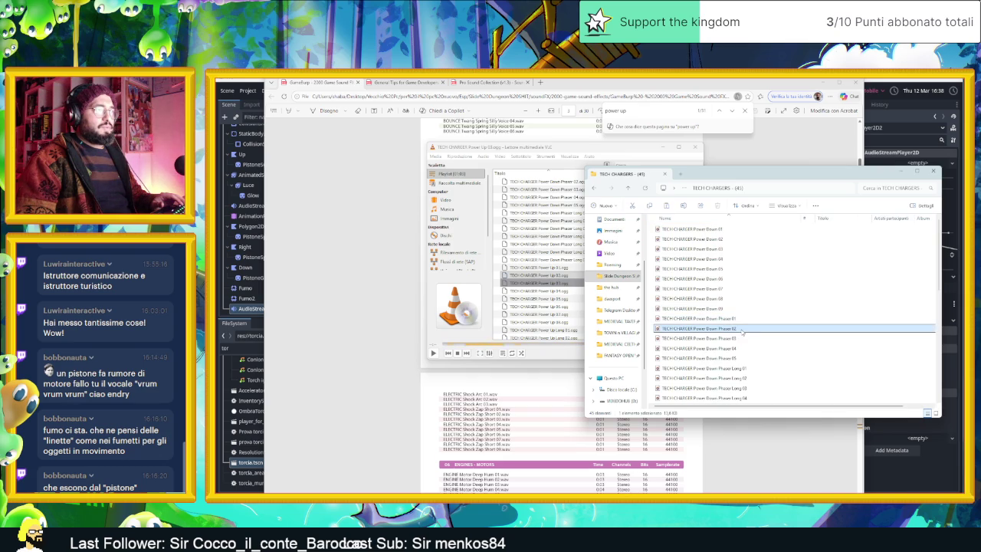
scroll(750, 331, down, 5)
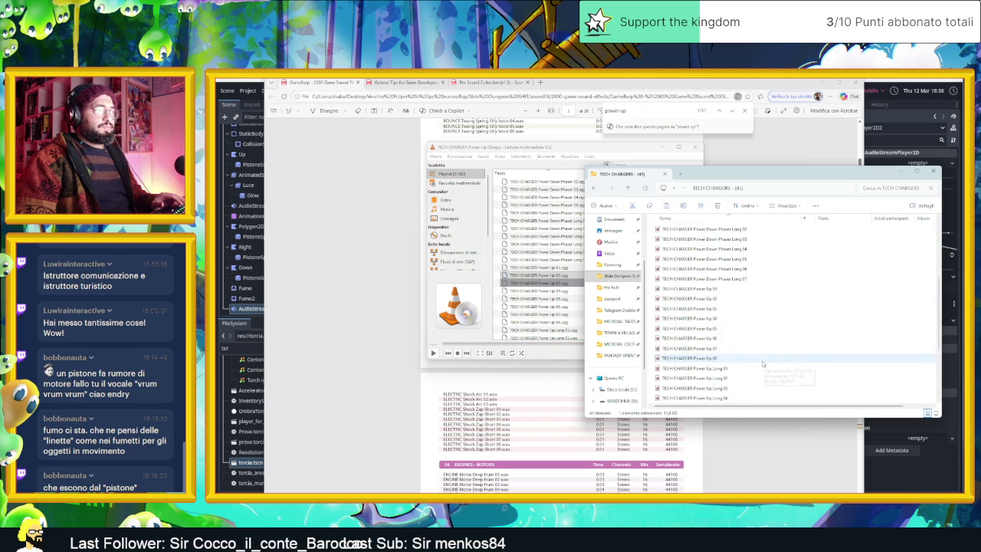
click(717, 300)
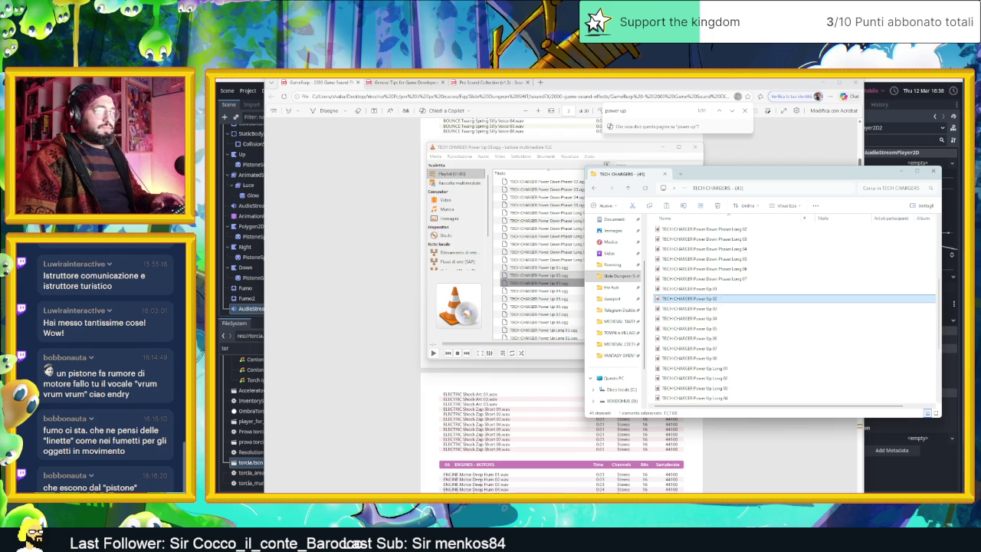
Launch Audacity, import TECH CHARGER Power Up 02, and play it back.
key(super)
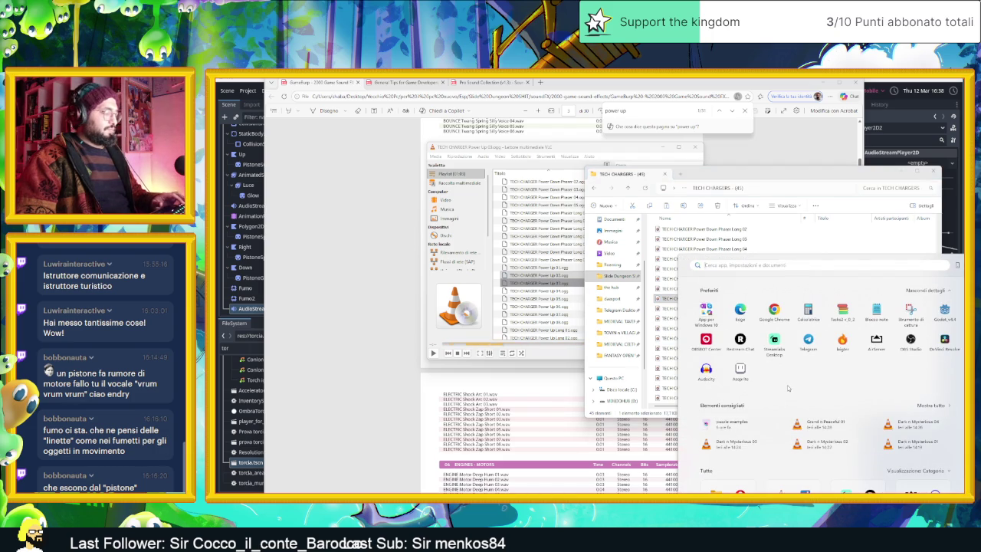
text(audacity)
click(722, 325)
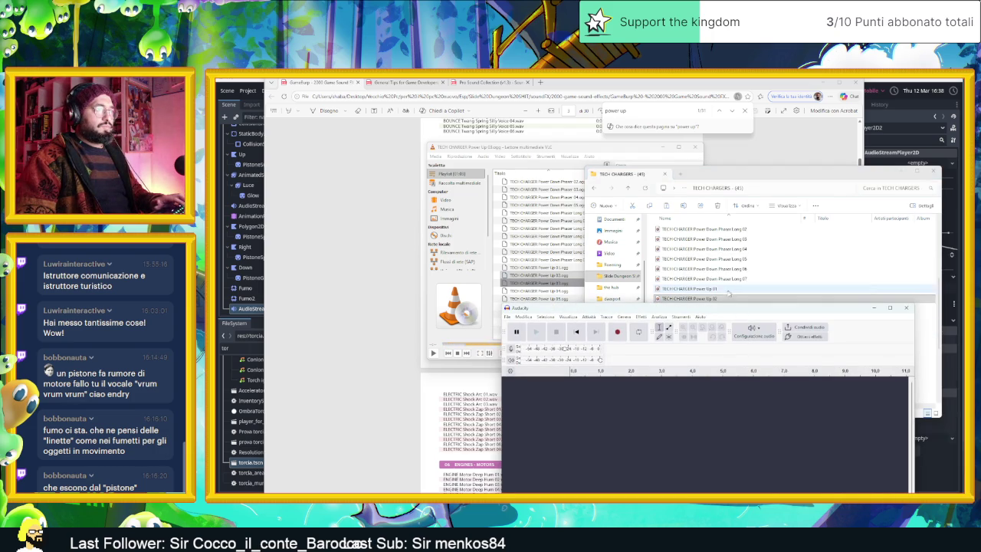
drag(694, 298, 650, 413)
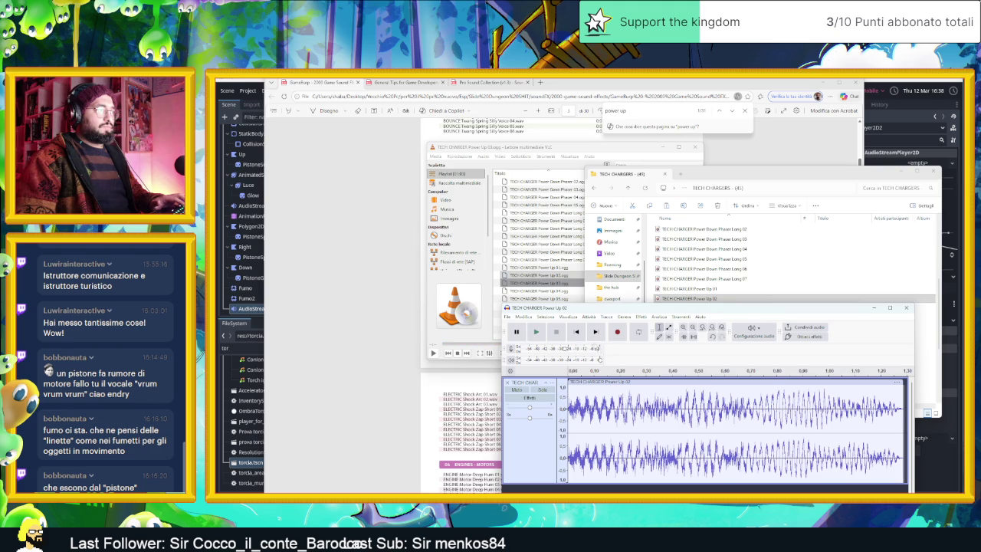
click(536, 332)
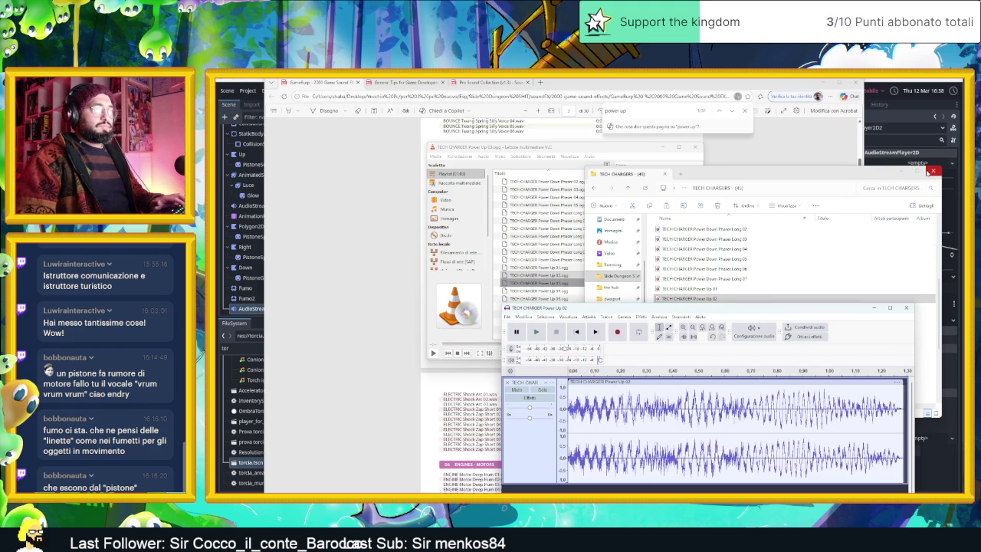
Close the VLC player and return to the sound-list PDF.
click(923, 171)
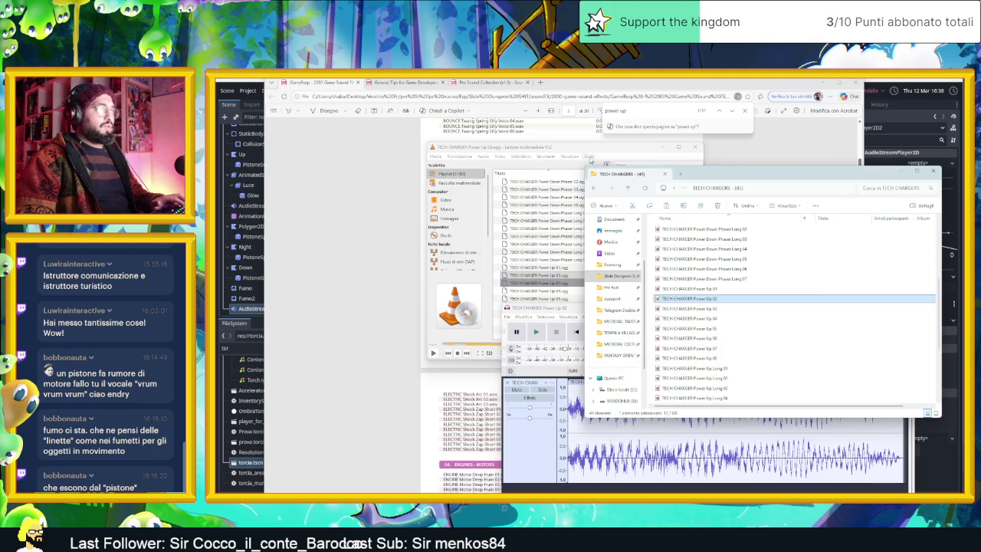
click(595, 151)
click(695, 146)
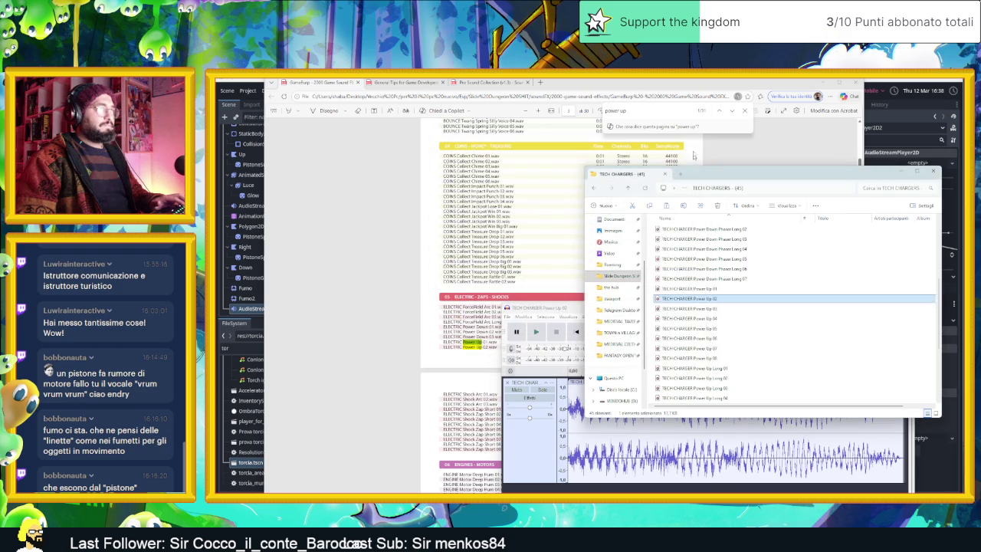
click(746, 111)
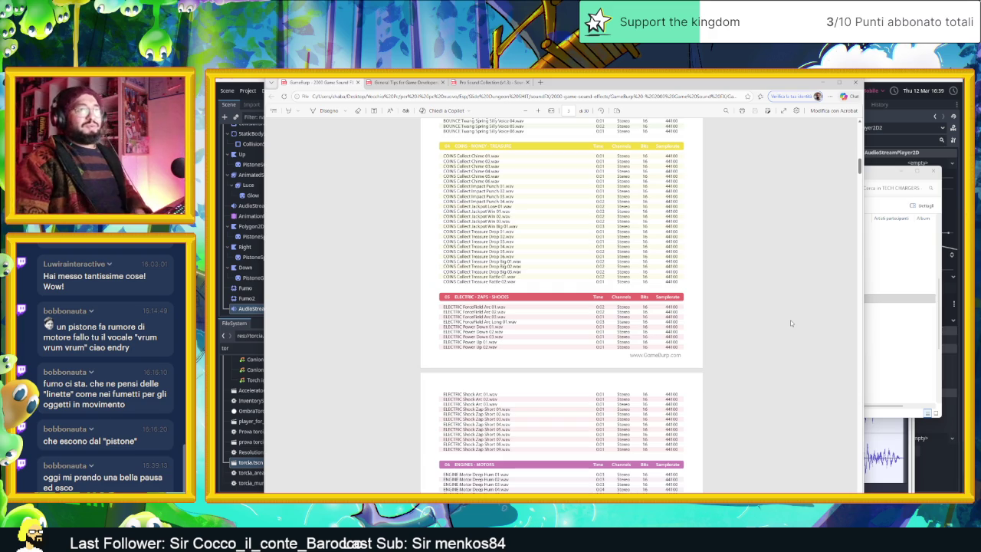
Scroll the PDF down to show the full ENGINES - MOTORS entries.
scroll(639, 323, down, 5)
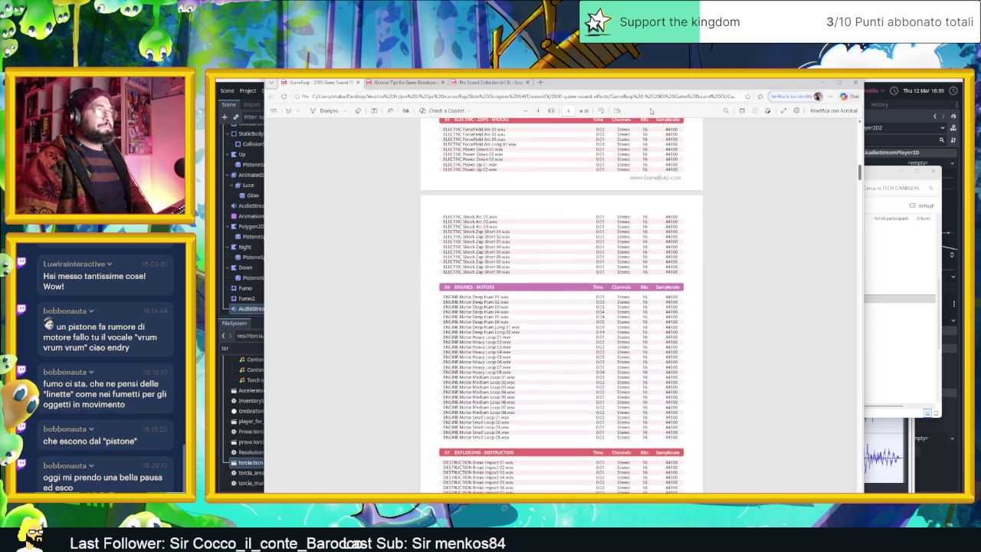
Search the PDF for 'heavy' and jump to the ENGINE Motor Heavy Loop matches.
click(726, 112)
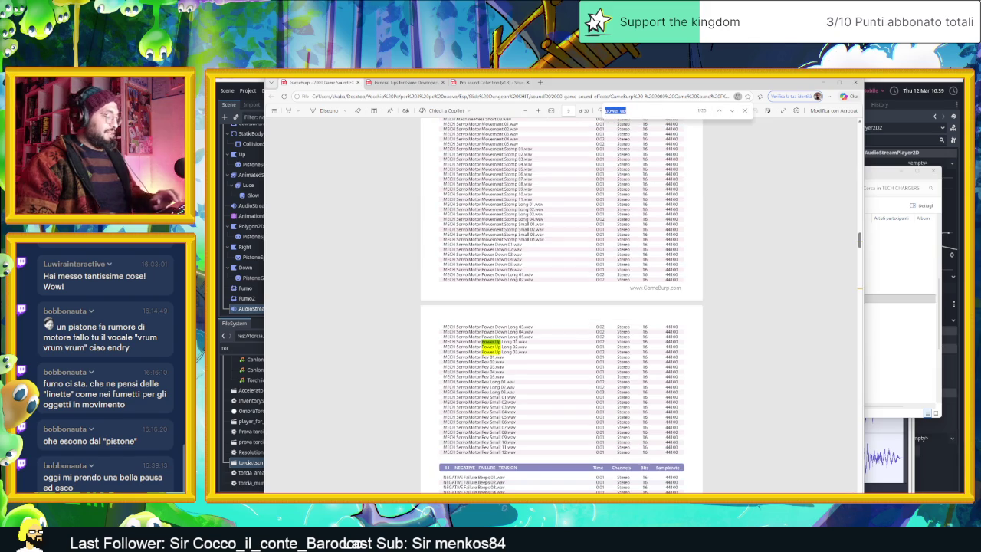
text(gear)
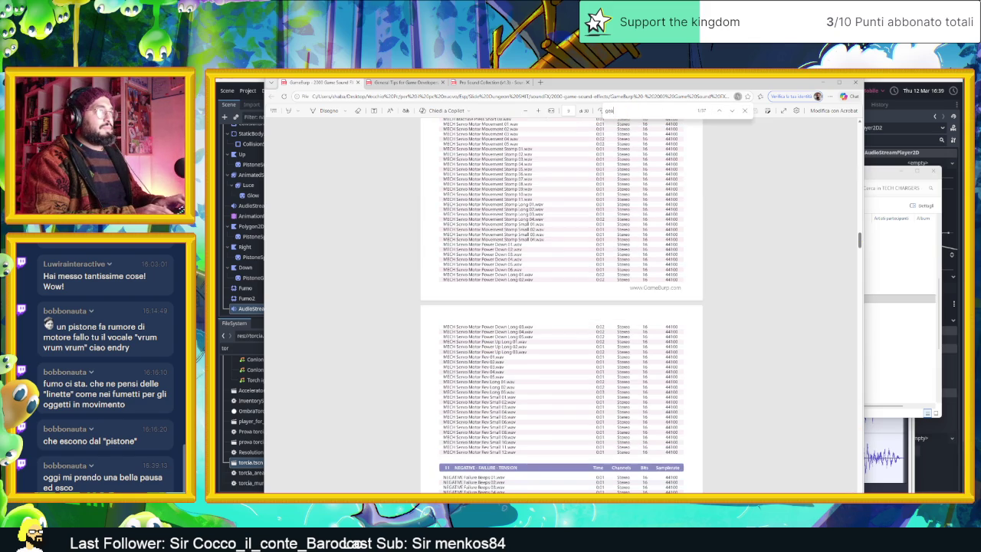
text(r)
key(BackSpace)
key(BackSpace)
key(BackSpace)
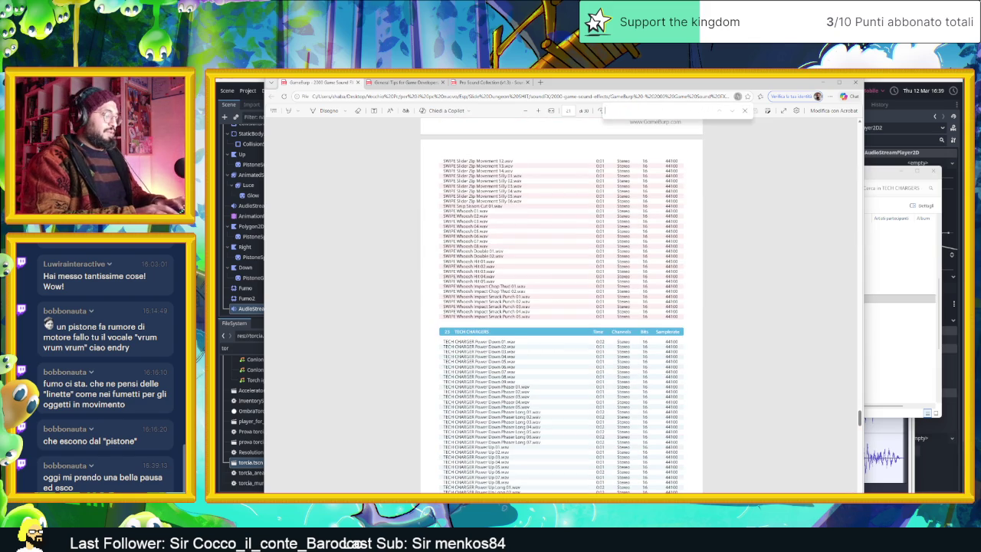
text(heavy)
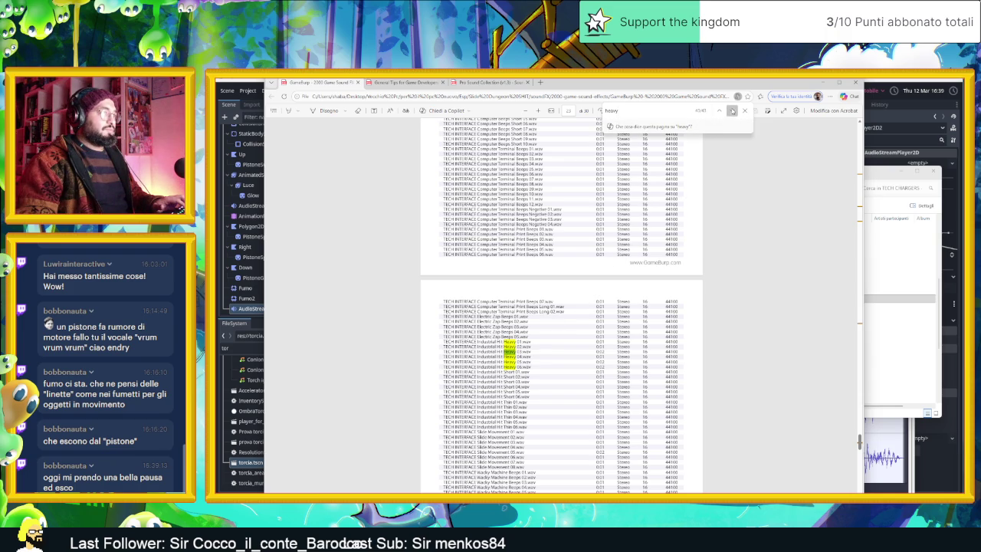
click(732, 111)
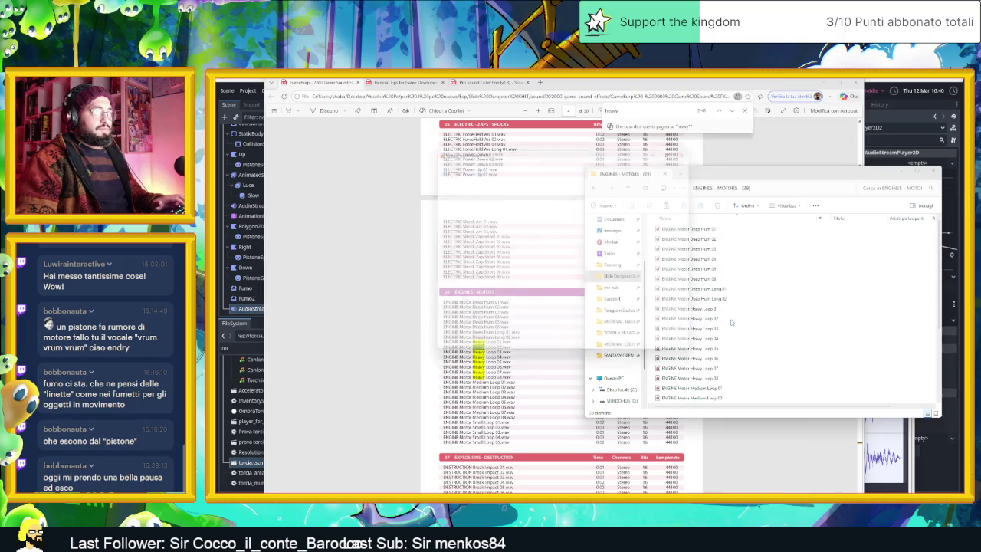
Load all 29 ENGINES - MOTORS files into the VLC playlist.
double_click(787, 318)
click(786, 321)
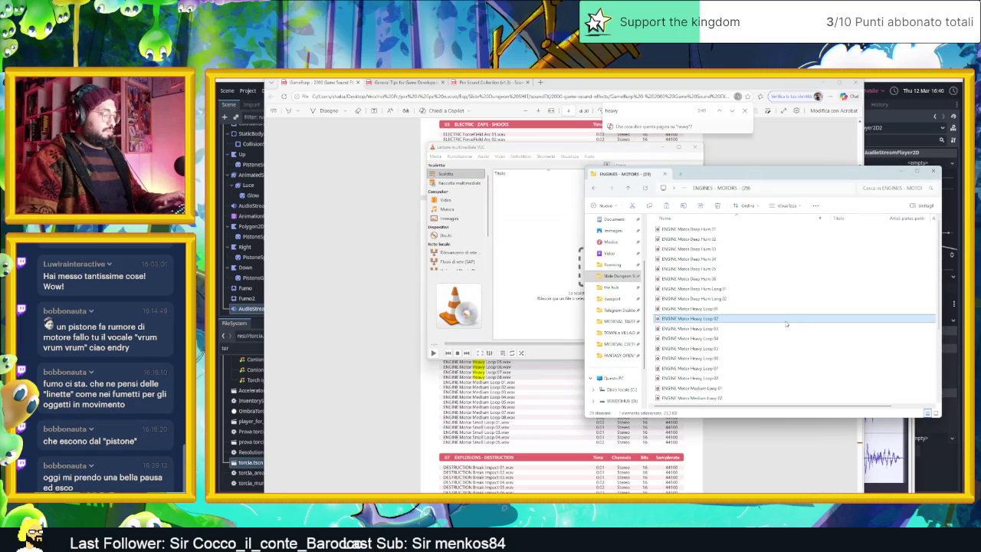
key(ctrl+a)
drag(678, 314, 541, 261)
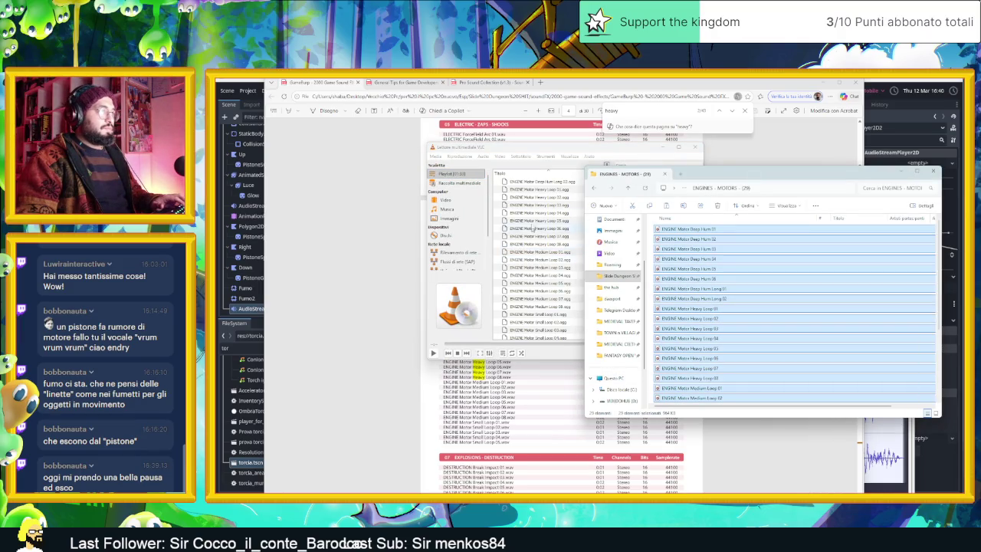
Compare Heavy Loops 07, 08, 05, 04 and 03 and Medium Loops 01 and 05.
double_click(543, 191)
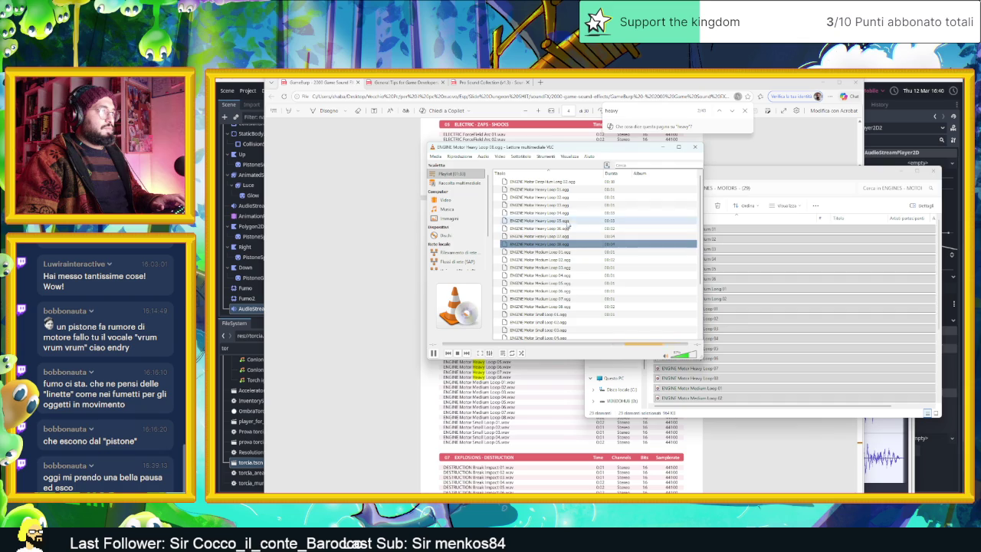
double_click(558, 234)
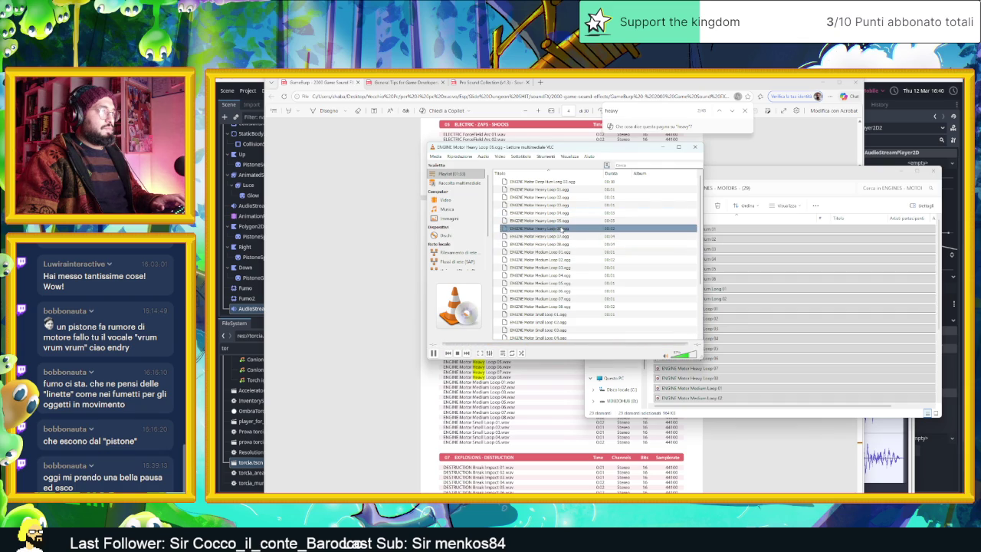
double_click(556, 253)
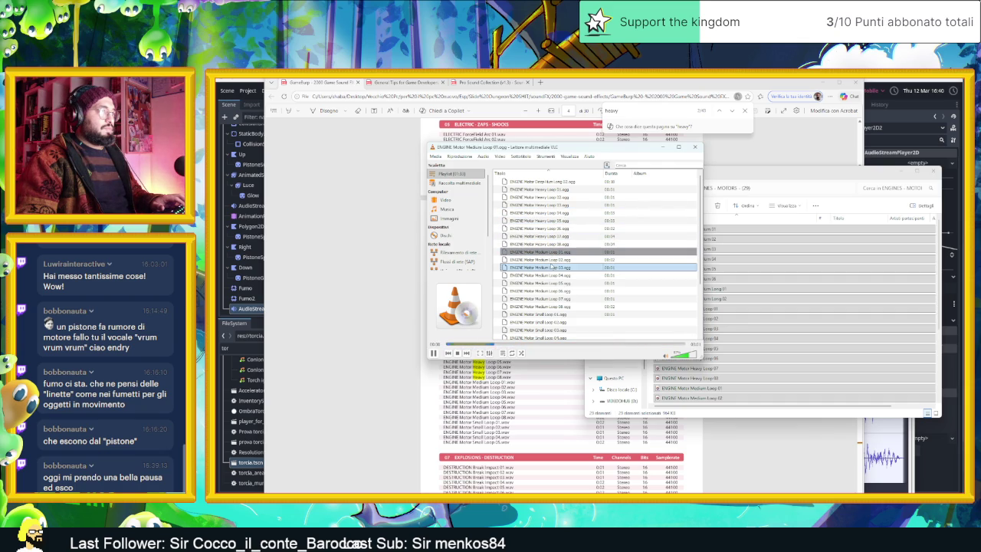
double_click(563, 283)
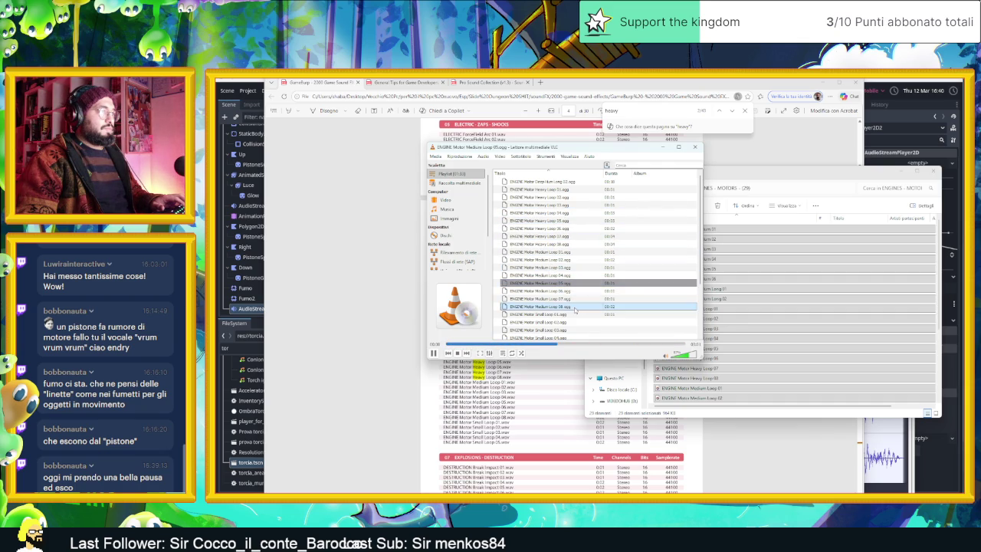
click(574, 244)
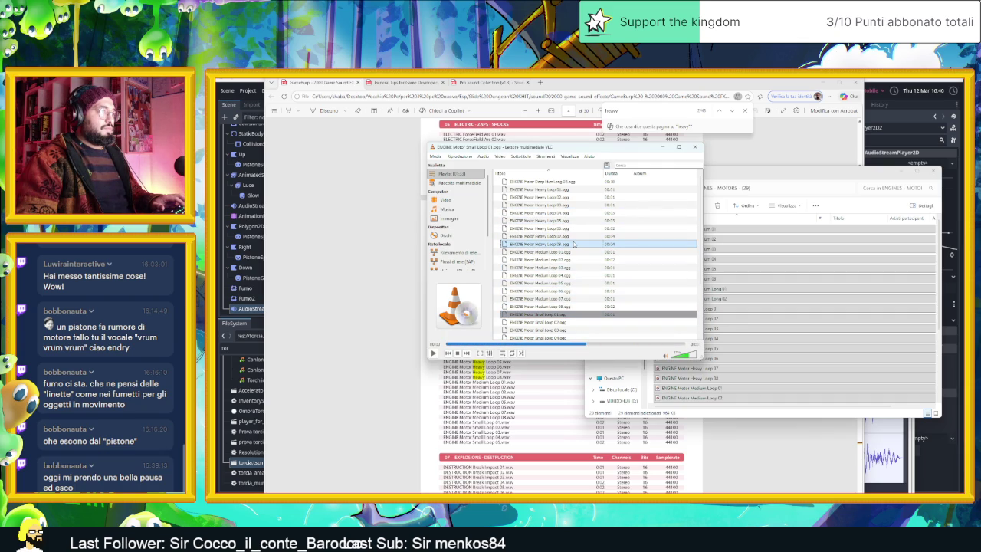
double_click(574, 244)
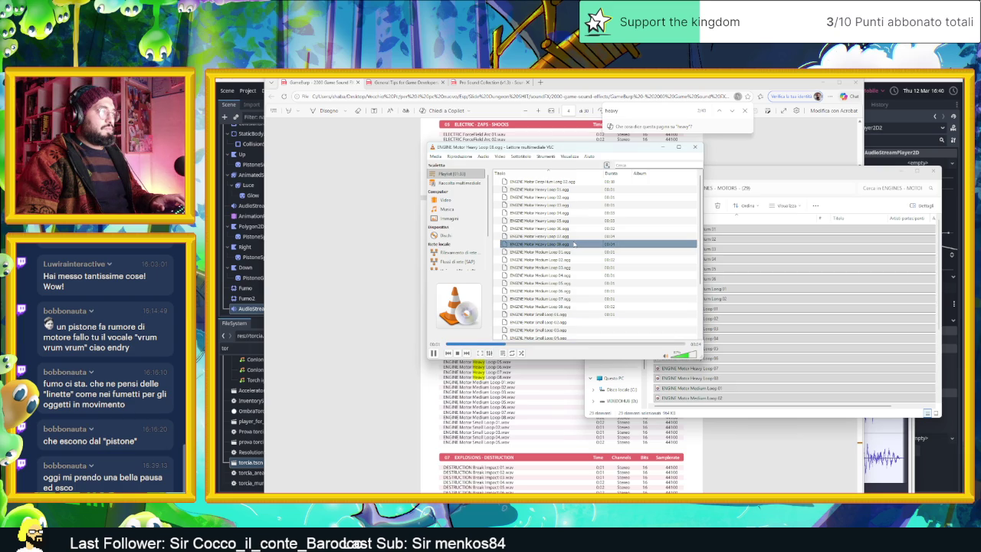
double_click(573, 236)
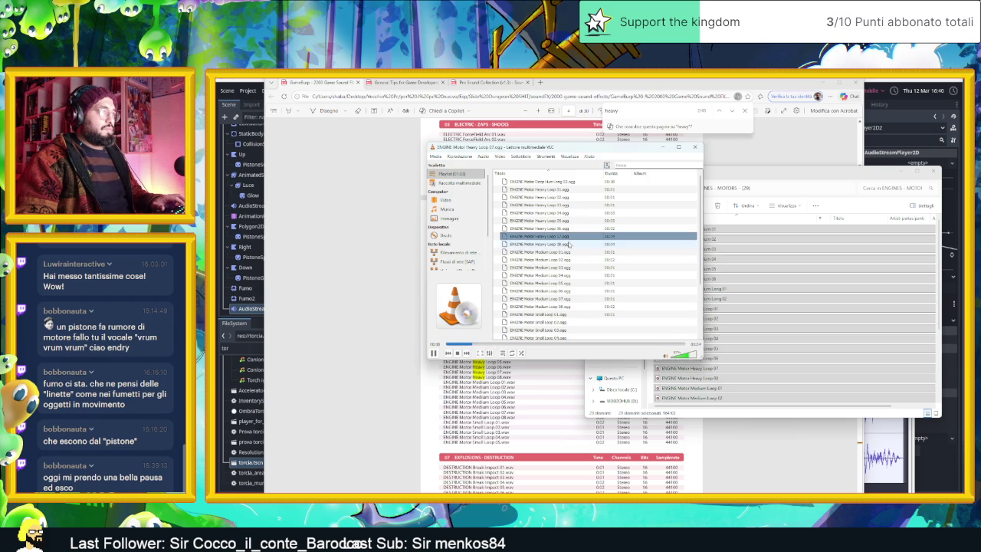
double_click(567, 220)
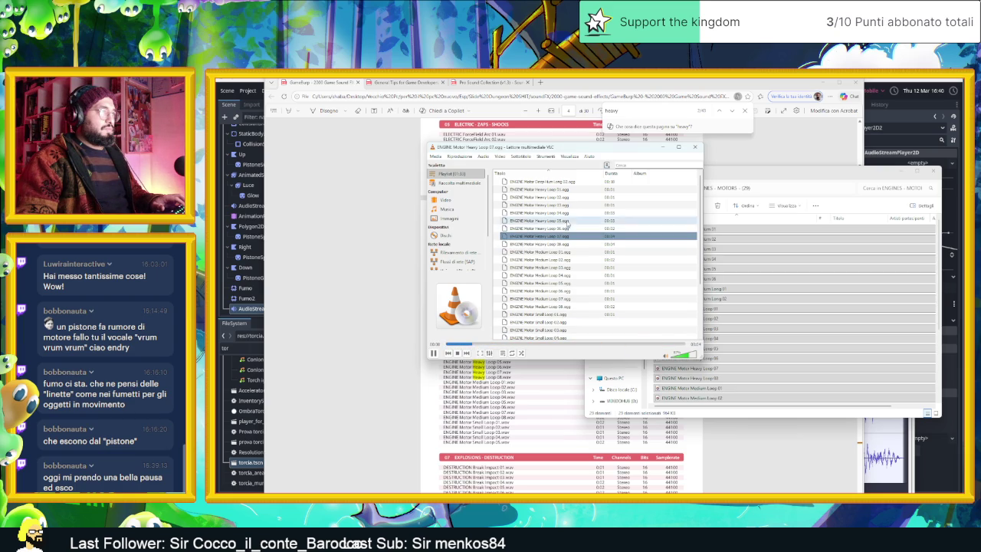
double_click(567, 213)
double_click(566, 205)
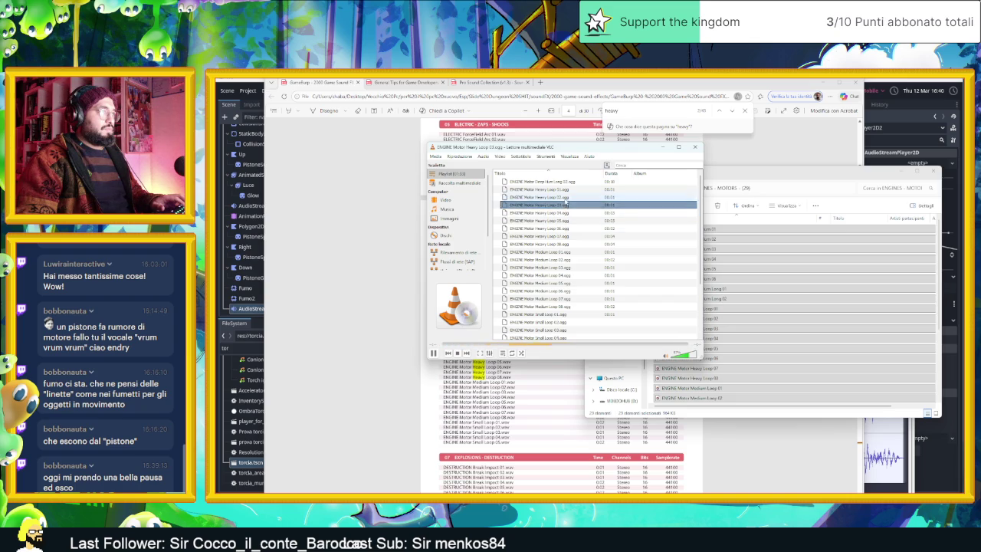
double_click(571, 236)
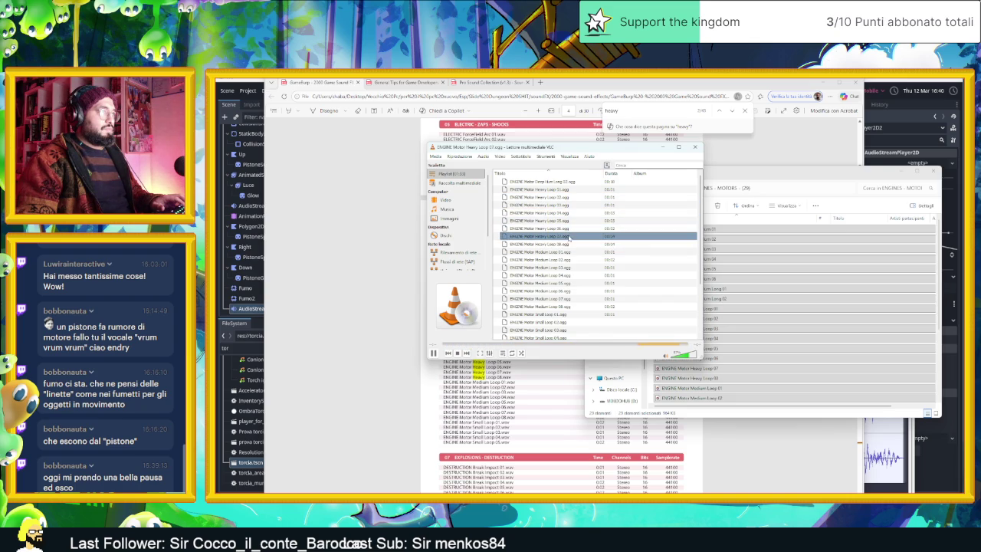
Select ENGINE Motor Heavy Loop 07 in Explorer and drag it into Audacity.
click(721, 339)
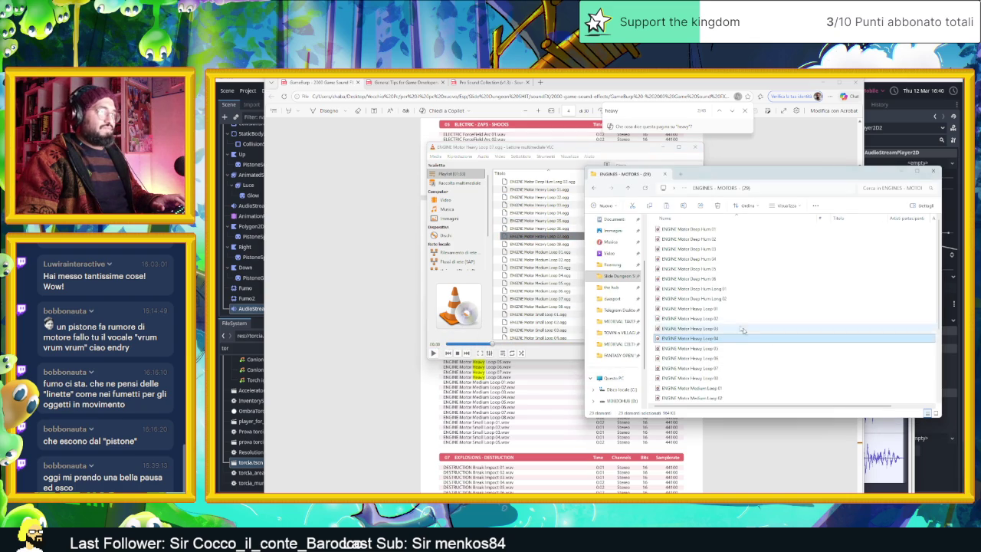
scroll(746, 319, down, 1)
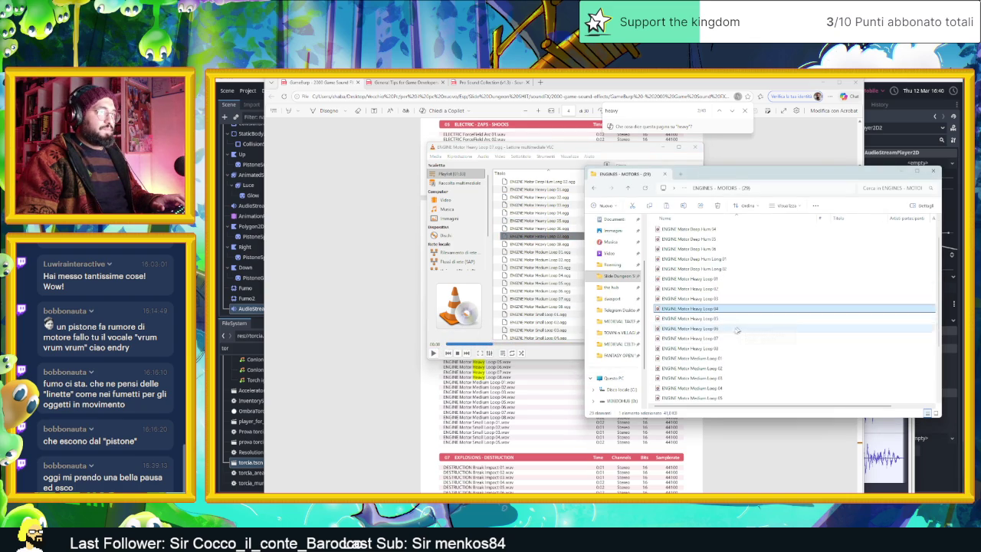
click(718, 338)
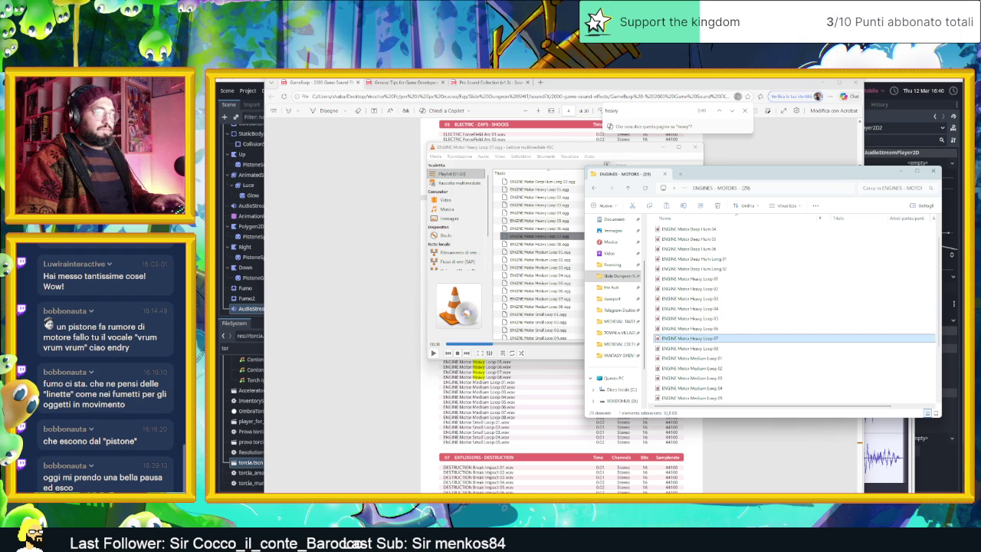
drag(751, 471, 683, 471)
Reposition the Audacity window, then play and stop the two layered tracks.
drag(771, 308, 723, 238)
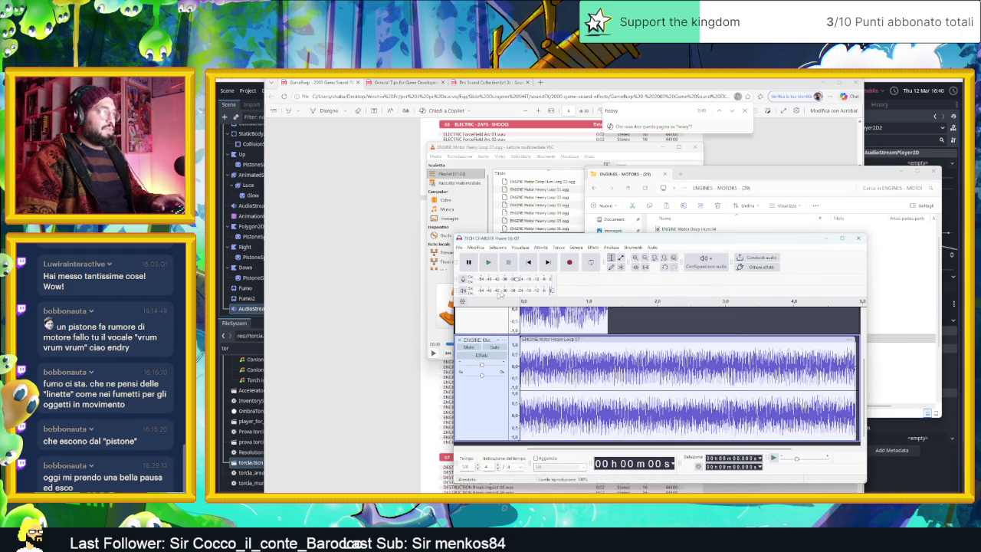
scroll(491, 353, up, 3)
click(488, 262)
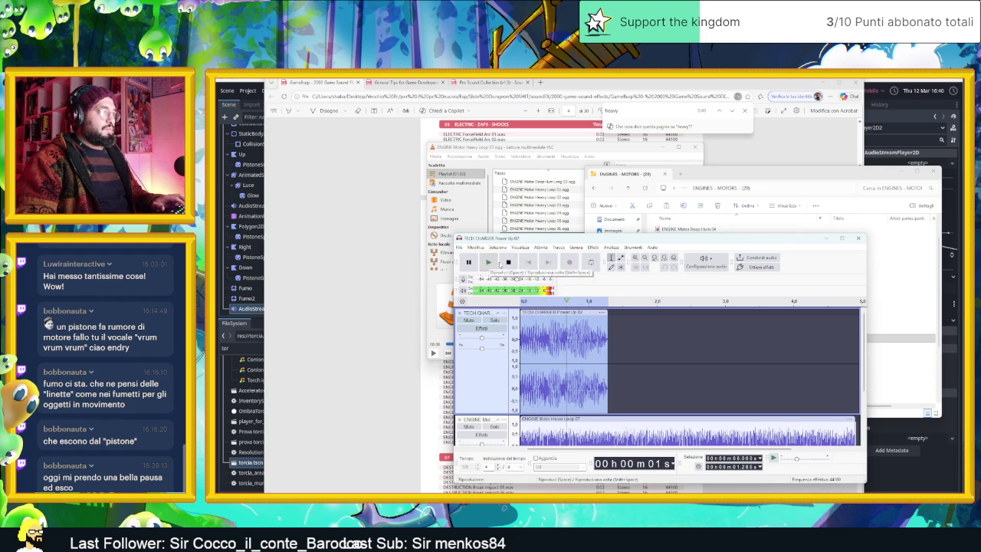
click(492, 265)
click(508, 263)
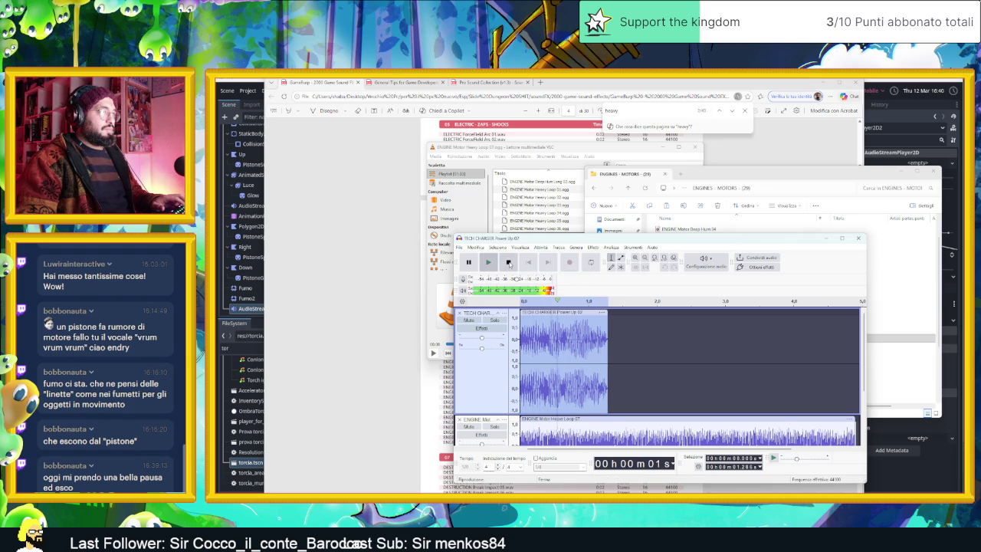
click(509, 263)
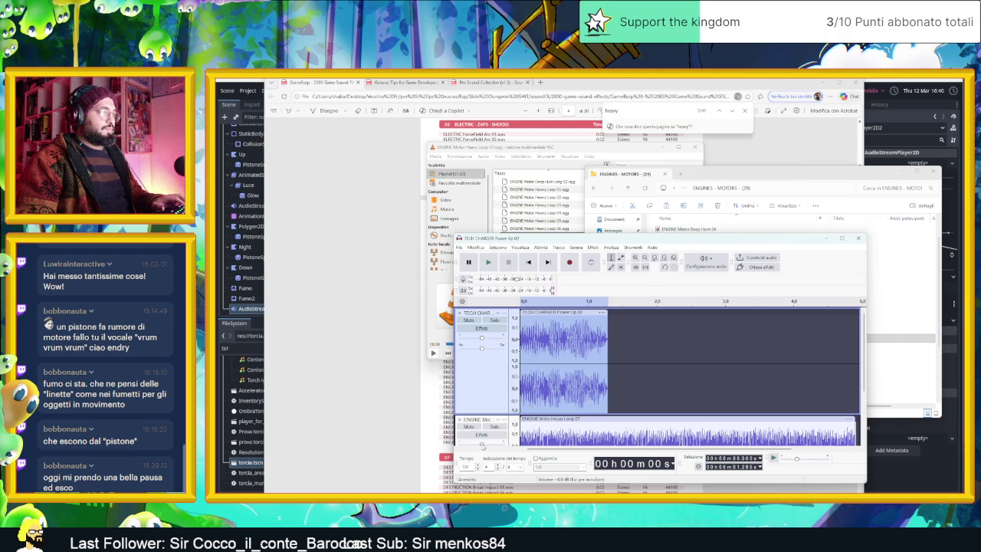
Replay the short layered selection several times, then return to VLC and the PDF.
scroll(475, 446, down, 2)
click(488, 263)
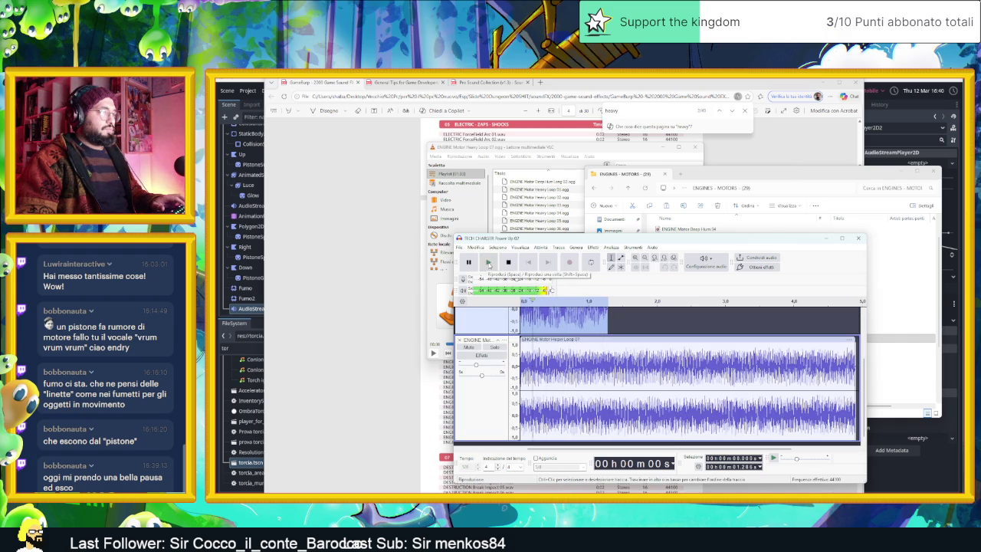
click(488, 263)
click(489, 263)
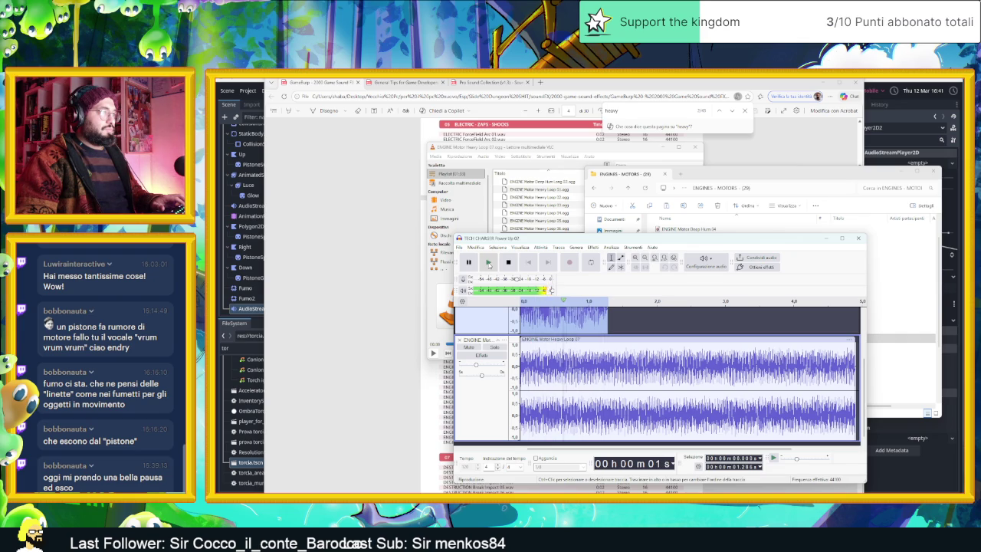
click(489, 263)
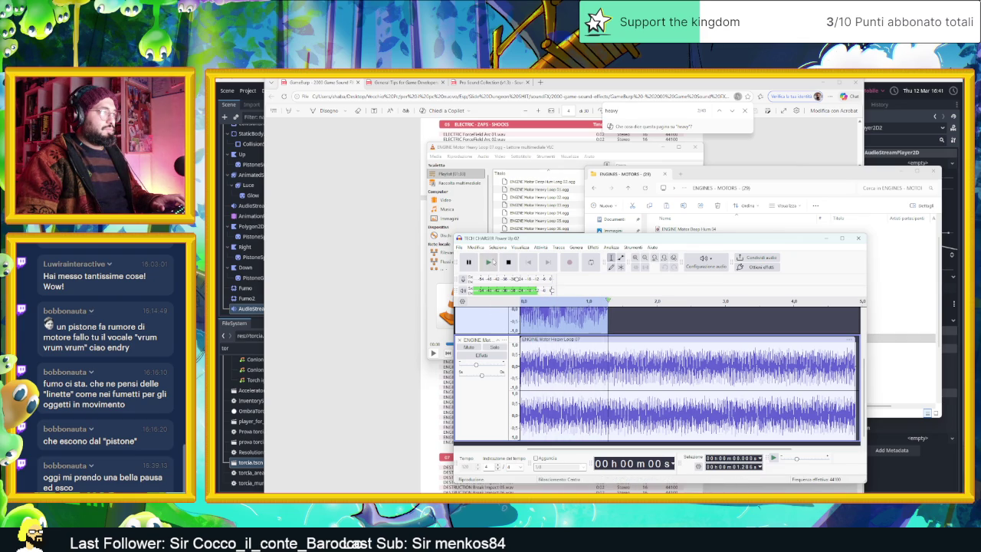
scroll(495, 347, up, 2)
scroll(495, 347, down, 2)
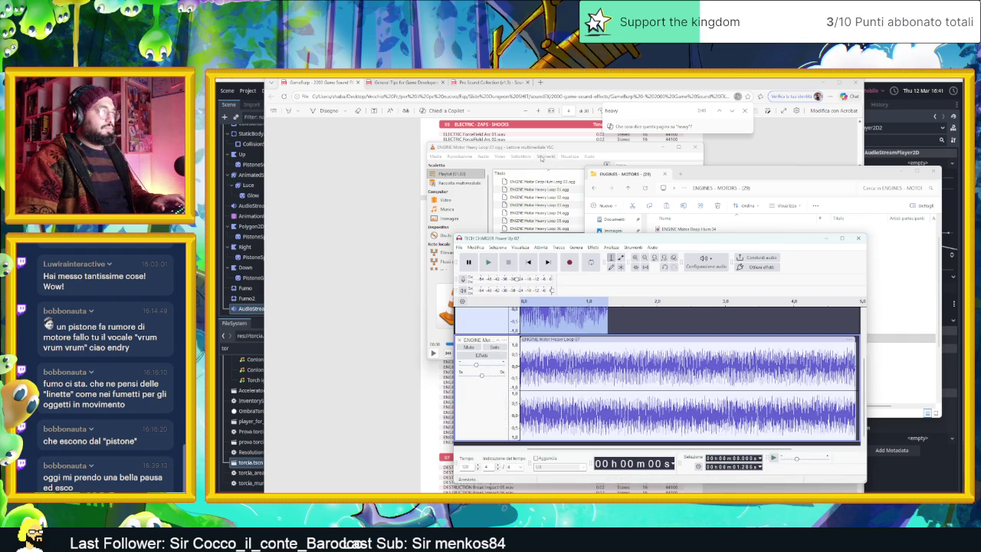
click(549, 149)
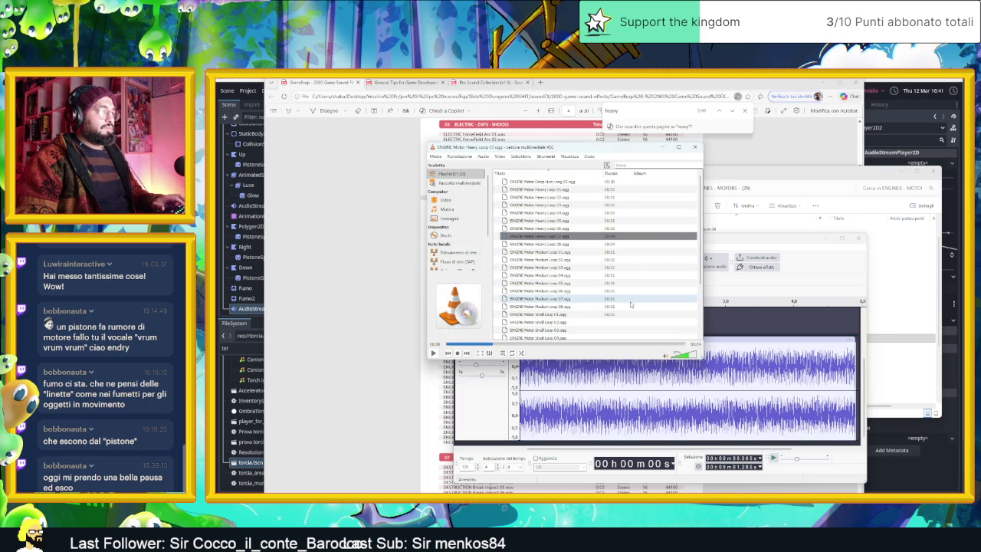
click(327, 162)
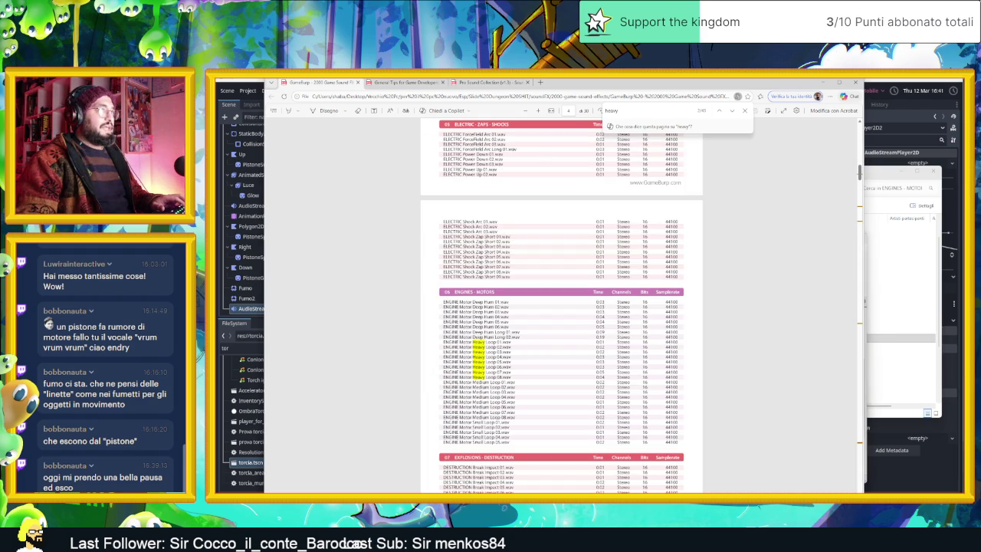
Search the PDF for clink sounds, reaching the IMPACT Hit Short Clink entries.
text(shock)
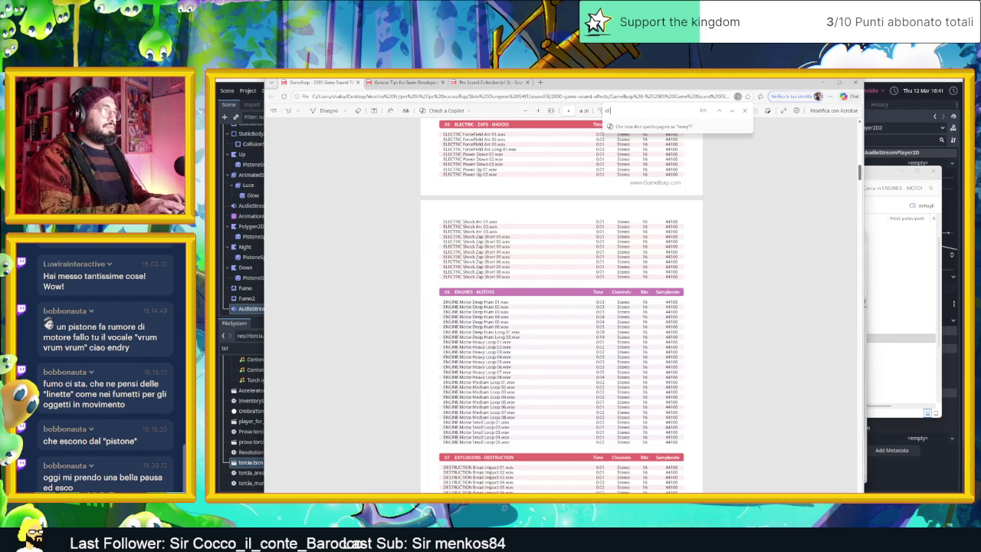
text(cling)
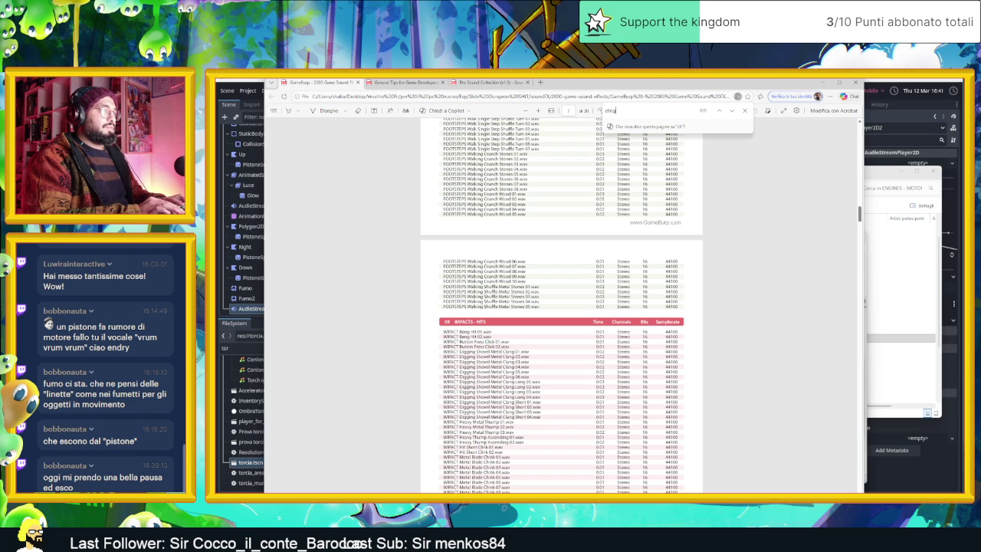
key(BackSpace)
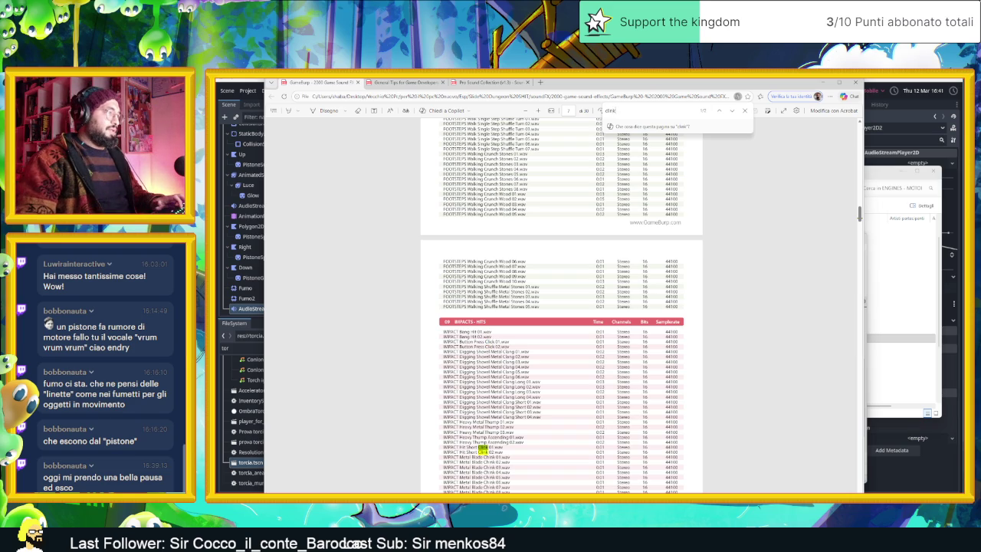
scroll(521, 440, down, 1)
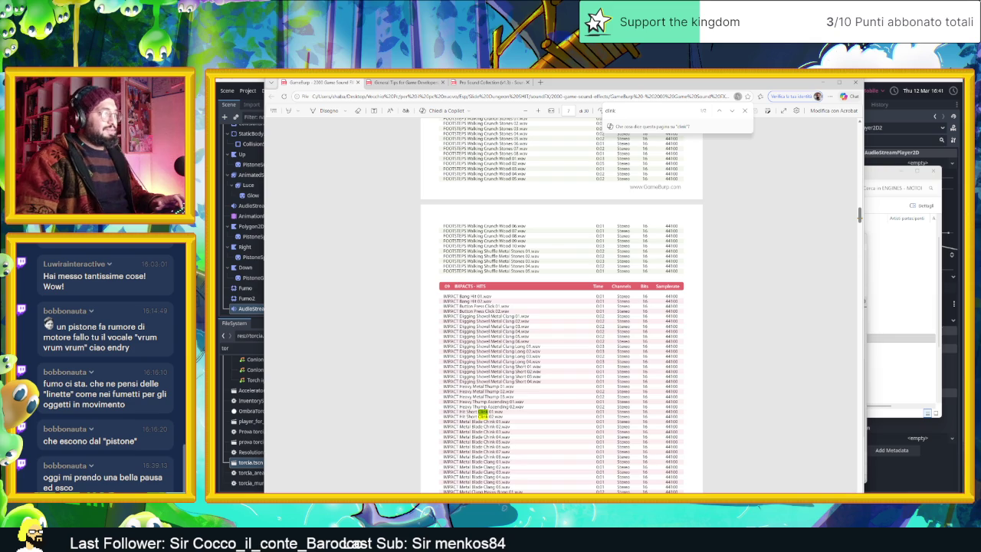
click(895, 295)
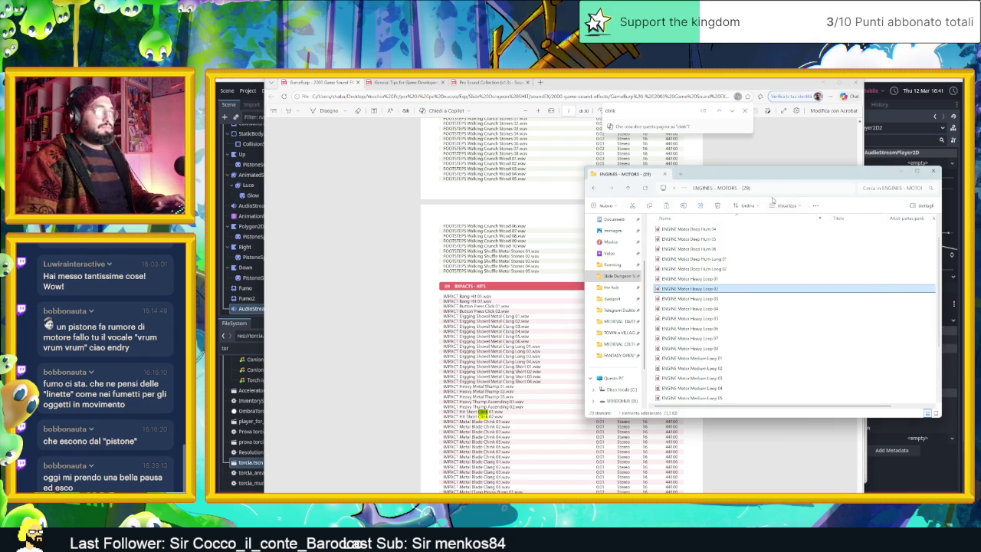
Open the IMPACTS - HITS folder in the GameBurp sound collection.
click(593, 187)
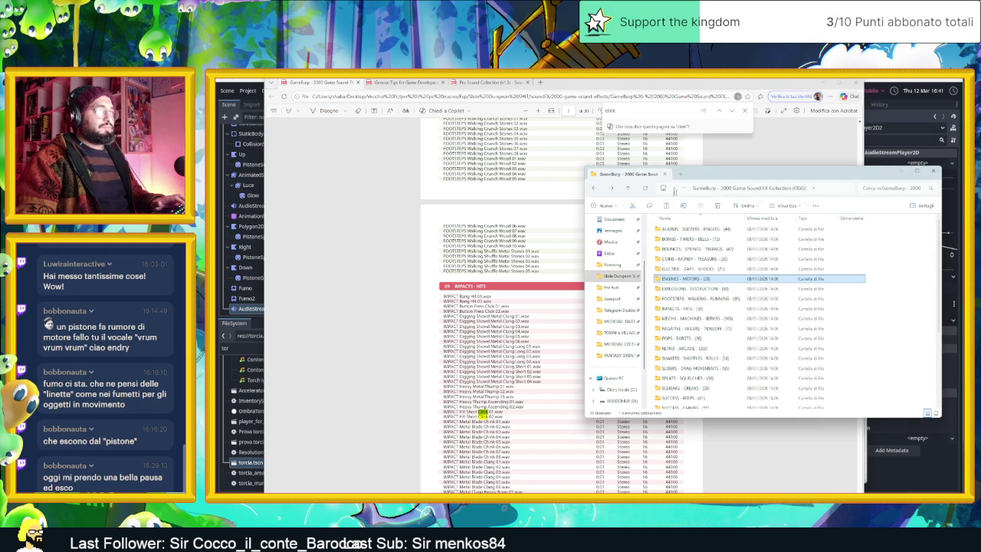
click(695, 299)
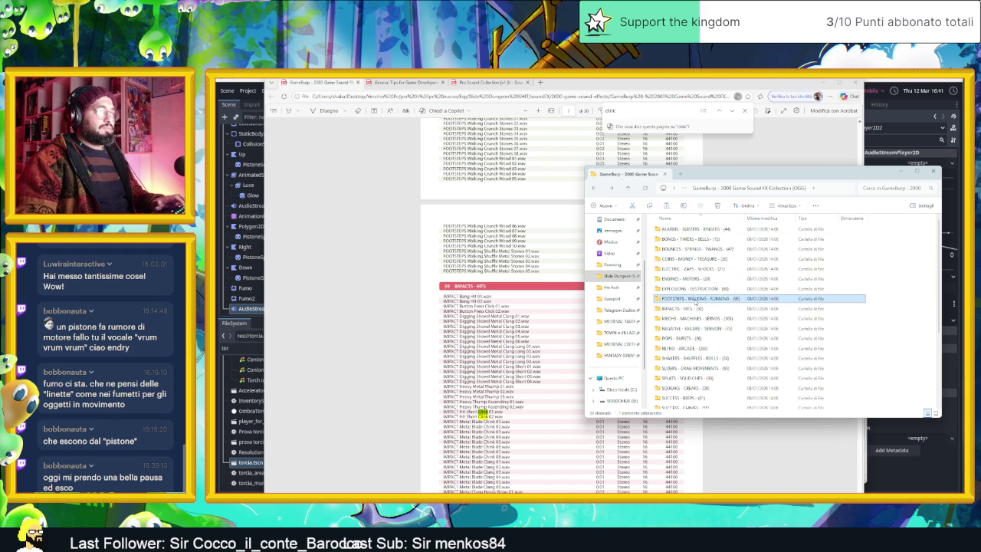
double_click(695, 306)
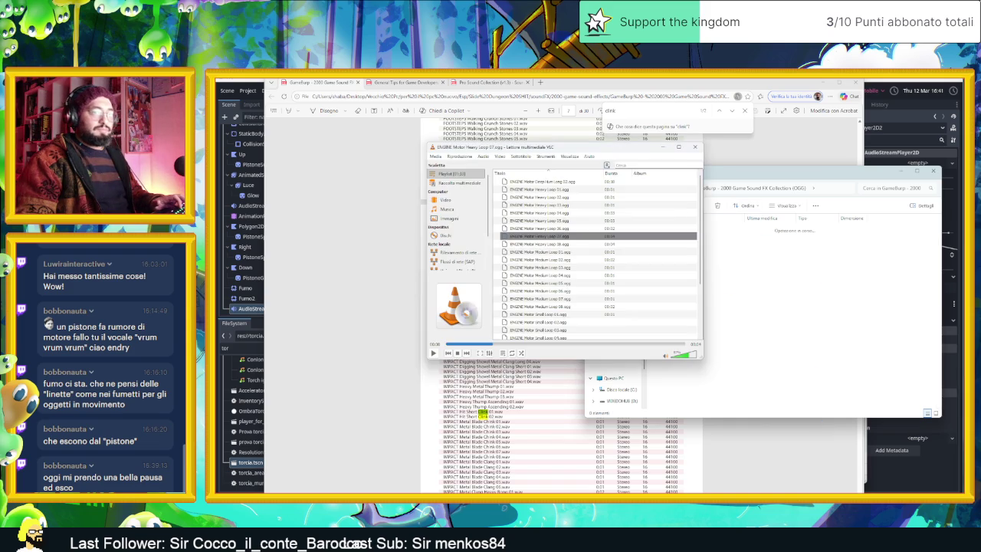
Clear the VLC playlist and load all the IMPACTS - HITS files into it.
right_click(637, 284)
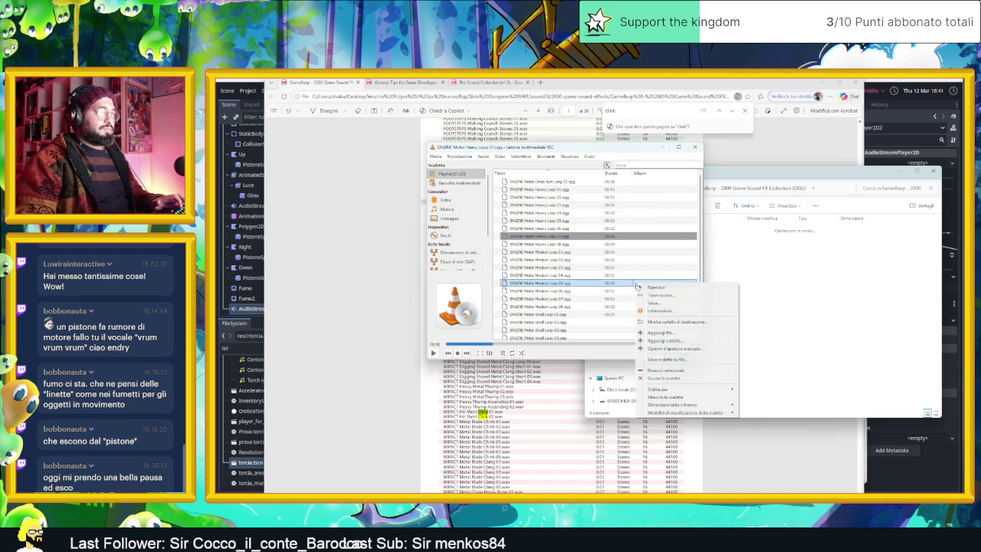
click(664, 378)
click(840, 299)
key(ctrl+a)
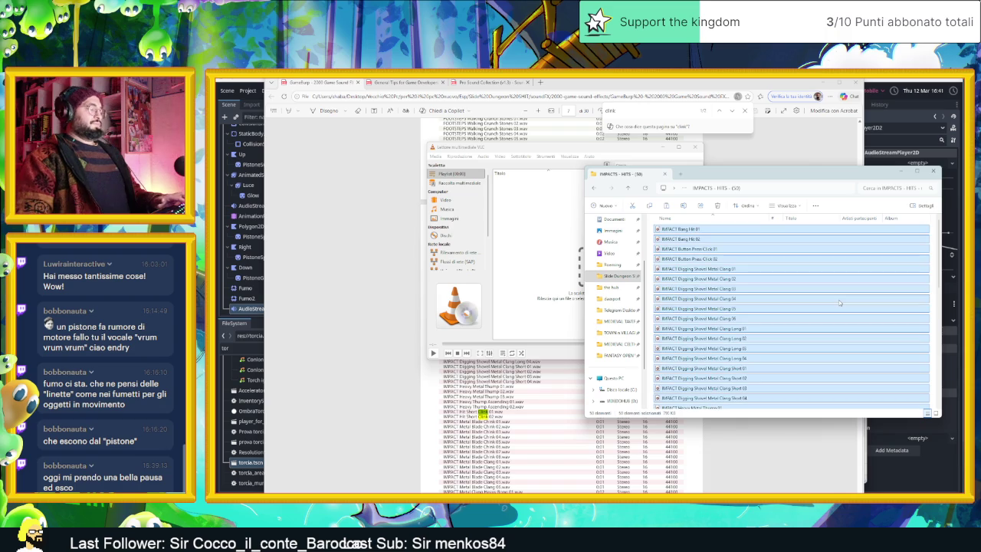
drag(685, 280, 546, 244)
click(544, 197)
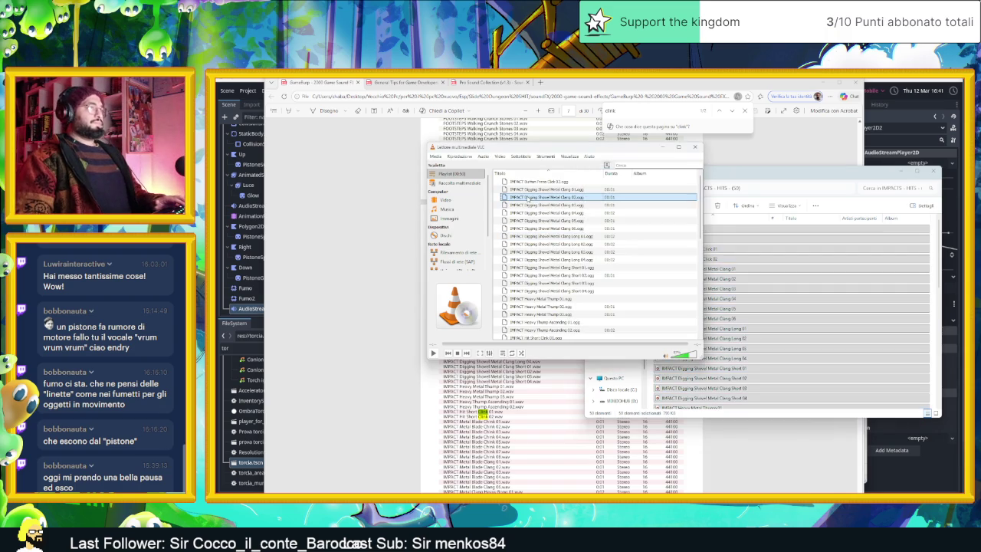
Preview the Digging Shovel Metal Clang Long 02, Long 04 and Short 02 clips.
double_click(577, 244)
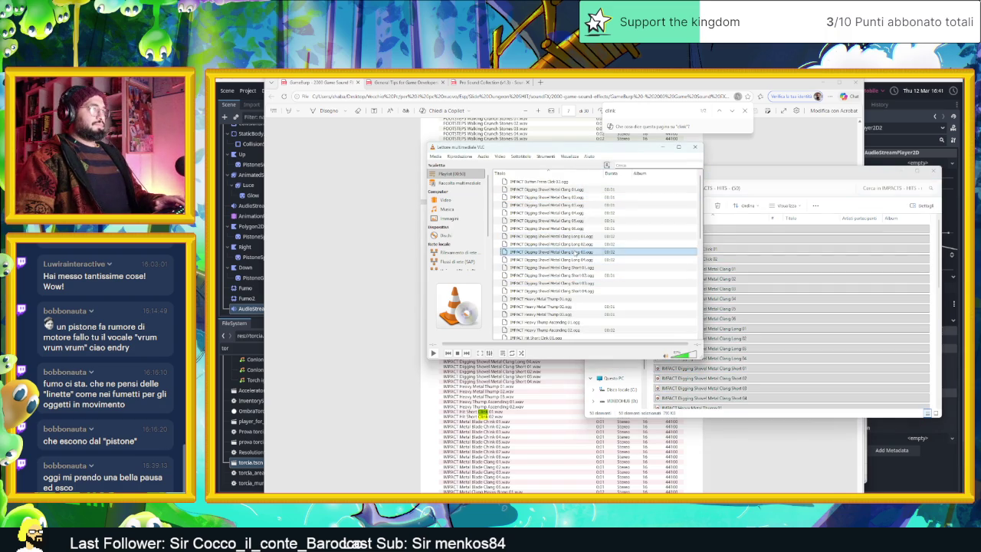
double_click(575, 259)
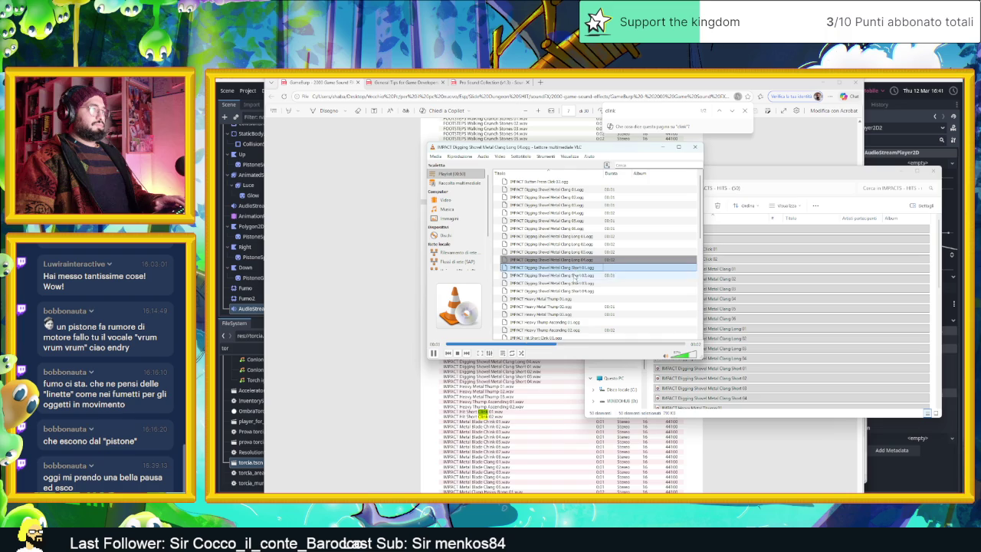
click(579, 282)
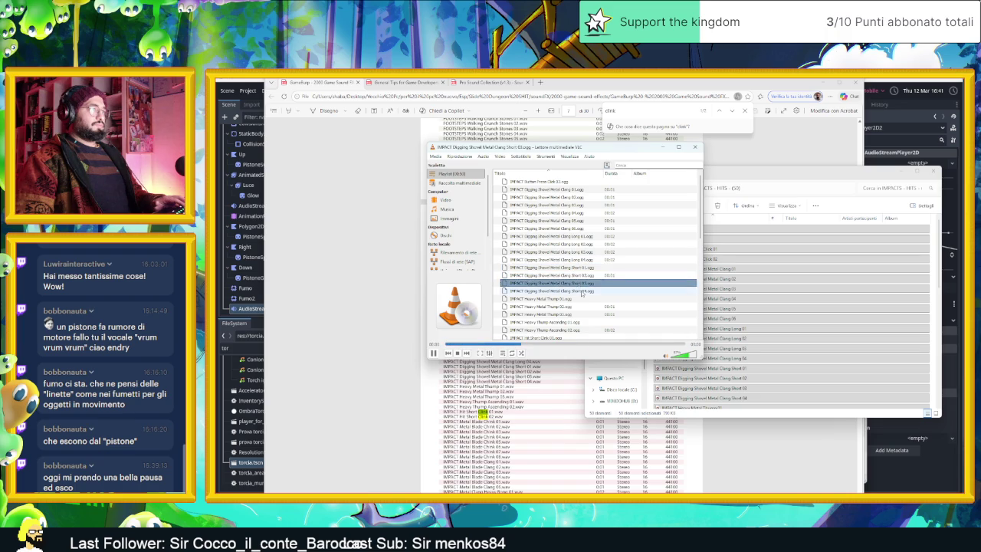
double_click(580, 276)
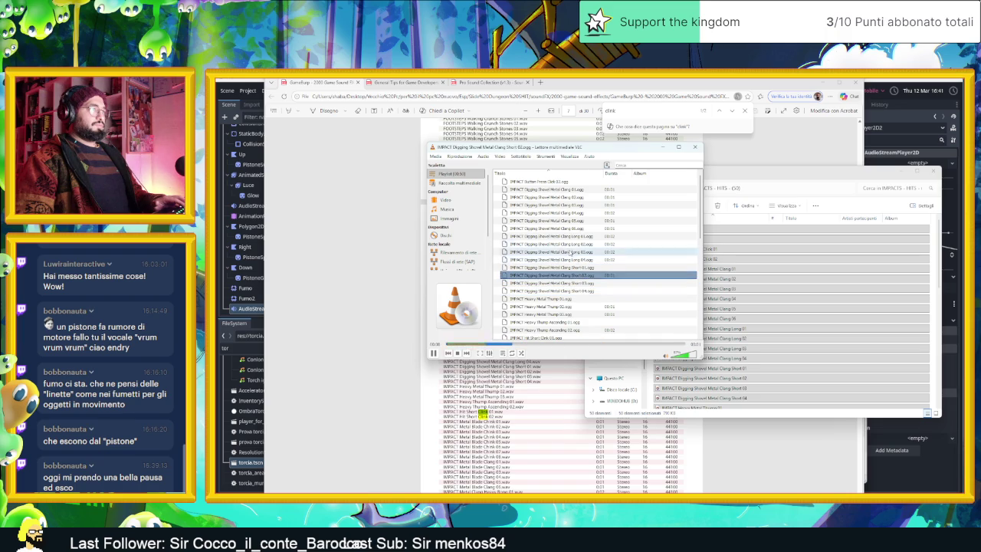
click(573, 229)
Preview Heavy Metal Thump 01 and 03, settling on Thump 03.
double_click(570, 314)
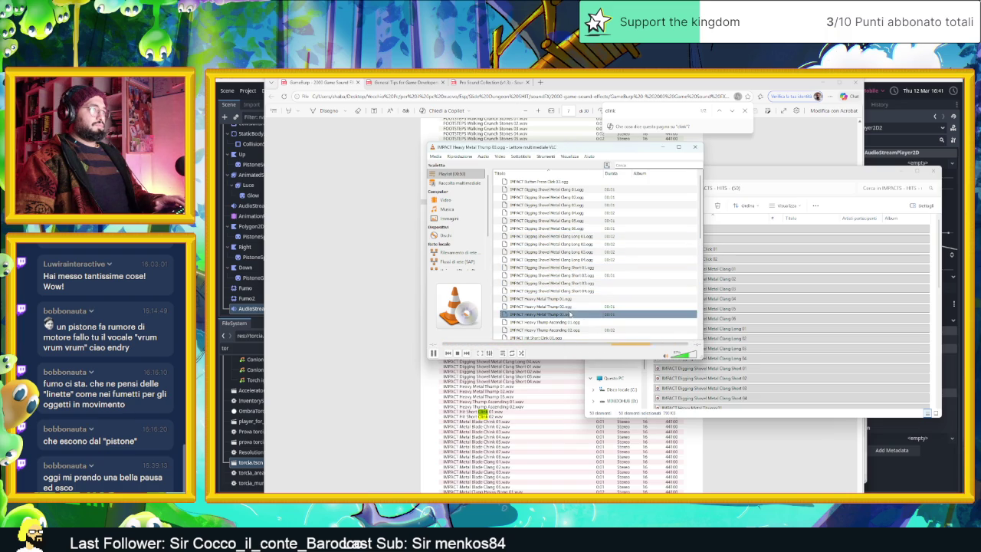
scroll(575, 306, down, 2)
click(581, 276)
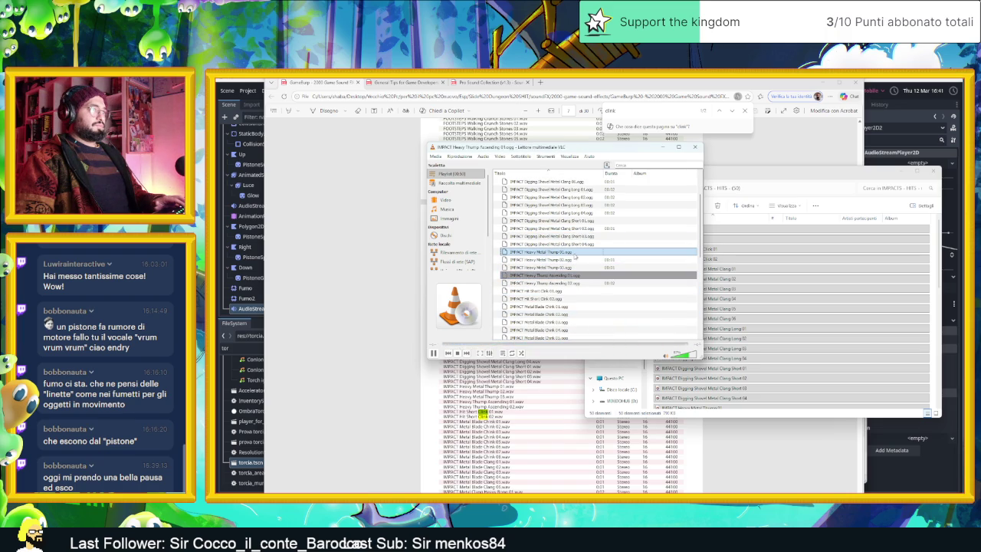
double_click(575, 252)
click(575, 260)
double_click(573, 267)
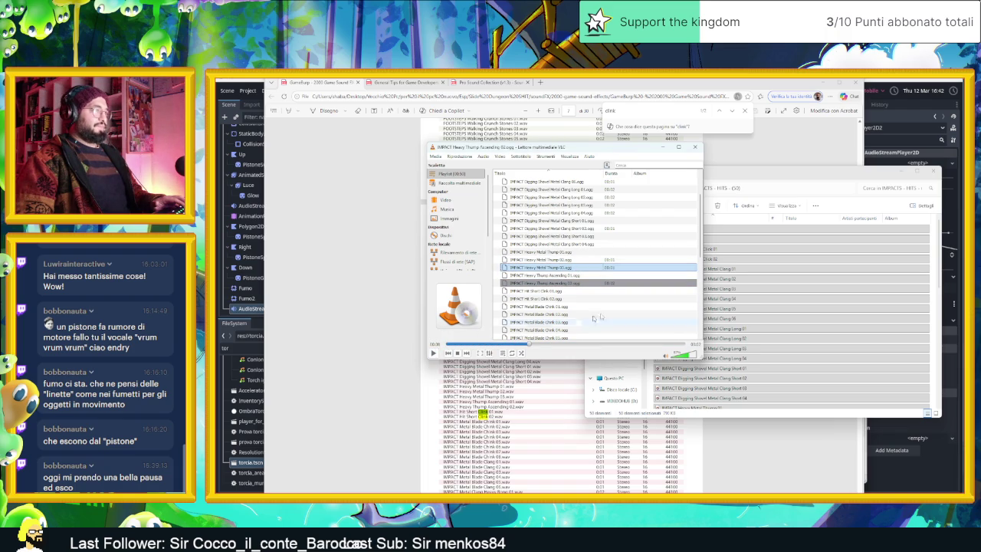
click(769, 290)
scroll(759, 321, down, 3)
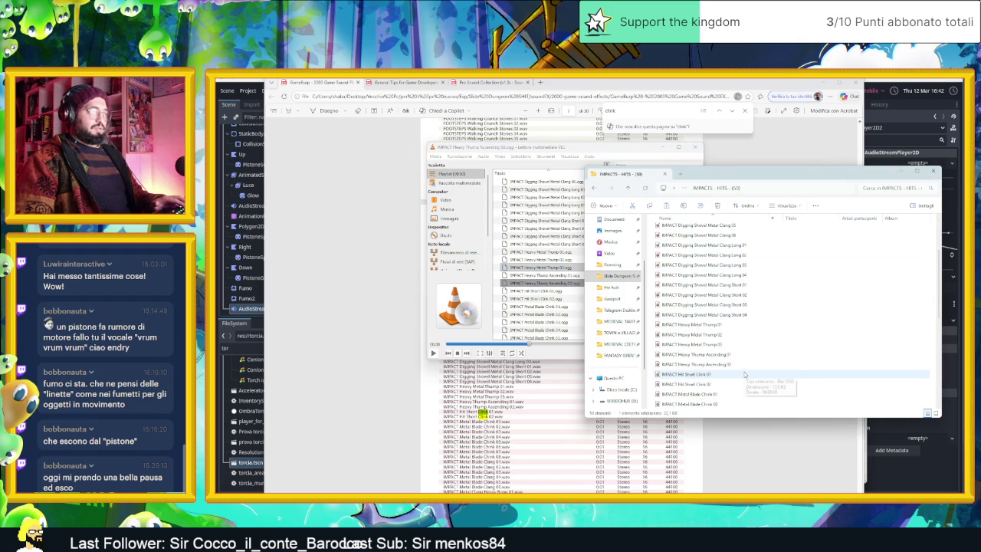
Preview Heavy Metal Thump 03 and add it to Audacity as a new track.
click(722, 344)
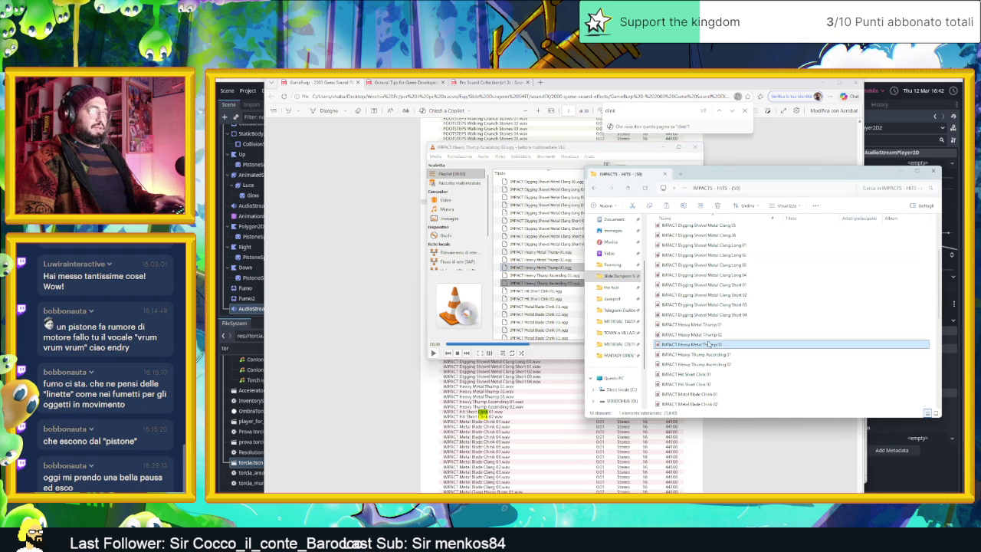
key(Return)
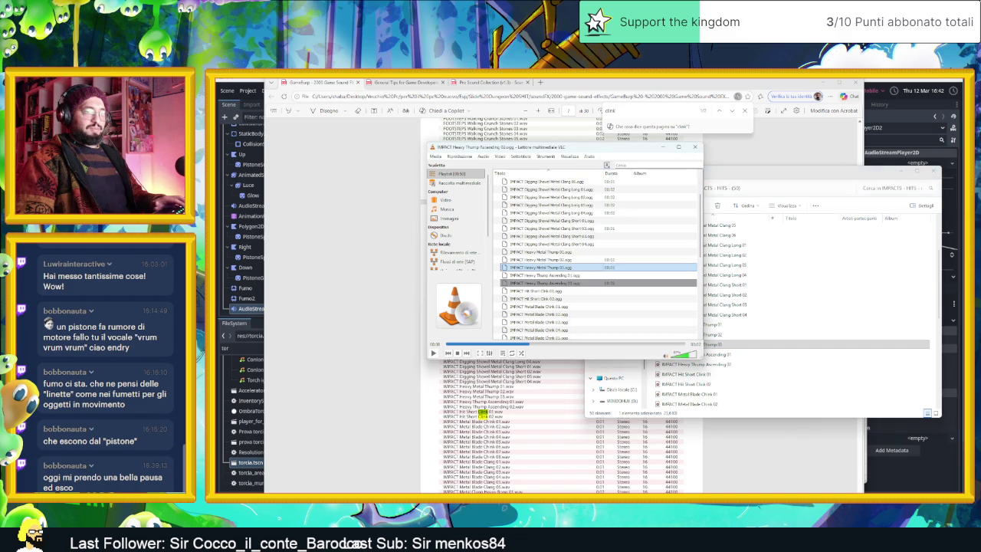
mouse_move(721, 344)
mouse_down()
mouse_move(562, 390)
mouse_move(600, 404)
mouse_up()
Select the thump from 0.789 s to the end and audition it soloed.
drag(600, 370, 667, 375)
key(space)
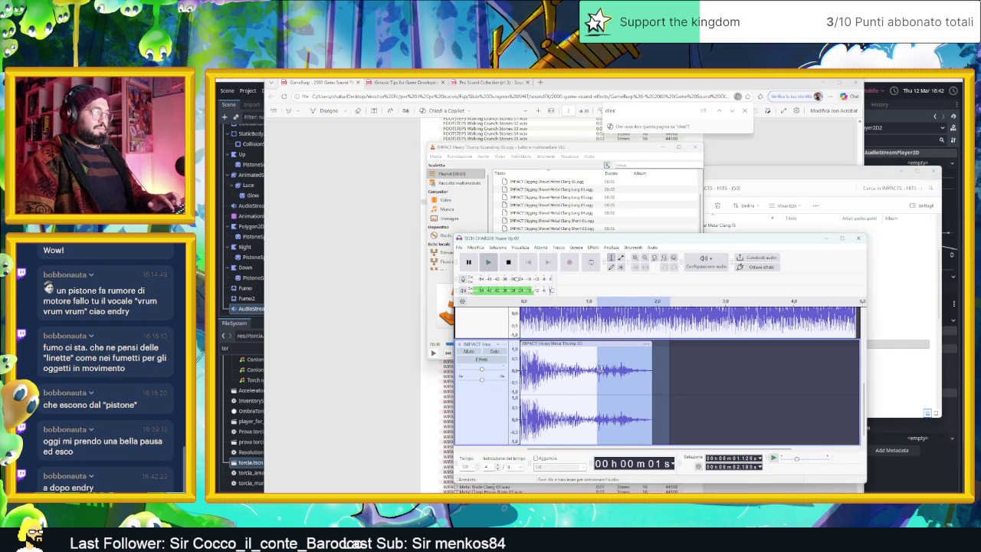
drag(595, 383, 669, 383)
key(space)
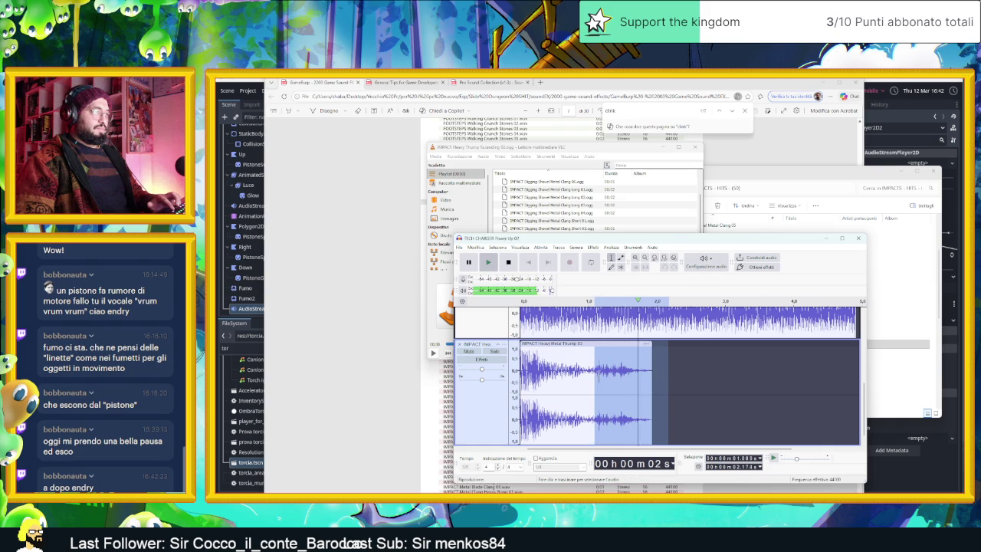
drag(573, 370, 665, 374)
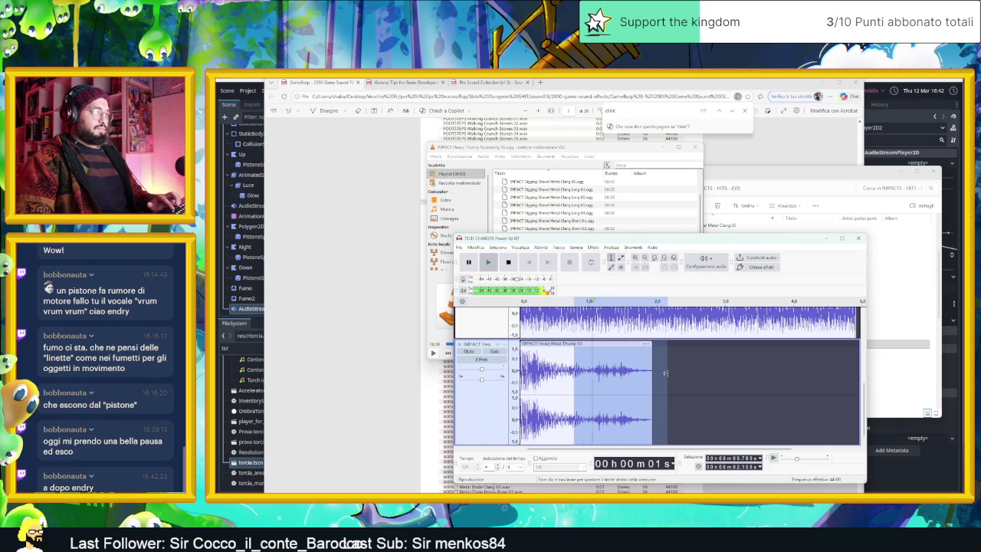
click(495, 351)
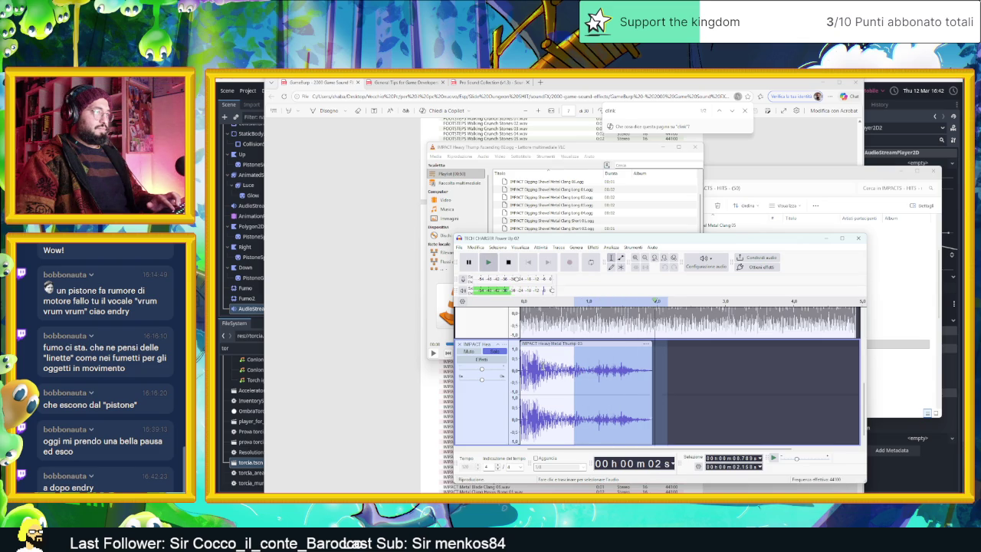
key(space)
Trim off the start of the thump clip and play back to check.
drag(523, 351, 571, 351)
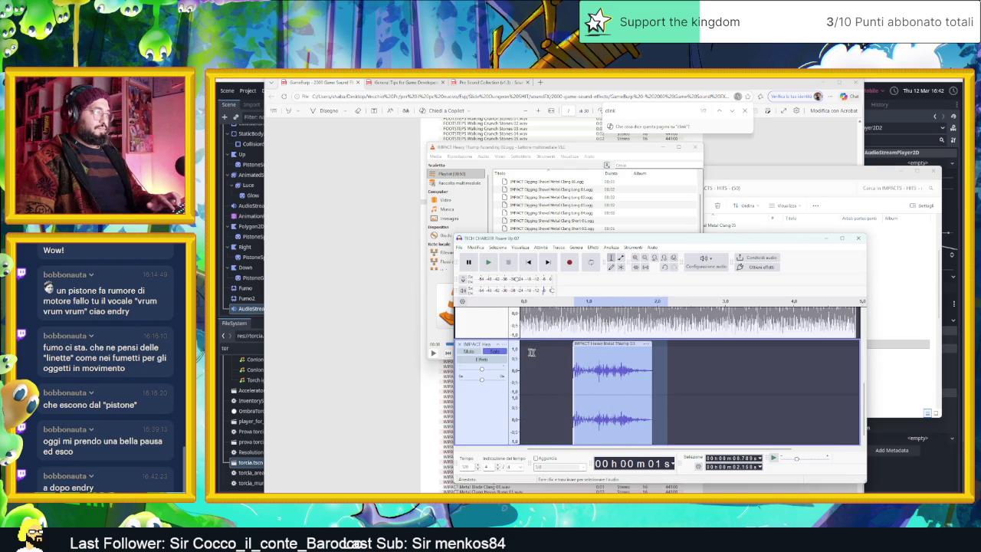
click(561, 363)
key(space)
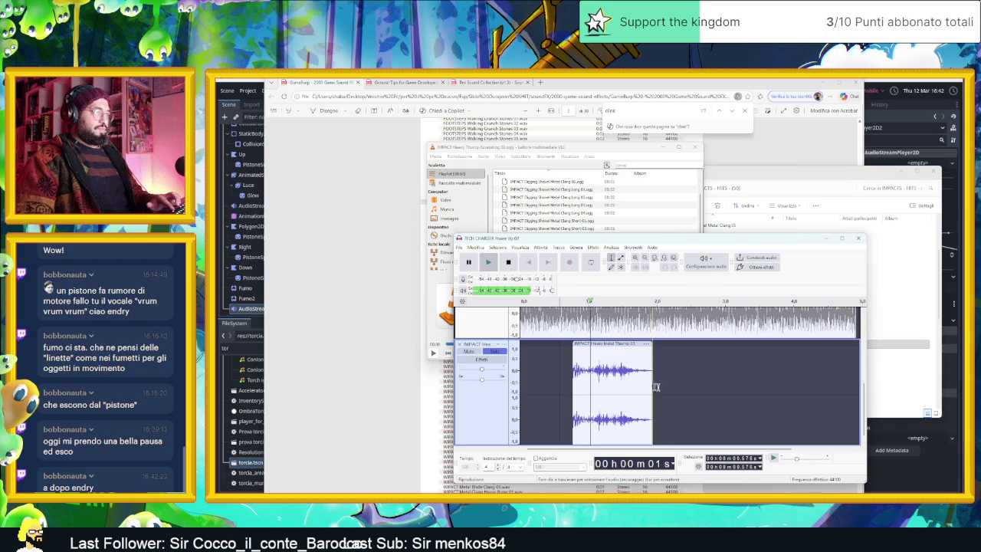
key(space)
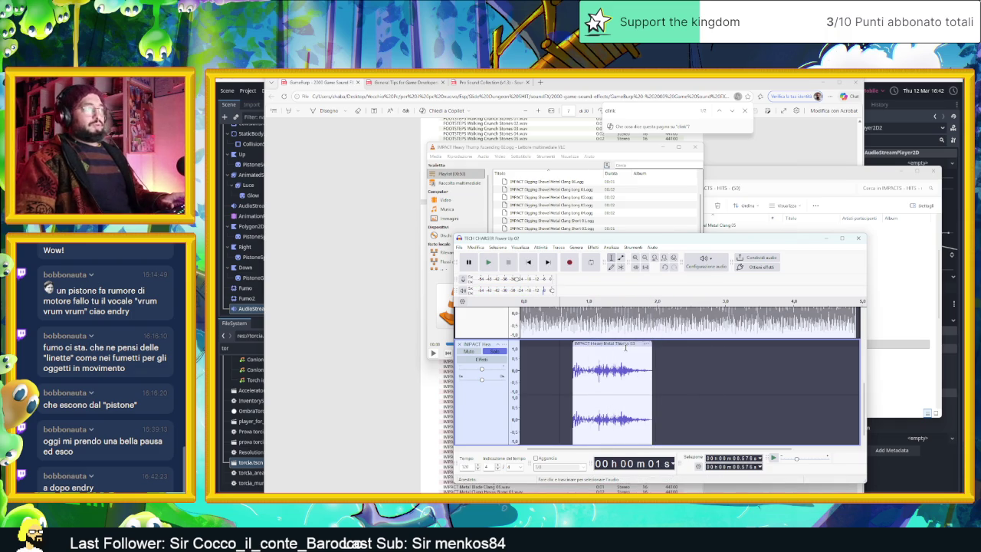
scroll(624, 361, up, 4)
scroll(623, 387, down, 4)
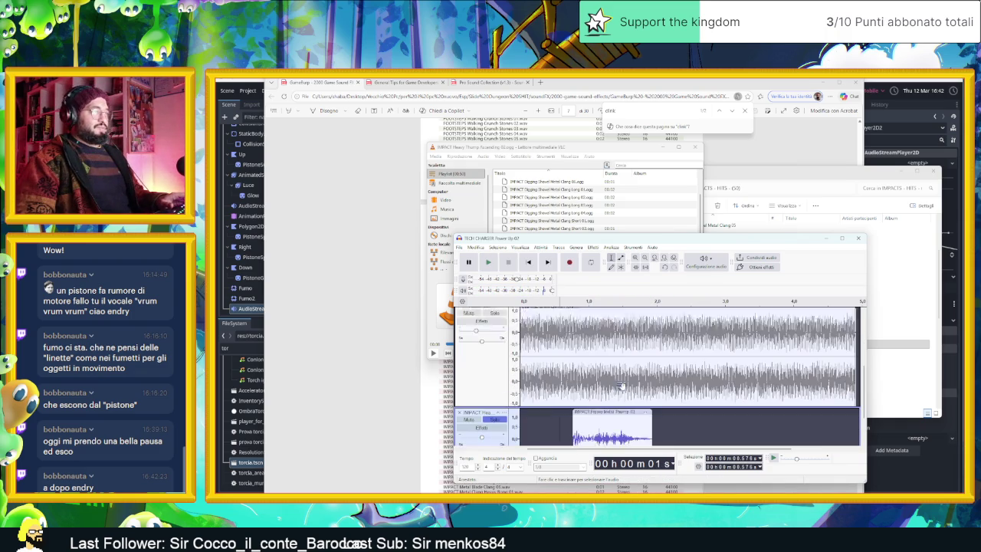
Slide the Heavy Metal Thump 03 clip to the start of its track.
drag(622, 388, 566, 390)
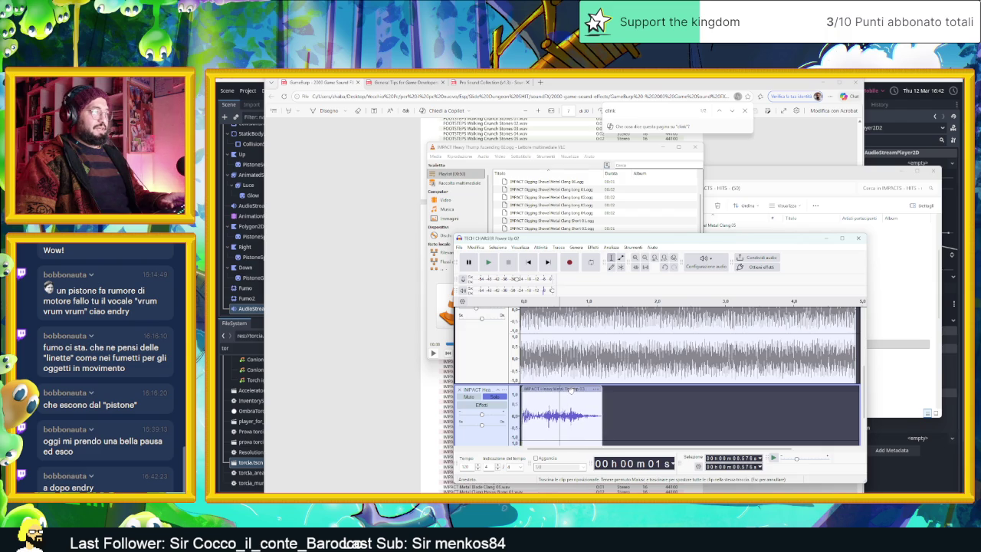
scroll(570, 391, down, 2)
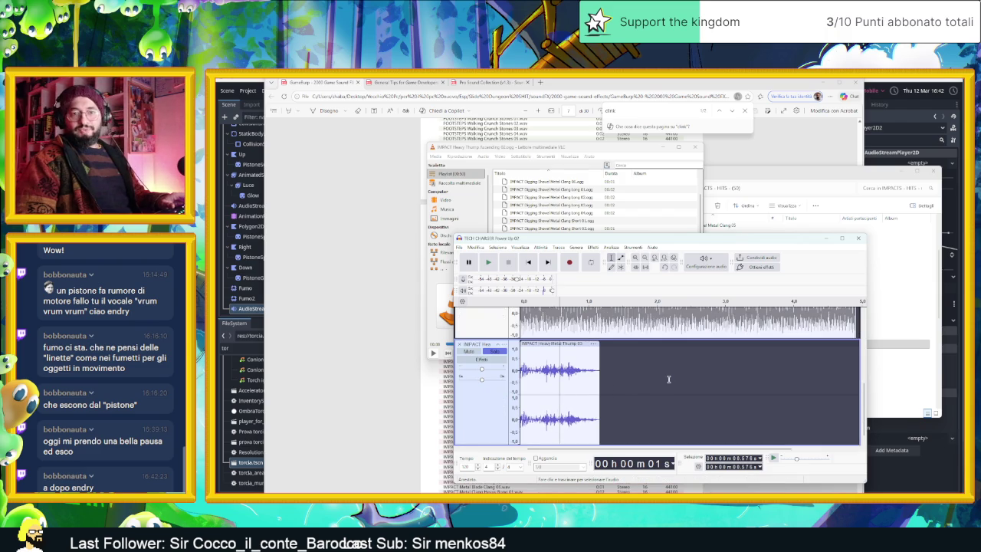
scroll(616, 377, up, 5)
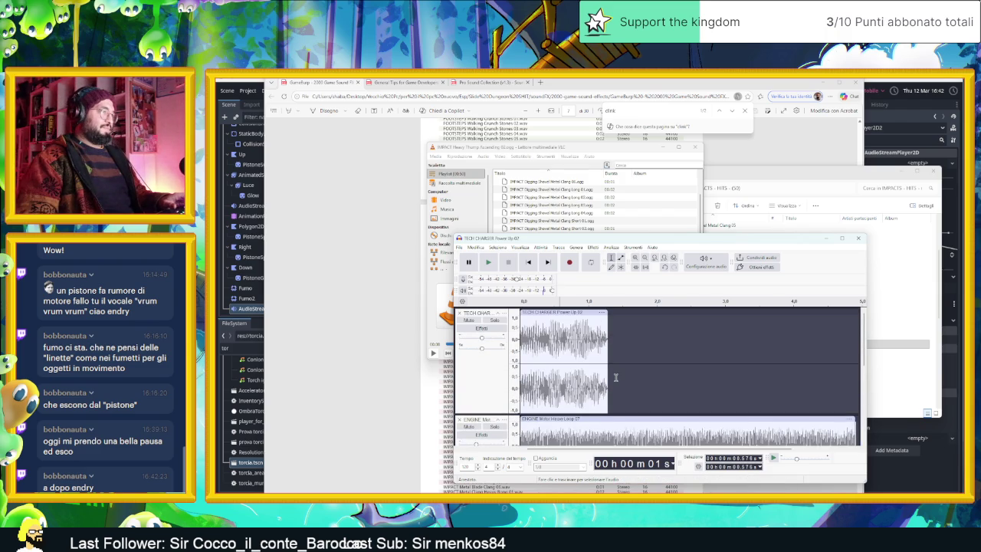
scroll(514, 399, down, 2)
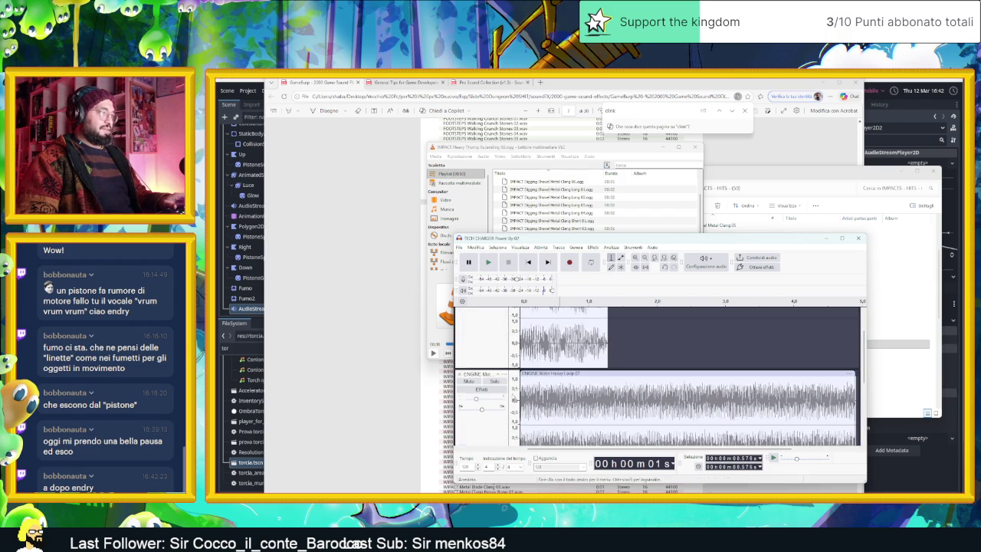
scroll(502, 404, down, 3)
scroll(500, 414, up, 1)
scroll(500, 420, down, 1)
Unsolo the thump, mute the ENGINE track, and adjust the TECH CHARGER volume while playing.
click(497, 420)
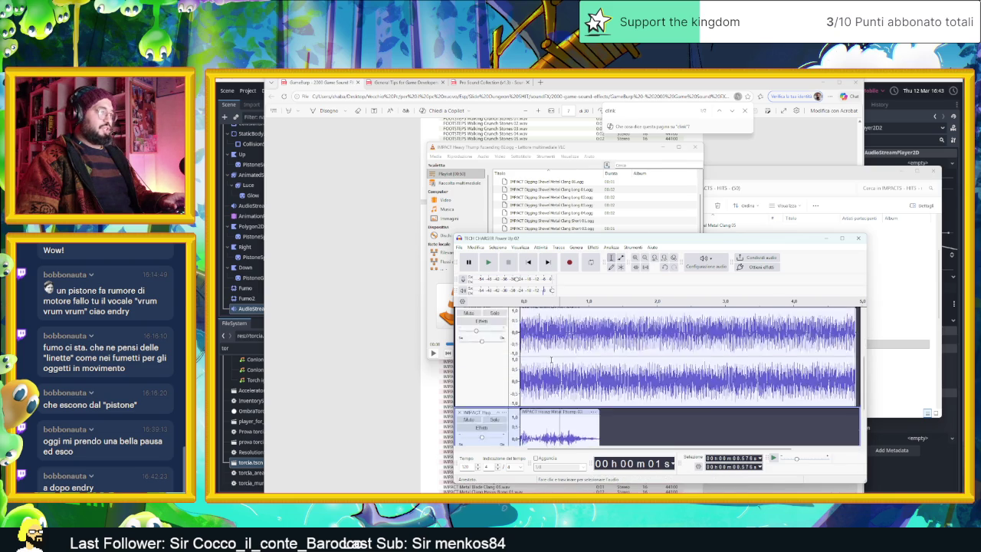
scroll(497, 421, up, 1)
click(471, 335)
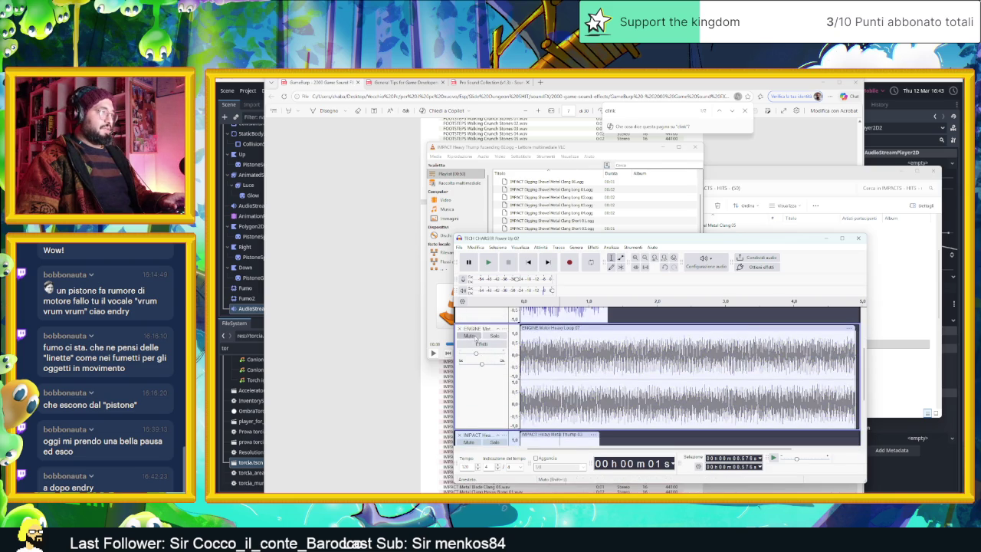
click(488, 262)
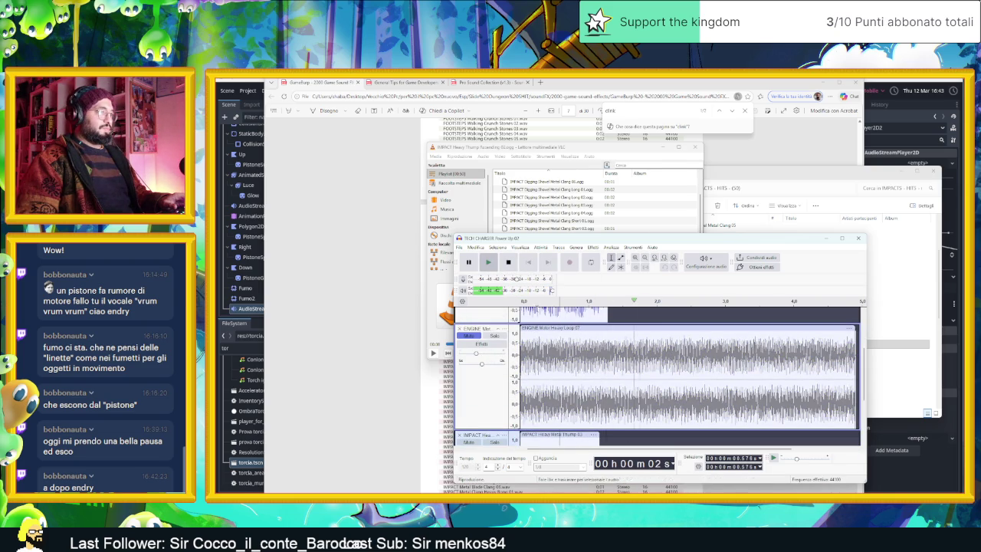
scroll(592, 379, down, 2)
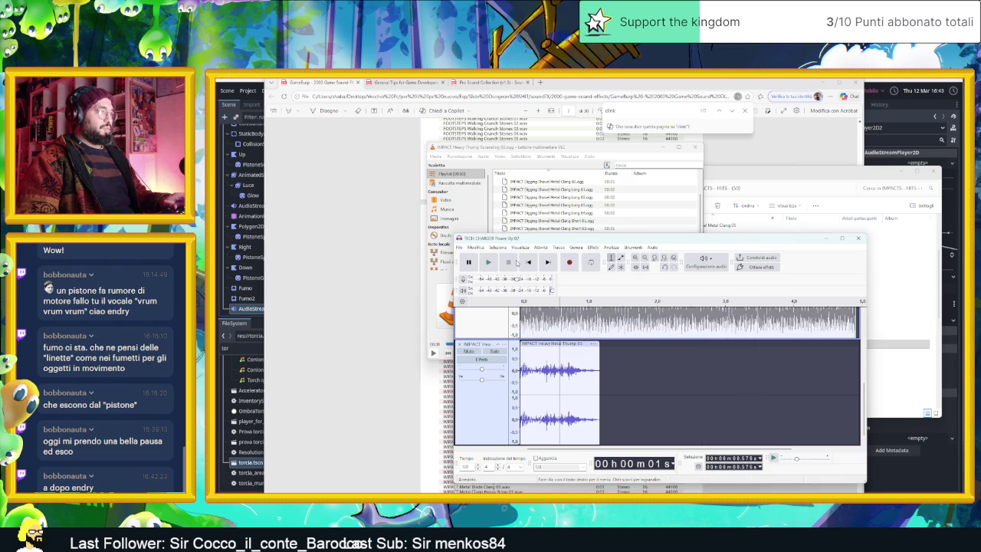
click(488, 262)
click(489, 262)
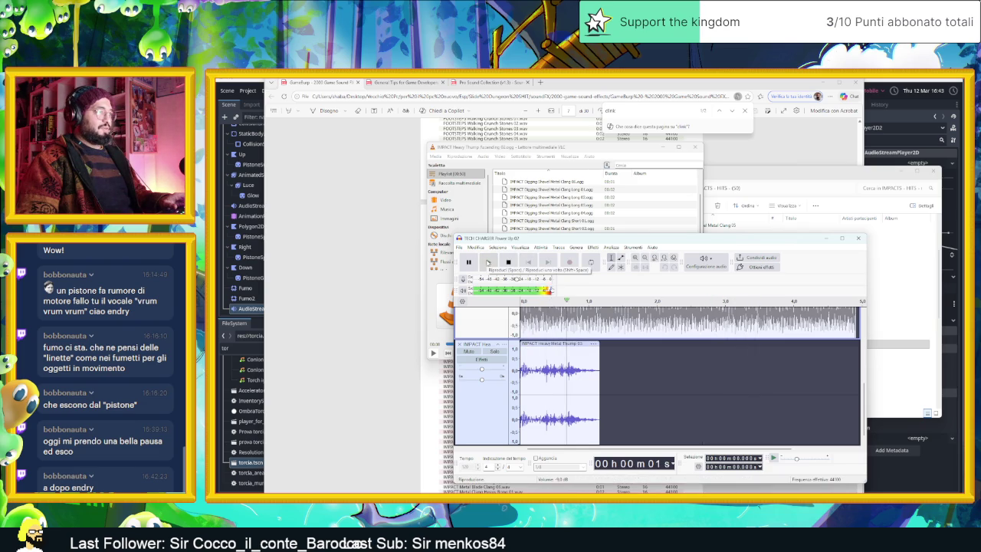
click(488, 262)
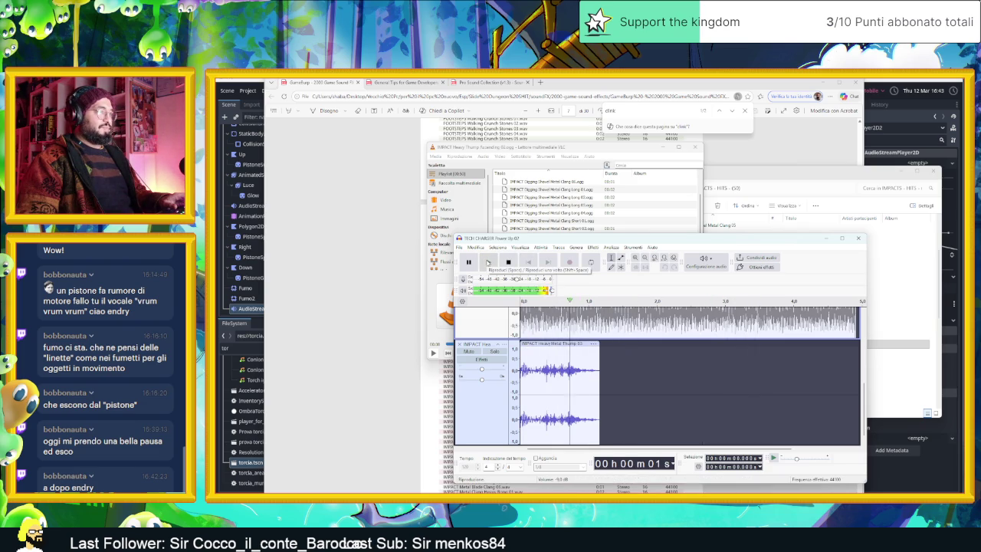
click(508, 262)
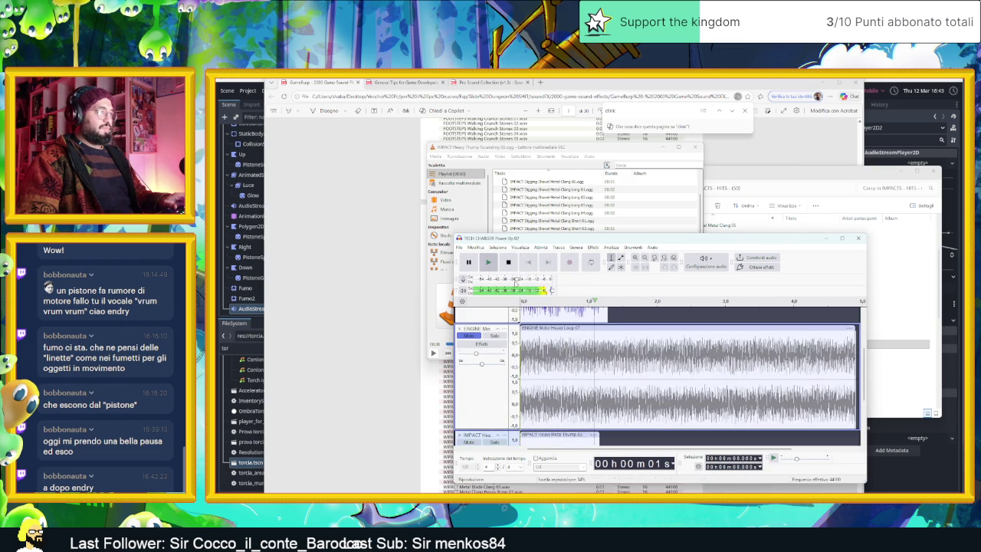
click(507, 262)
click(481, 338)
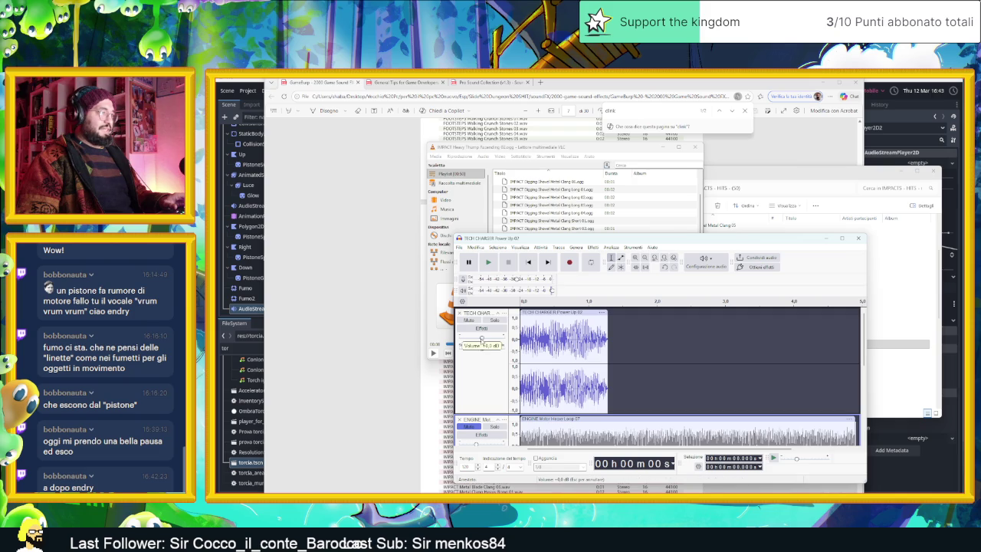
click(488, 263)
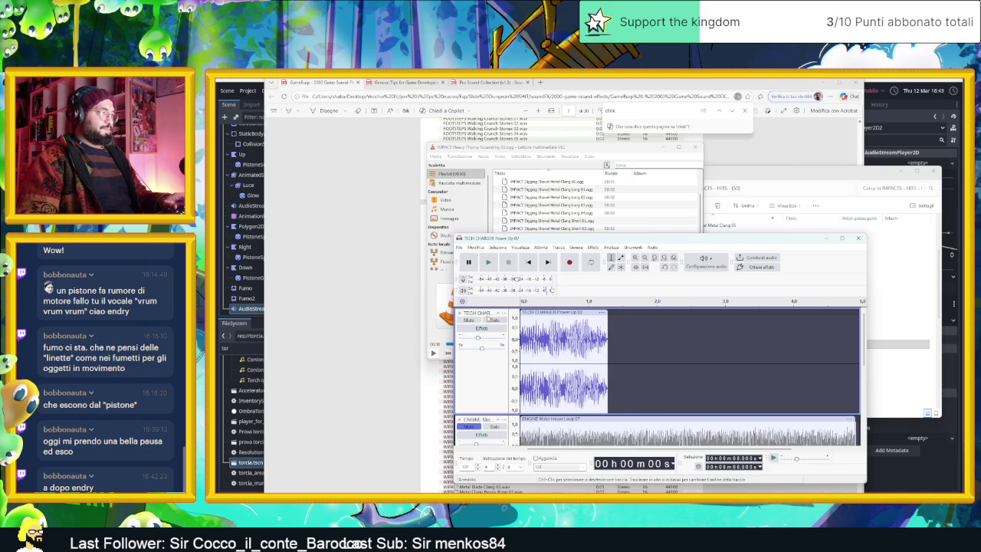
Lower the TECH CHARGER track volume and replay the layered mix repeatedly.
drag(476, 339, 476, 339)
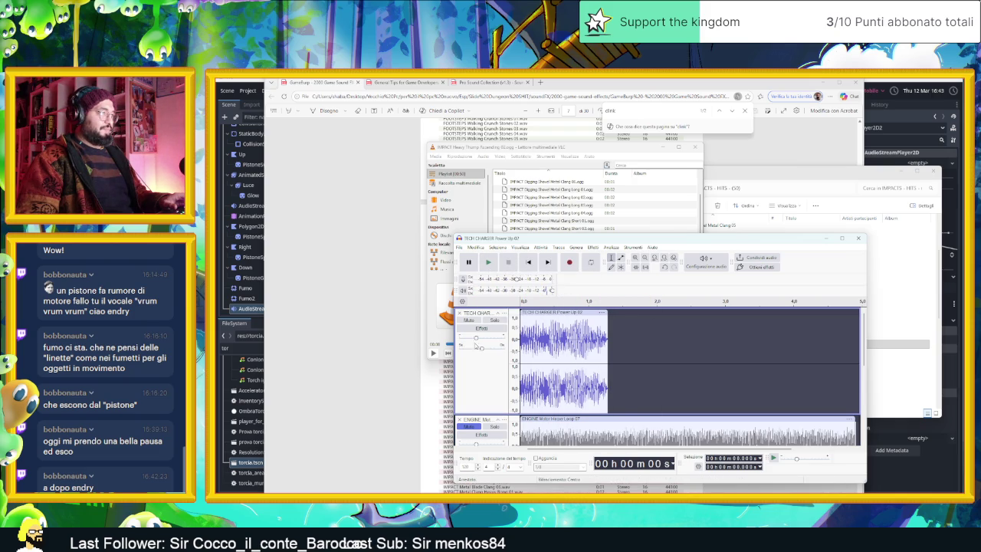
click(489, 263)
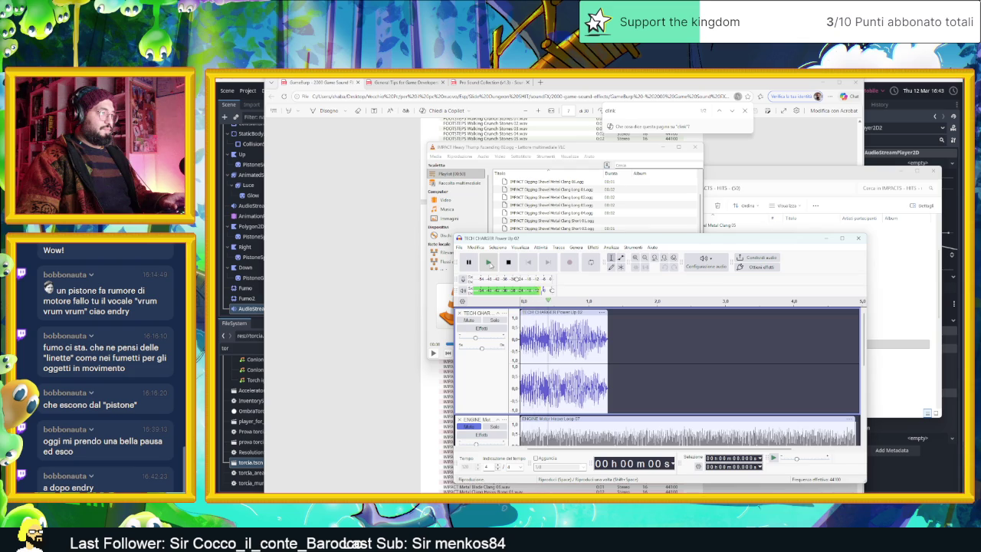
click(489, 263)
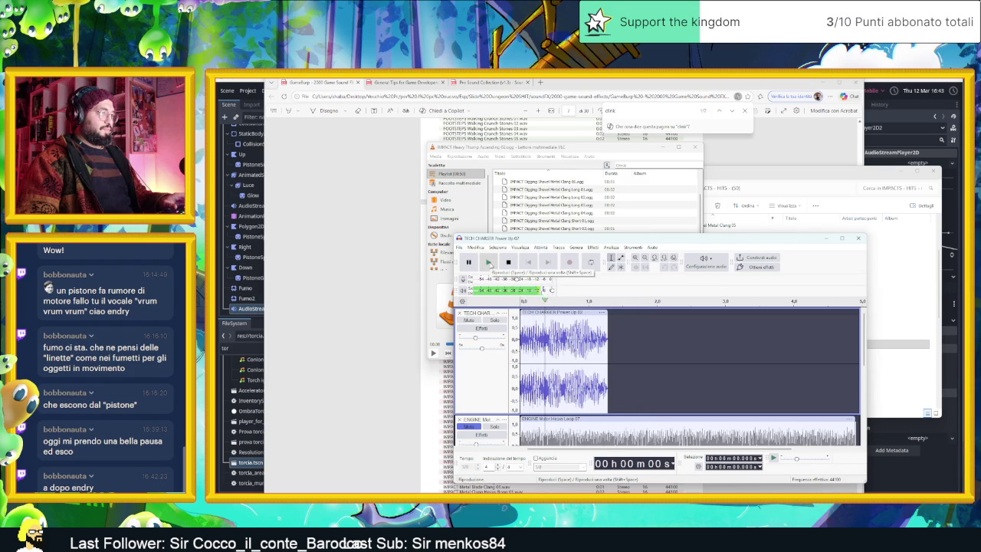
click(489, 263)
click(491, 265)
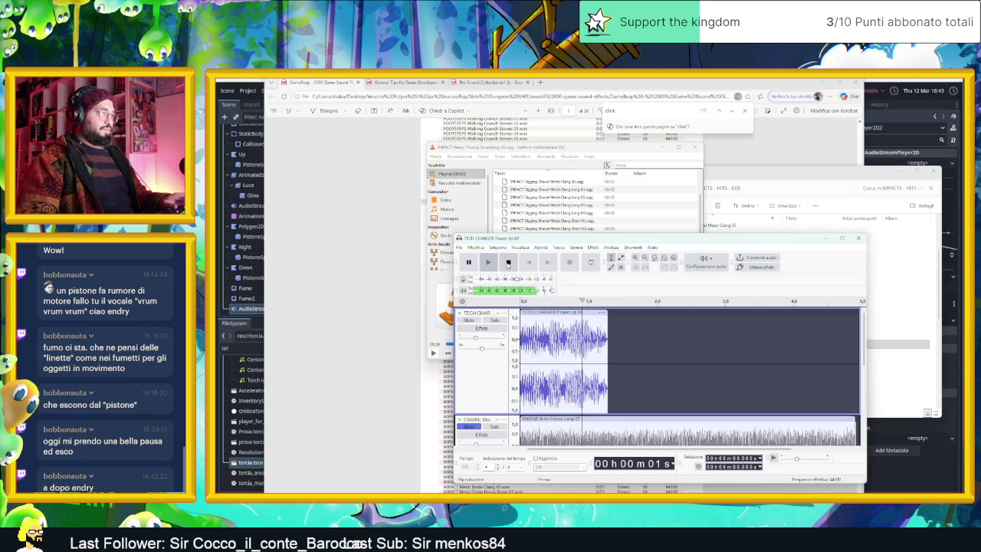
click(489, 263)
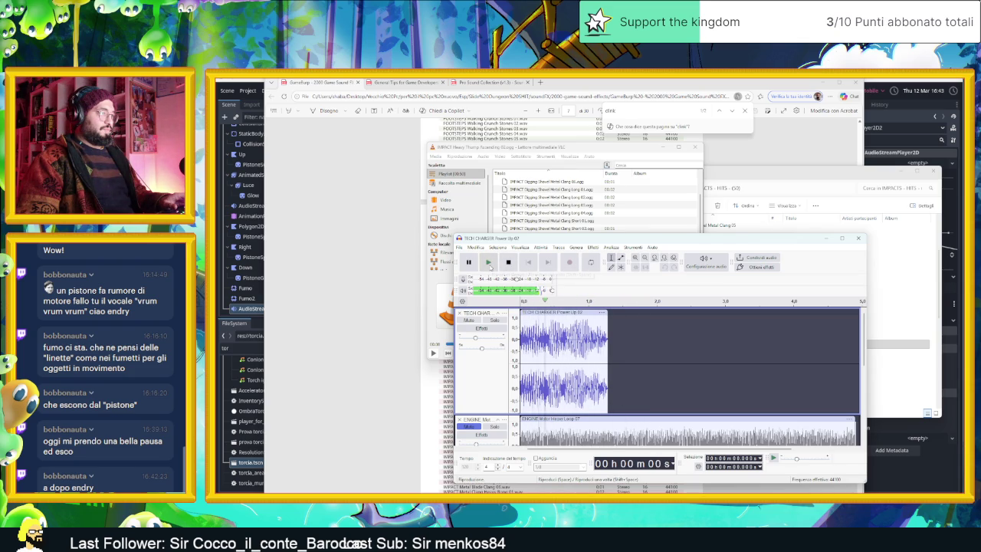
click(489, 265)
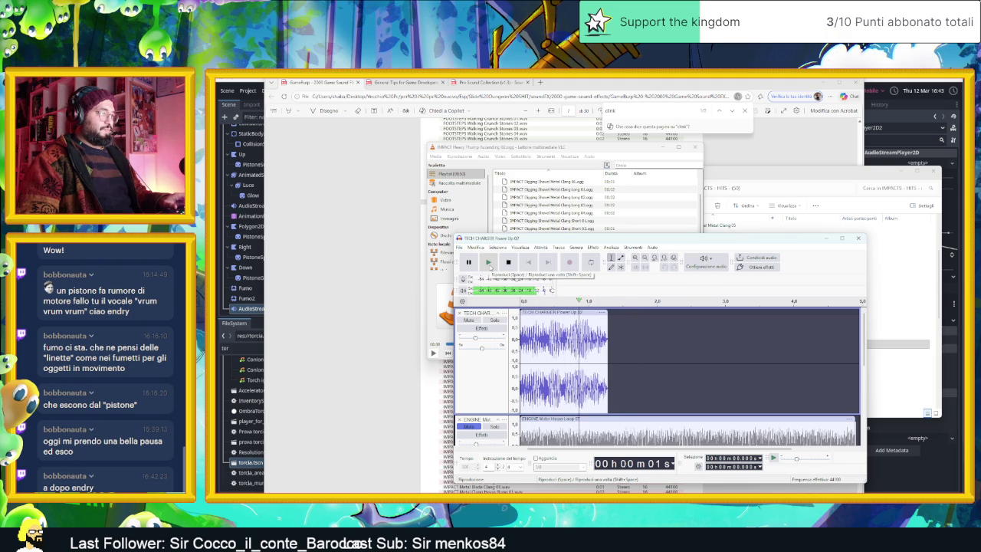
click(489, 264)
click(489, 263)
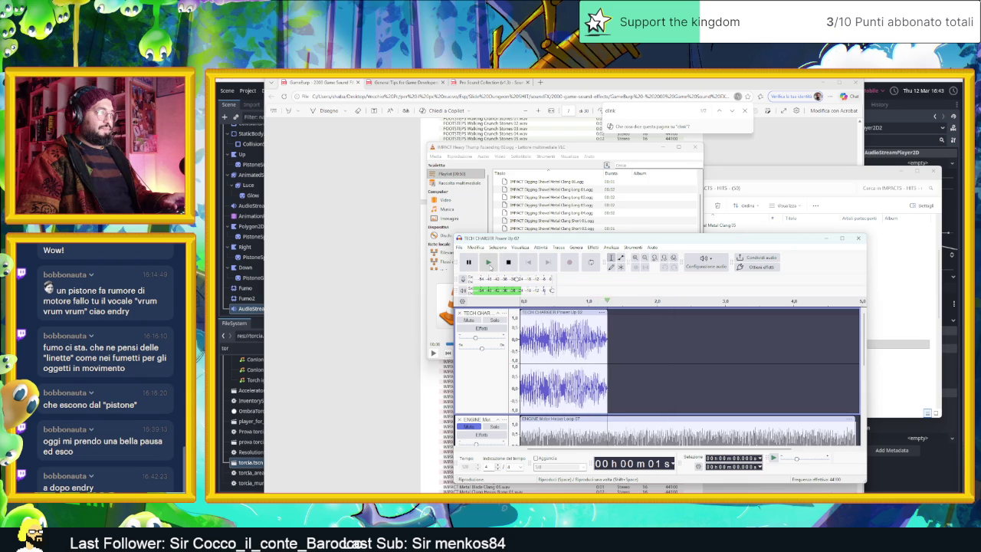
click(489, 263)
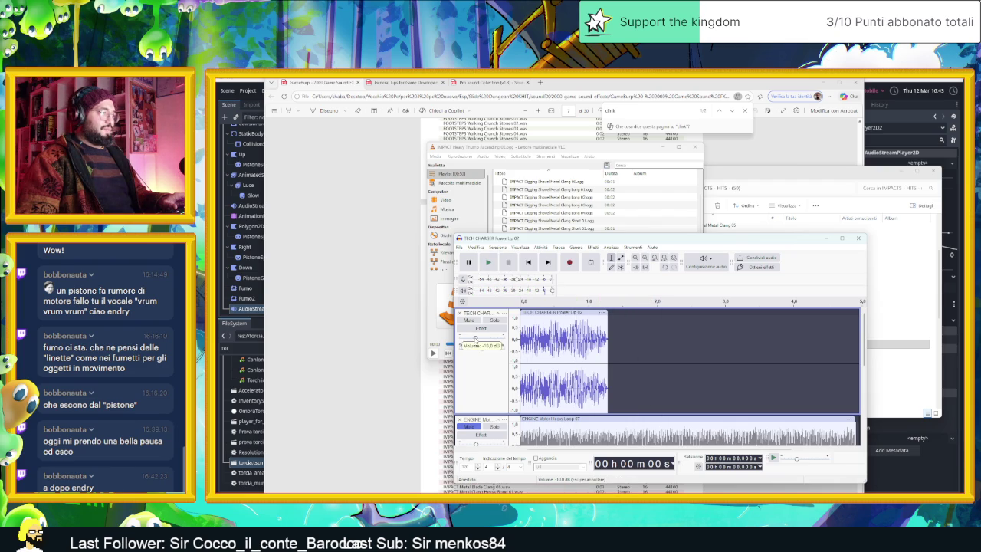
click(488, 262)
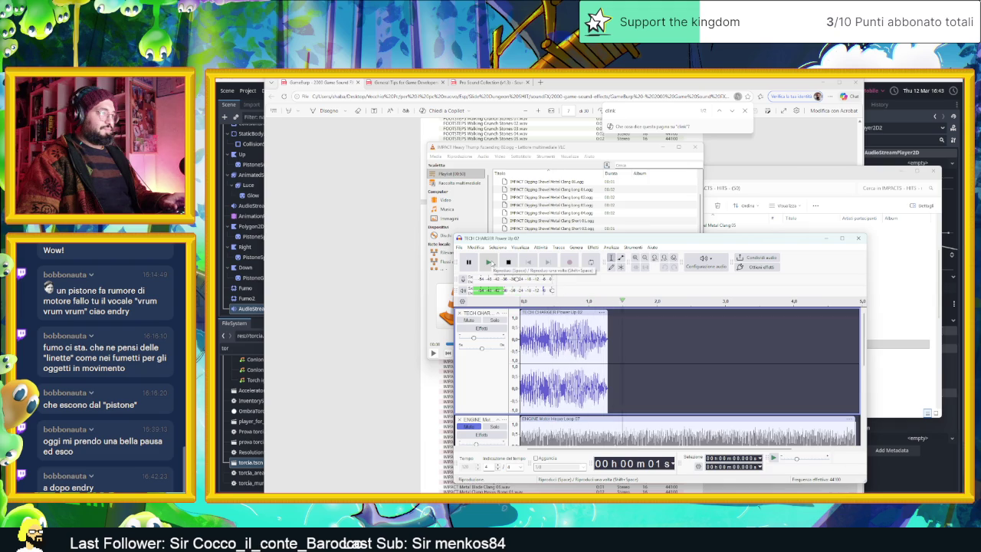
Try trimming the end of the TECH CHARGER clip, then undo the trim.
click(483, 368)
key(space)
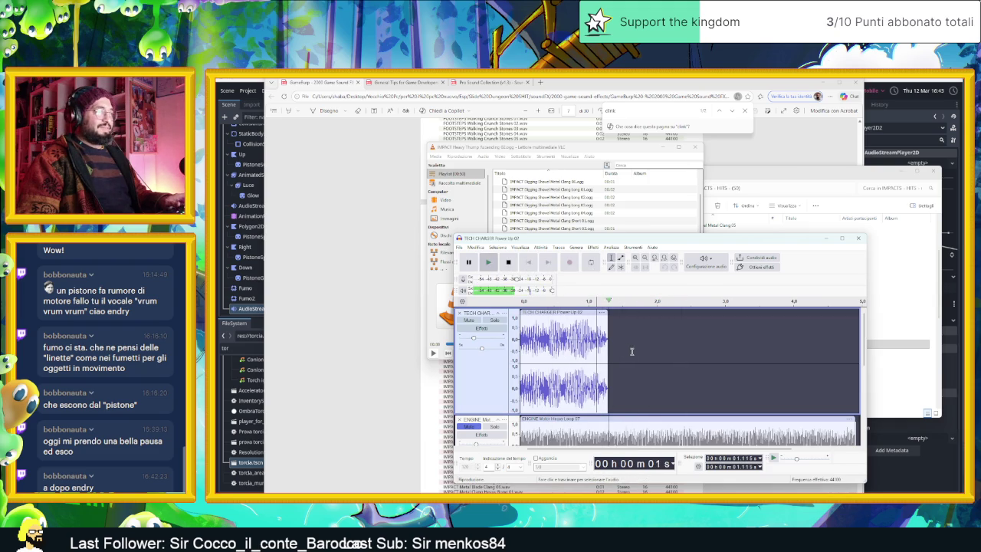
drag(607, 325, 594, 325)
click(528, 262)
click(486, 262)
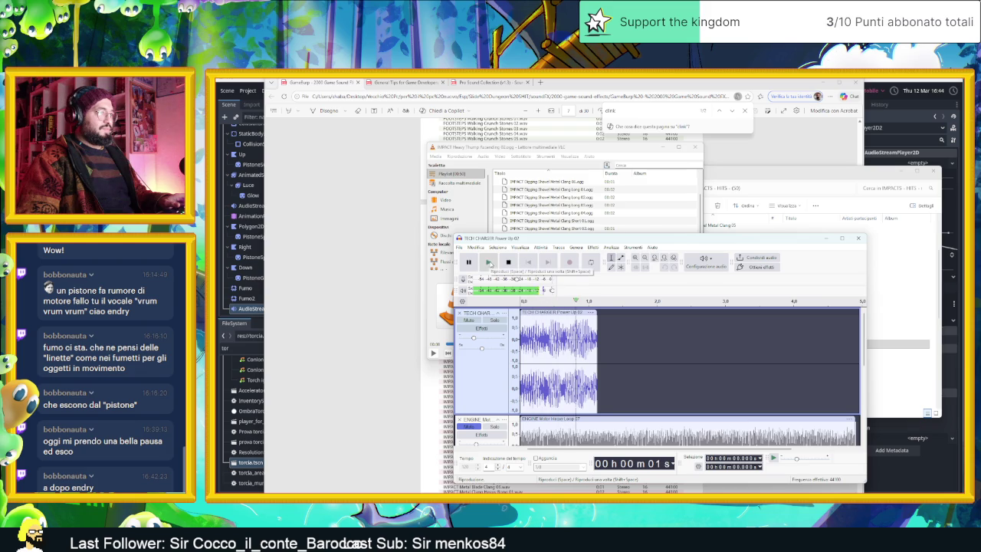
click(488, 262)
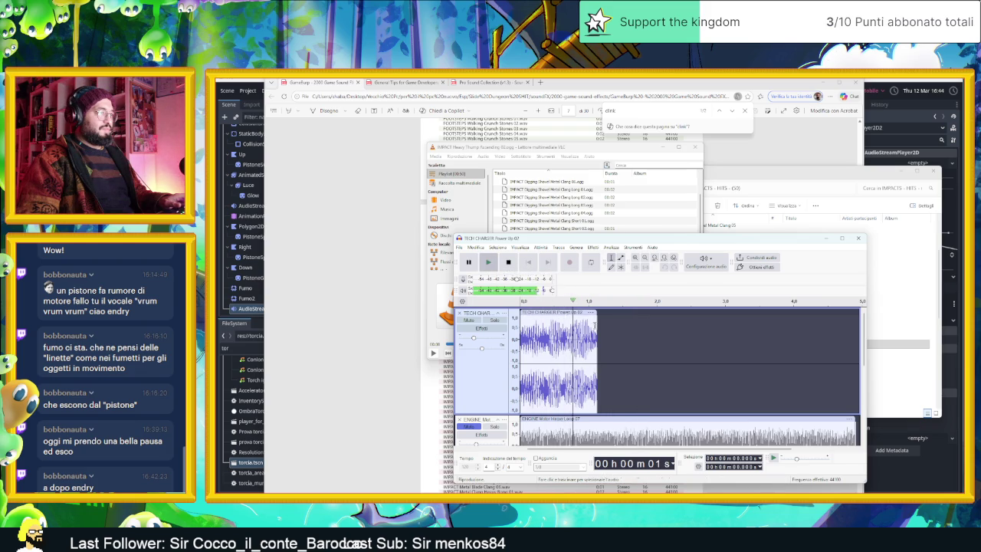
click(508, 262)
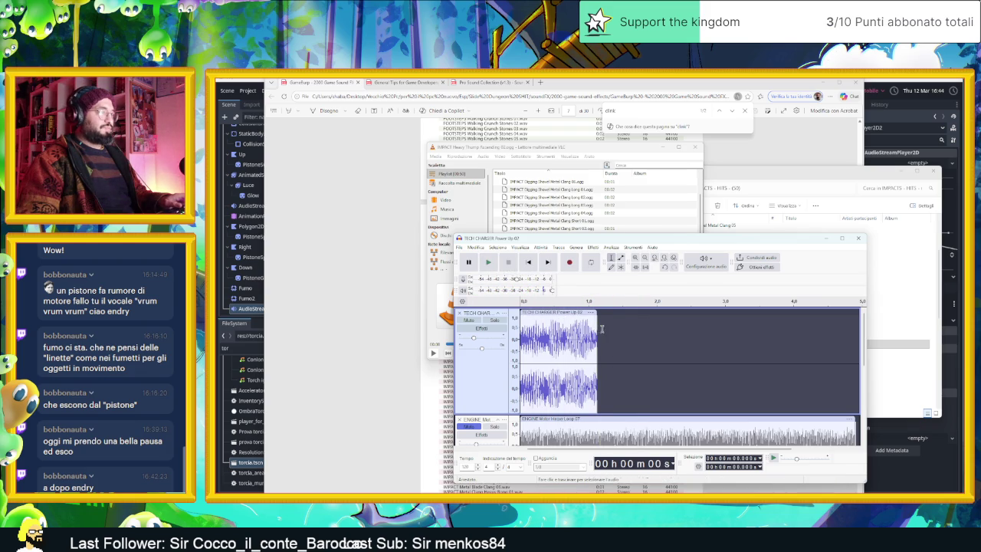
key(ctrl+z)
Add an envelope fade-out to the end of the TECH CHARGER clip and listen.
click(621, 258)
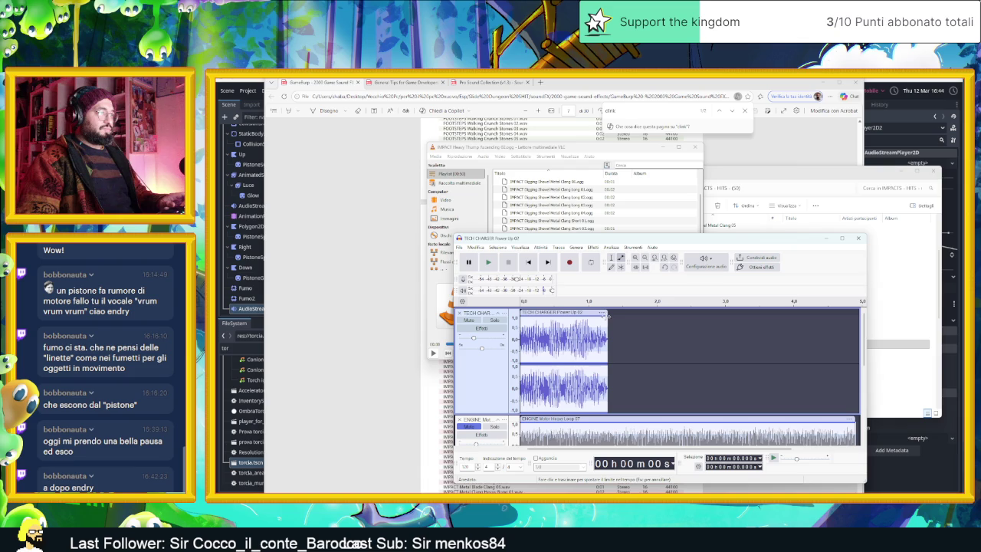
drag(605, 316, 622, 331)
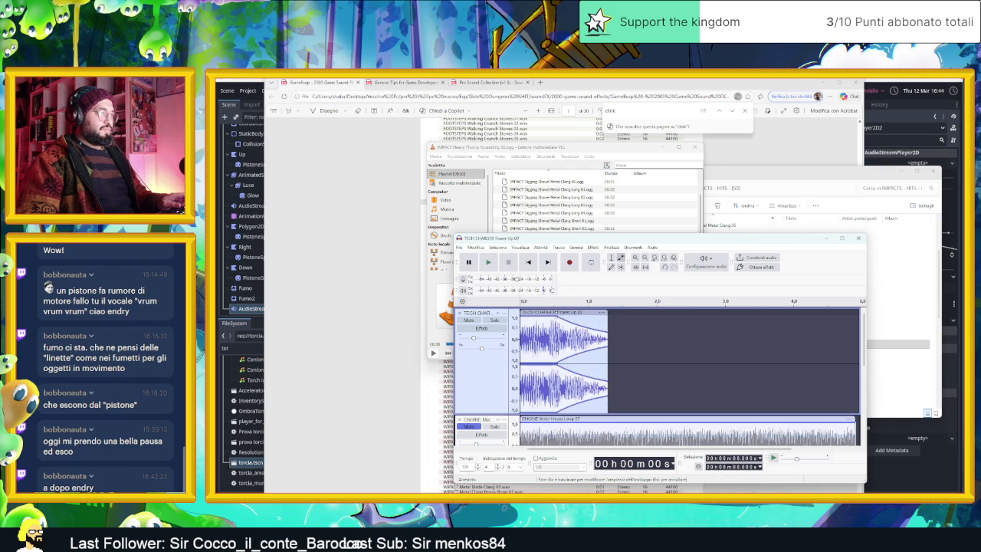
click(488, 262)
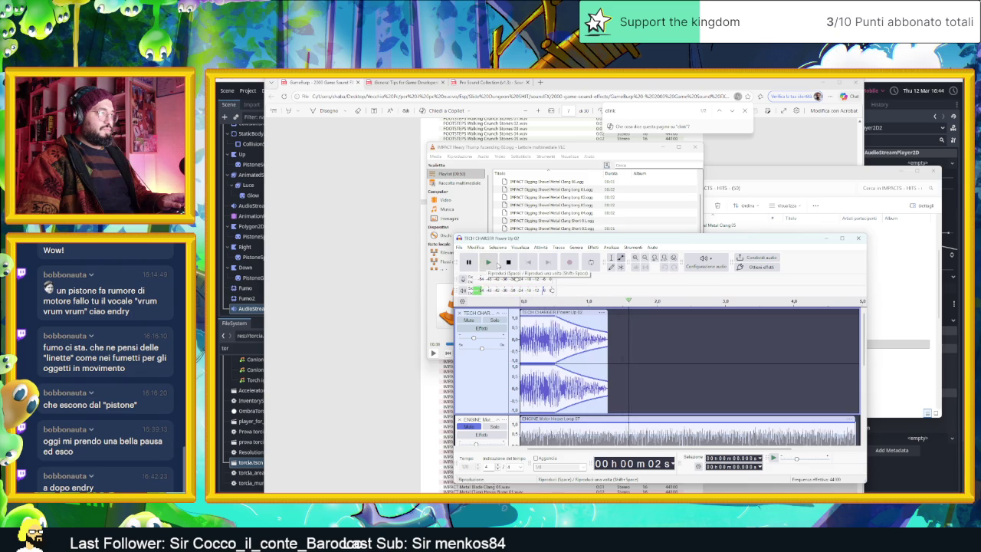
click(495, 266)
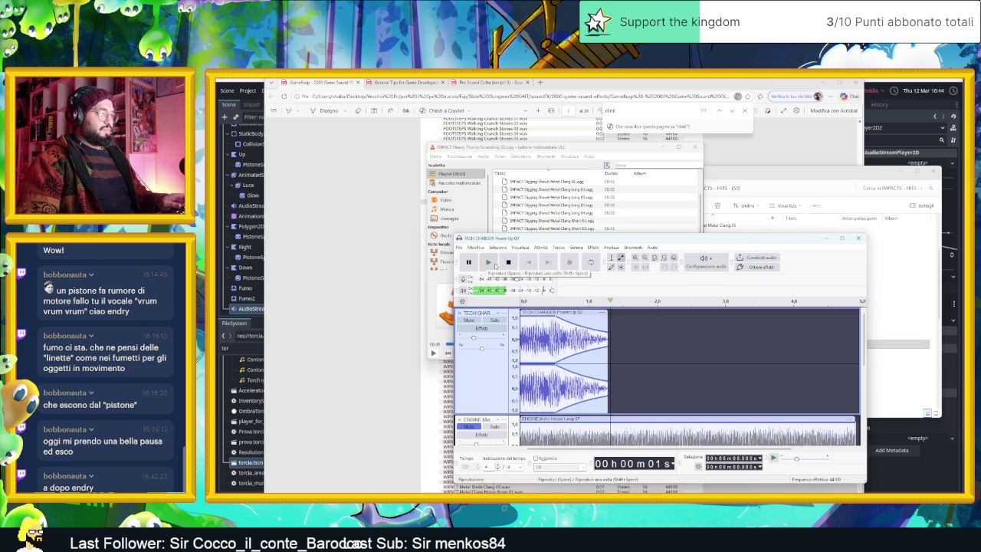
click(495, 266)
click(495, 266)
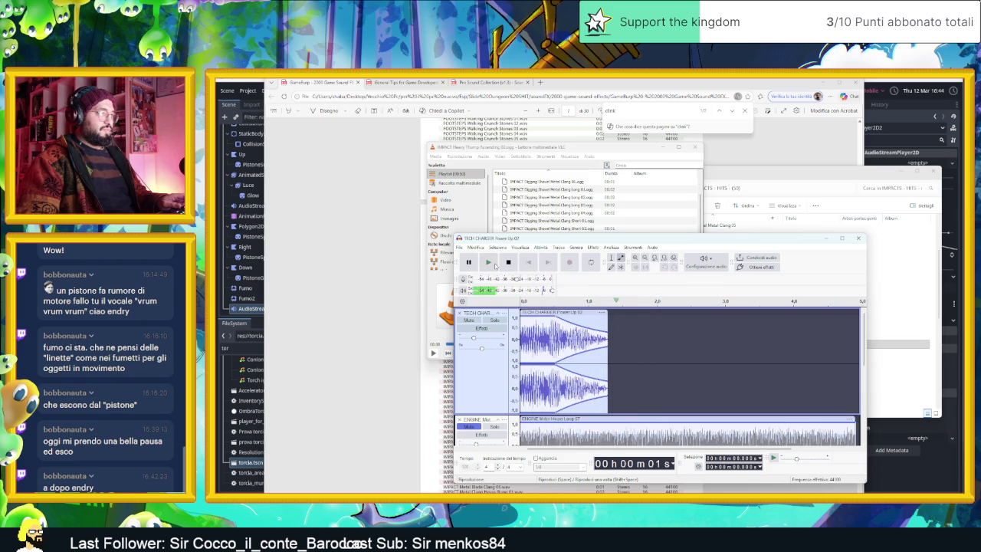
Solo the ENGINE Motor Heavy Loop 07 track and play it alone.
click(506, 264)
click(506, 264)
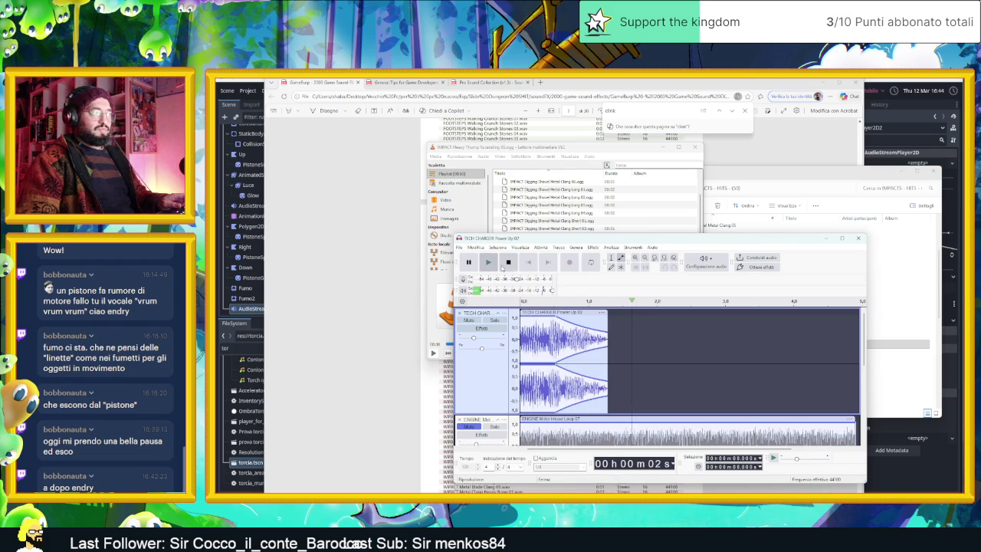
scroll(646, 361, down, 3)
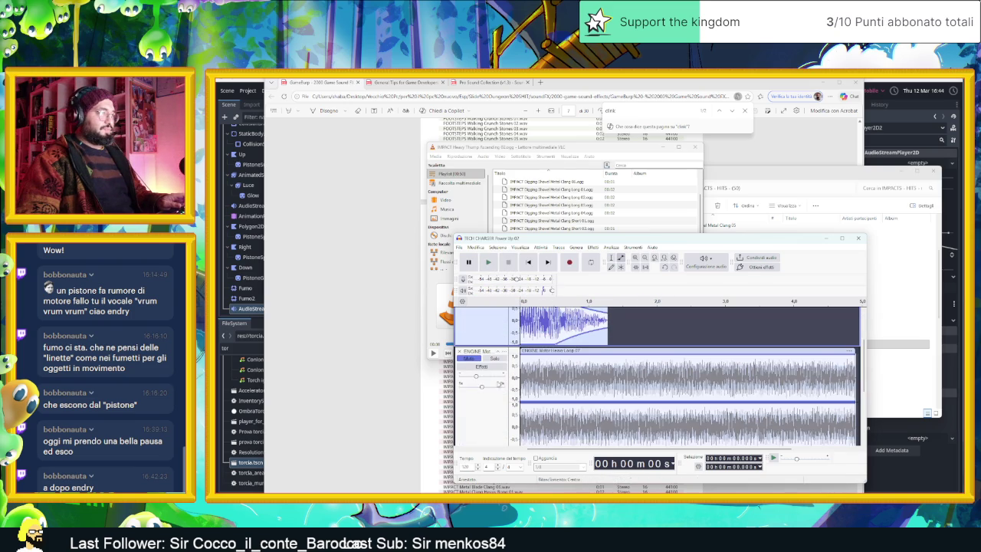
scroll(478, 359, down, 1)
click(500, 348)
key(space)
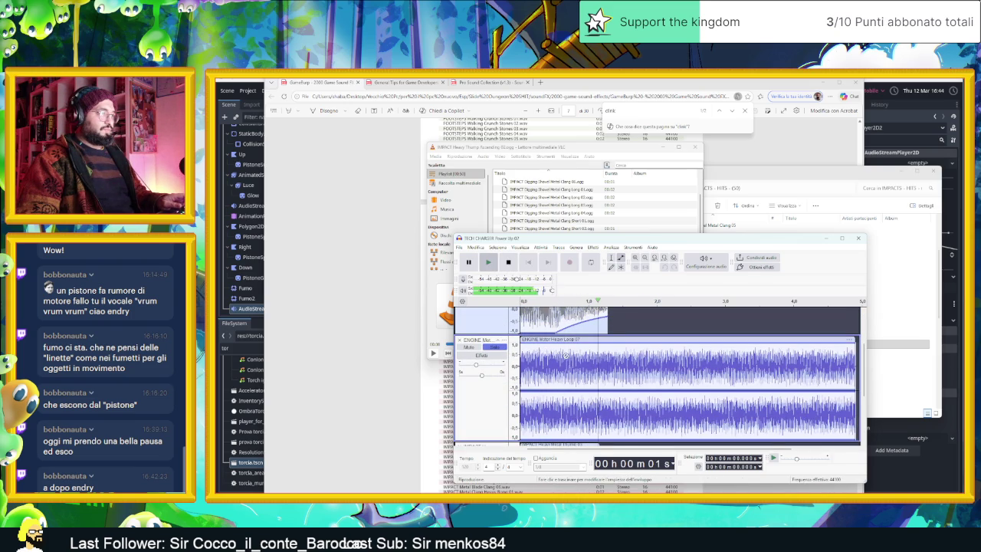
key(space)
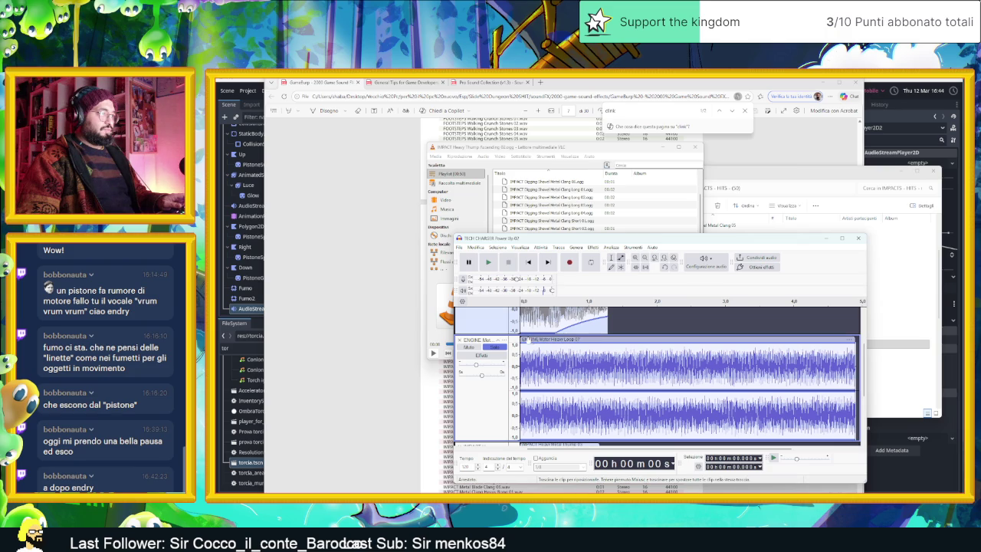
Give the engine loop an envelope fade-in over its first second and audition it.
mouse_move(690, 347)
mouse_down()
mouse_move(690, 363)
mouse_move(690, 345)
mouse_up()
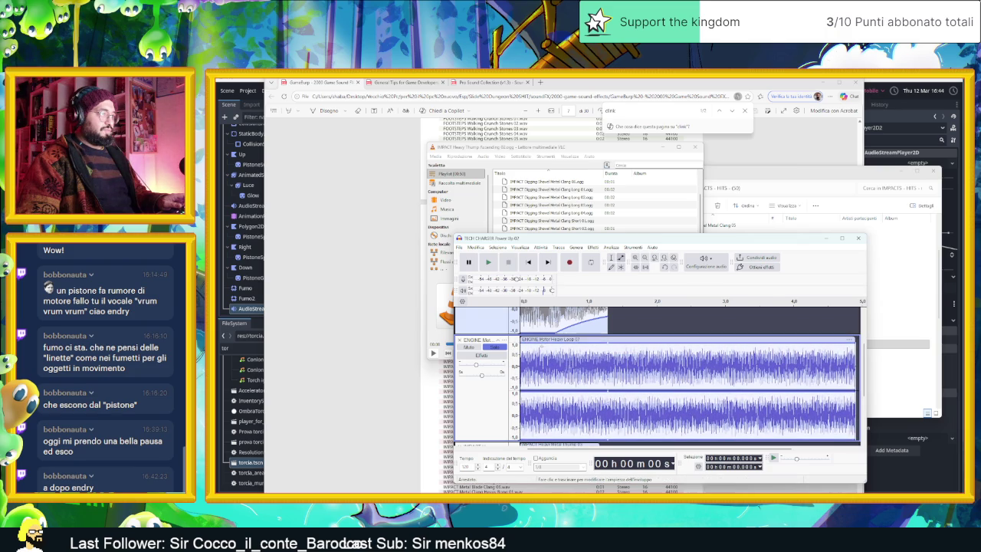
click(690, 342)
drag(521, 342, 521, 365)
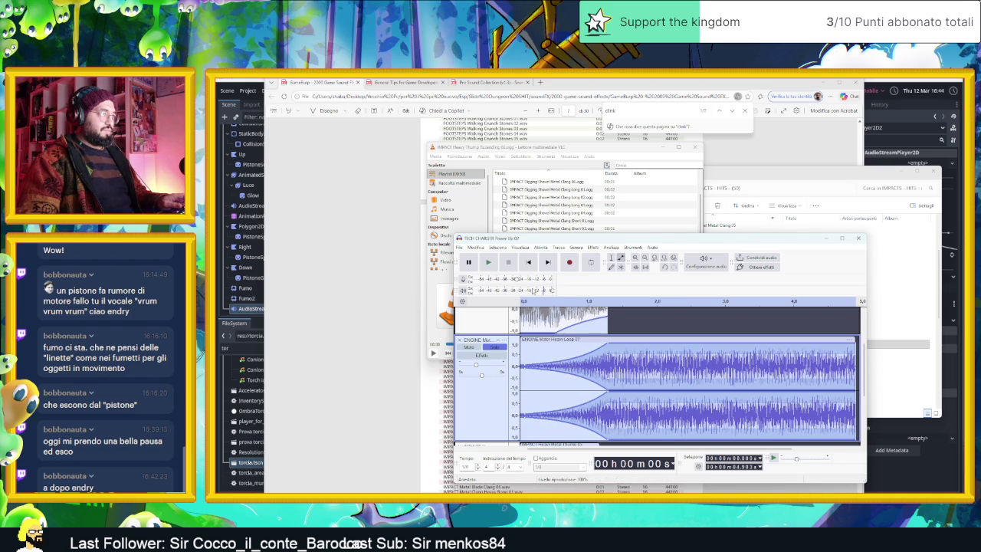
click(493, 263)
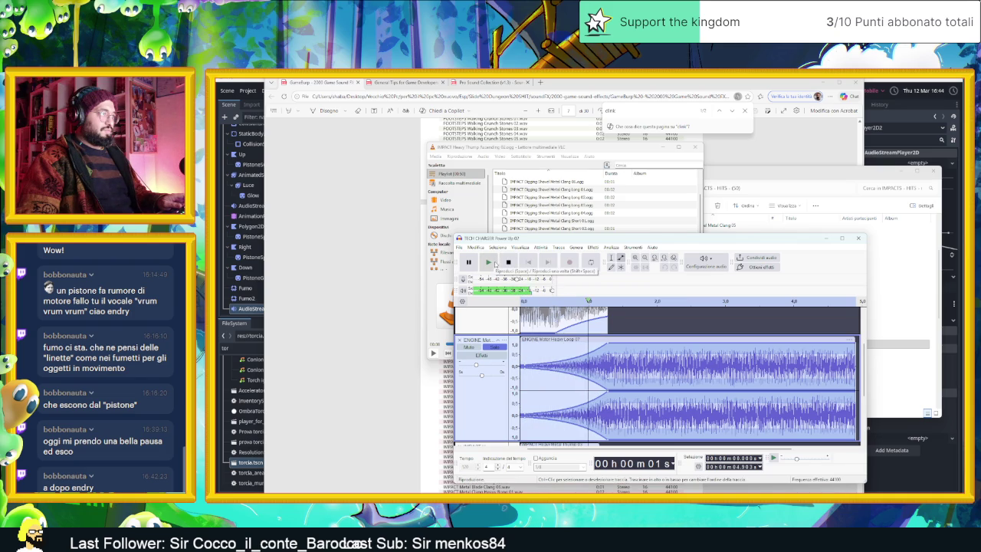
click(511, 264)
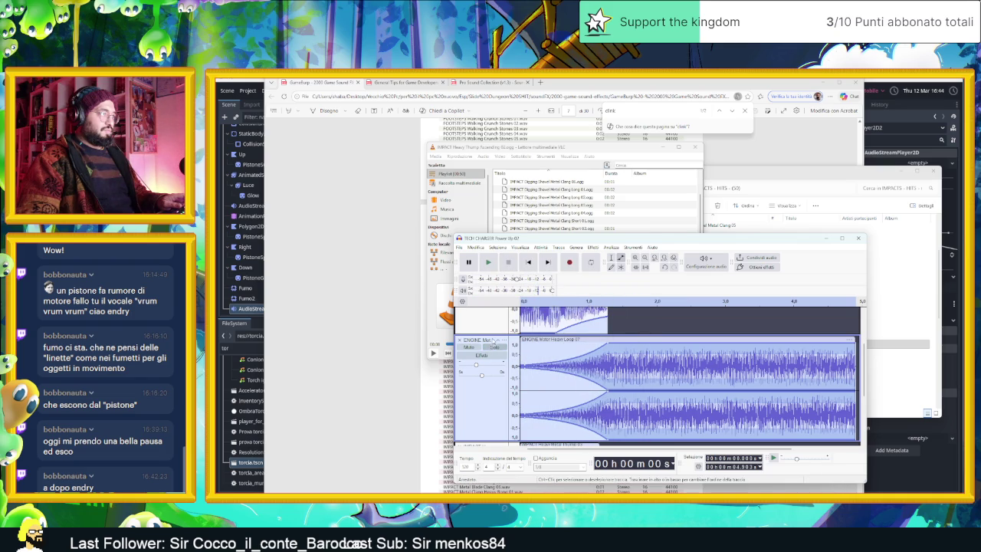
click(490, 263)
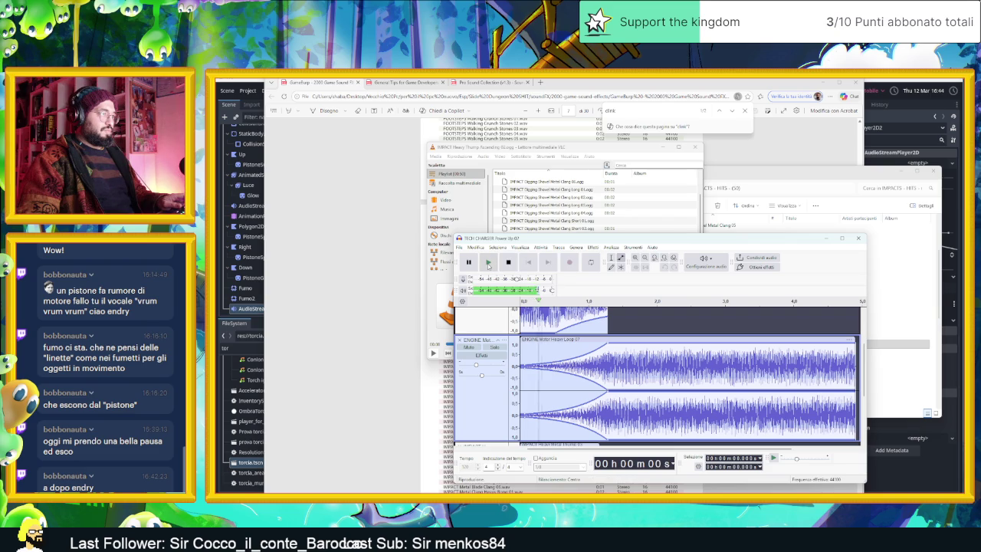
click(509, 264)
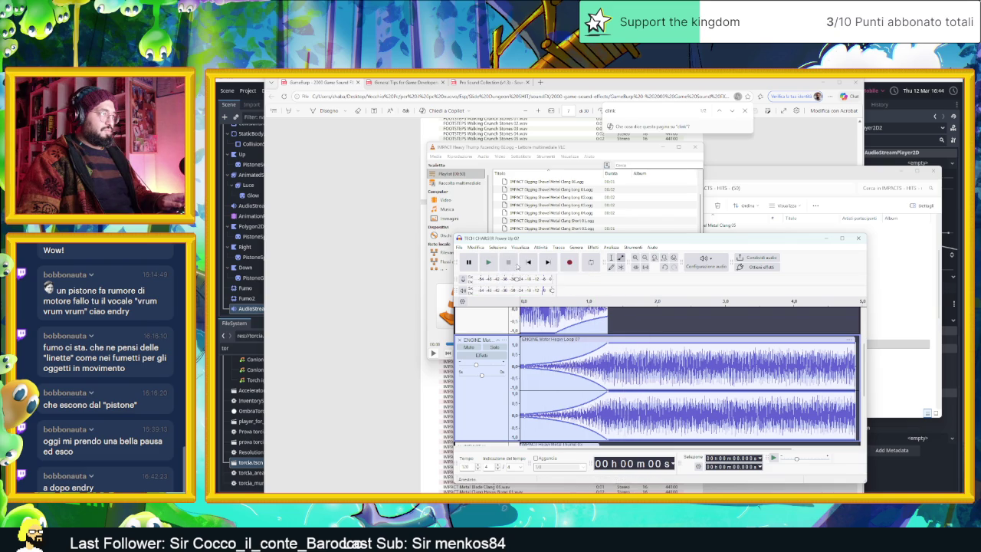
Pull the engine envelope to silence after the swell and move its peak earlier.
drag(611, 345, 624, 367)
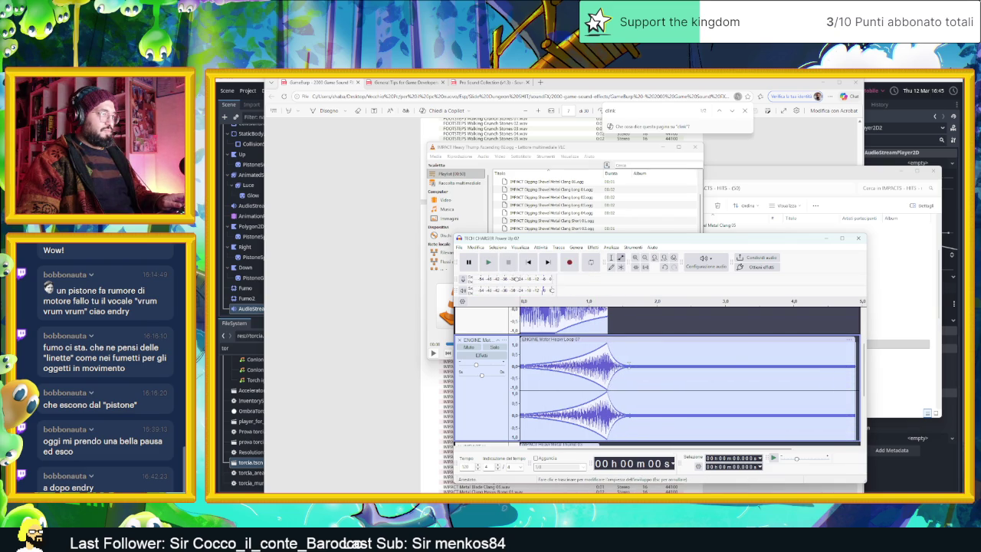
click(490, 262)
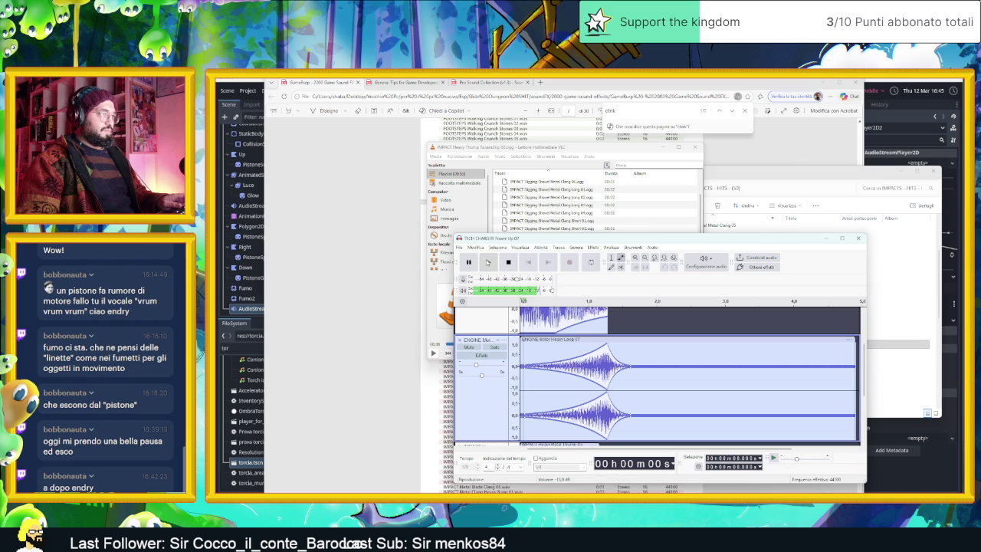
click(509, 263)
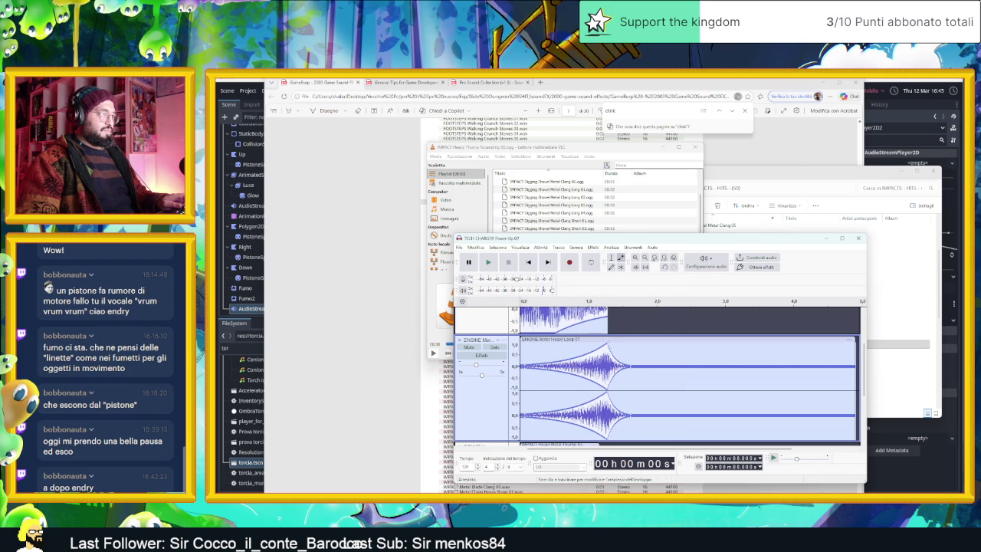
drag(608, 345, 589, 351)
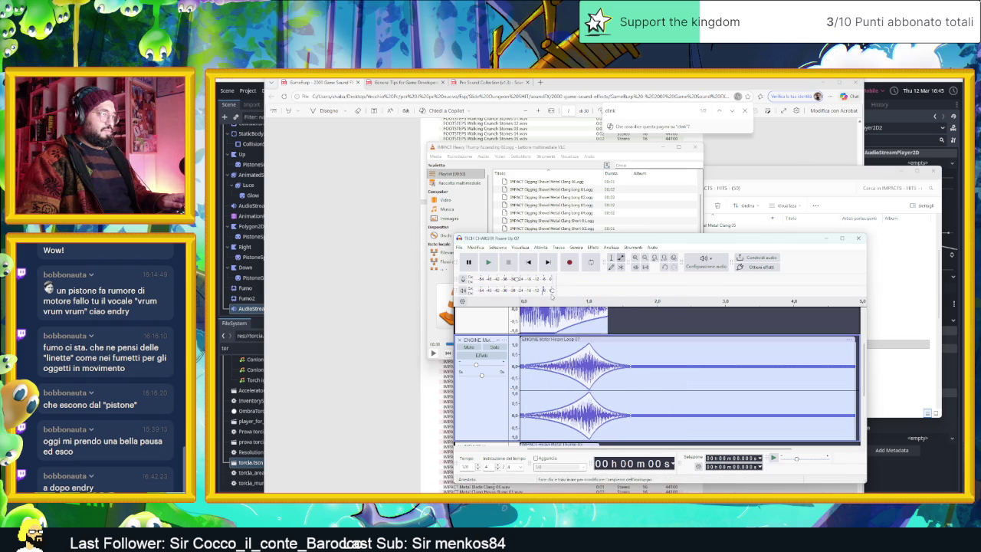
click(494, 263)
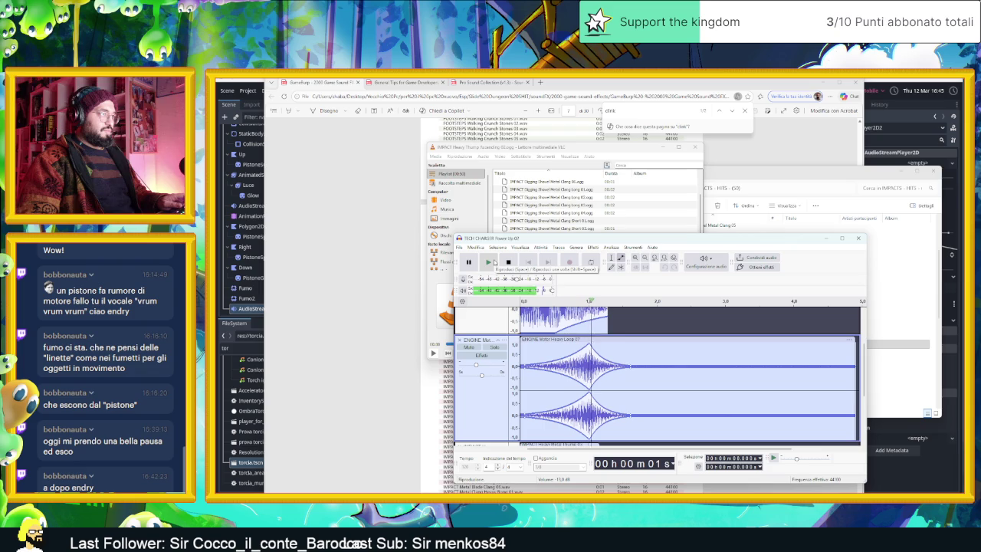
click(508, 263)
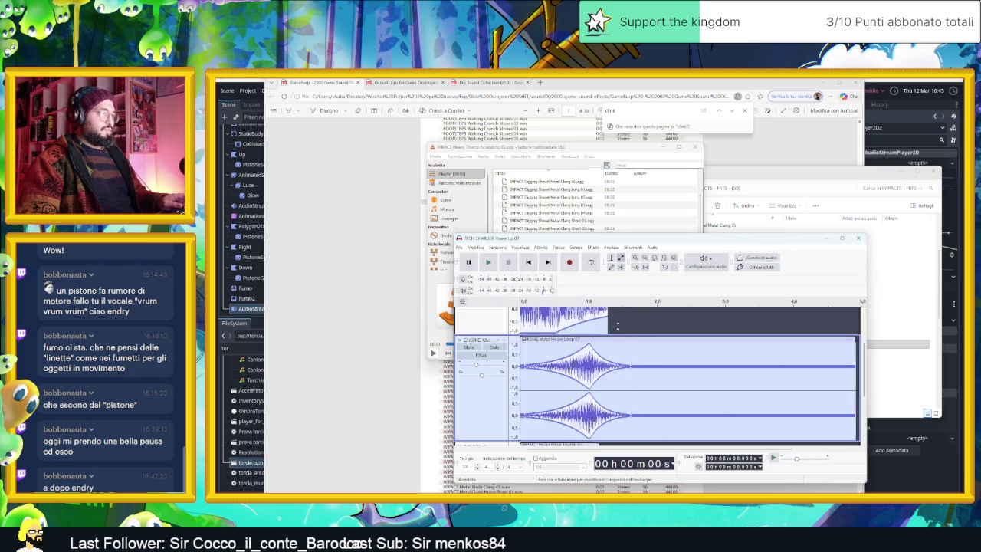
Drag the ENGINE clip's right edge leftward to trim off its end.
scroll(638, 354, down, 2)
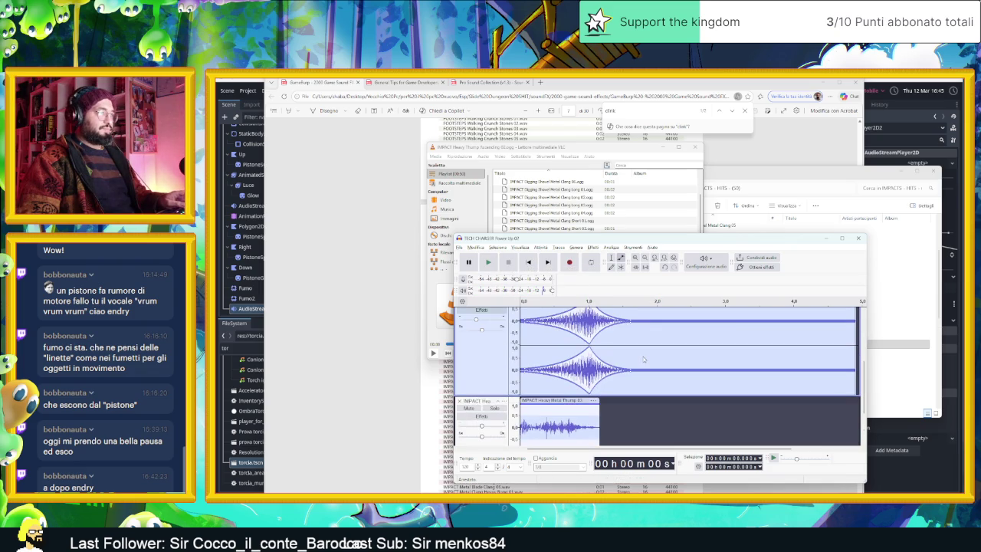
scroll(685, 361, down, 2)
scroll(686, 361, up, 2)
scroll(743, 410, down, 2)
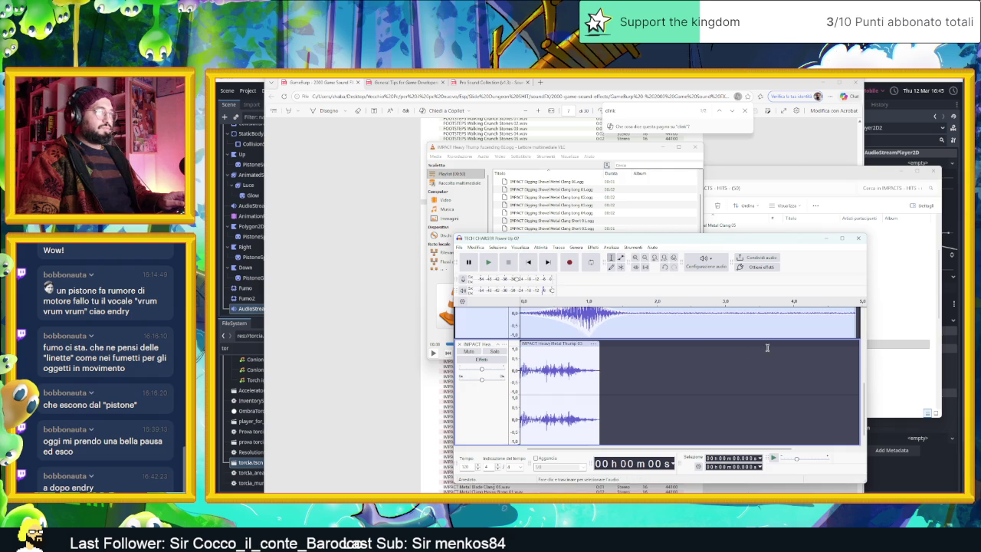
ctrl+scroll(767, 347, down, 1)
scroll(755, 318, down, 3)
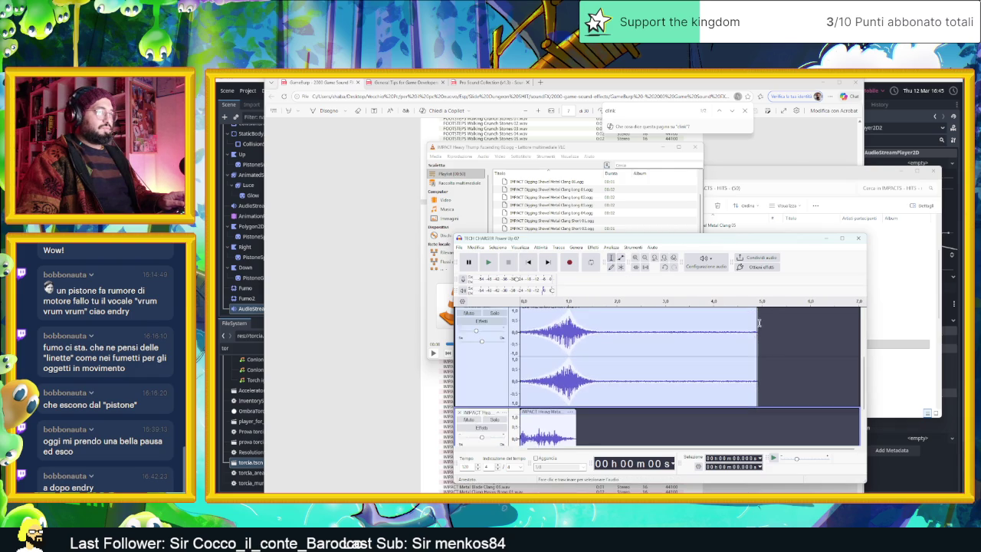
drag(759, 374, 604, 375)
scroll(603, 375, down, 3)
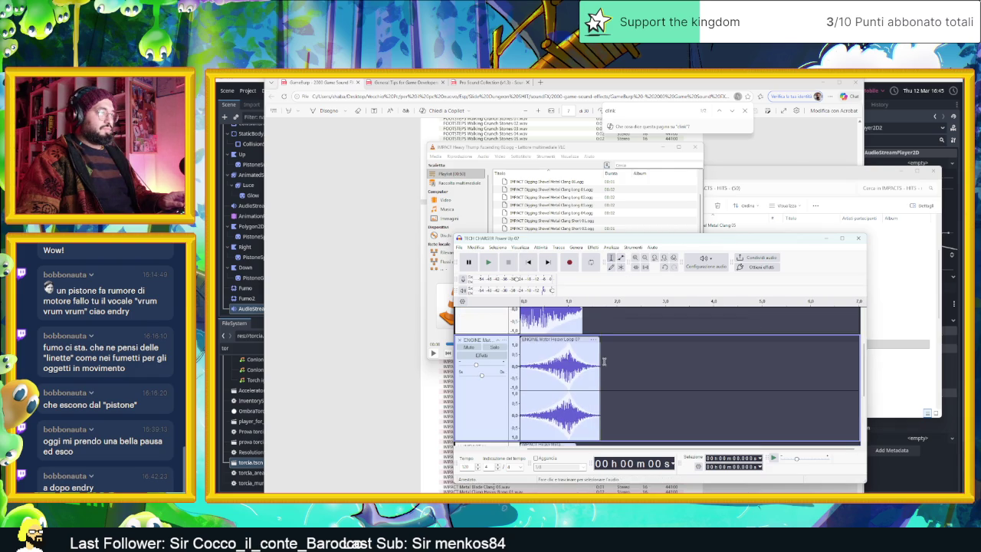
Replay the layered engine, charger and thump tracks several times to judge the mix.
click(489, 262)
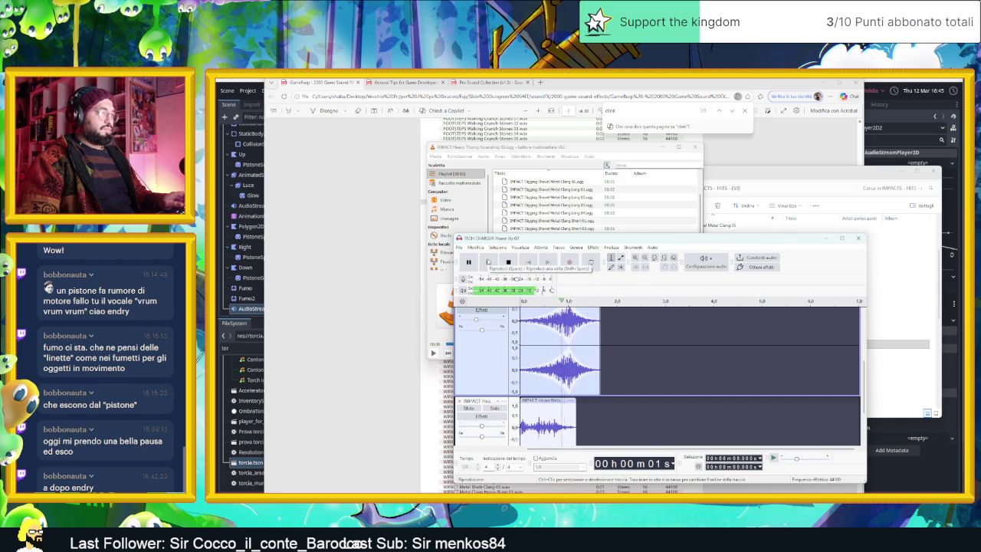
click(489, 262)
scroll(567, 345, up, 1)
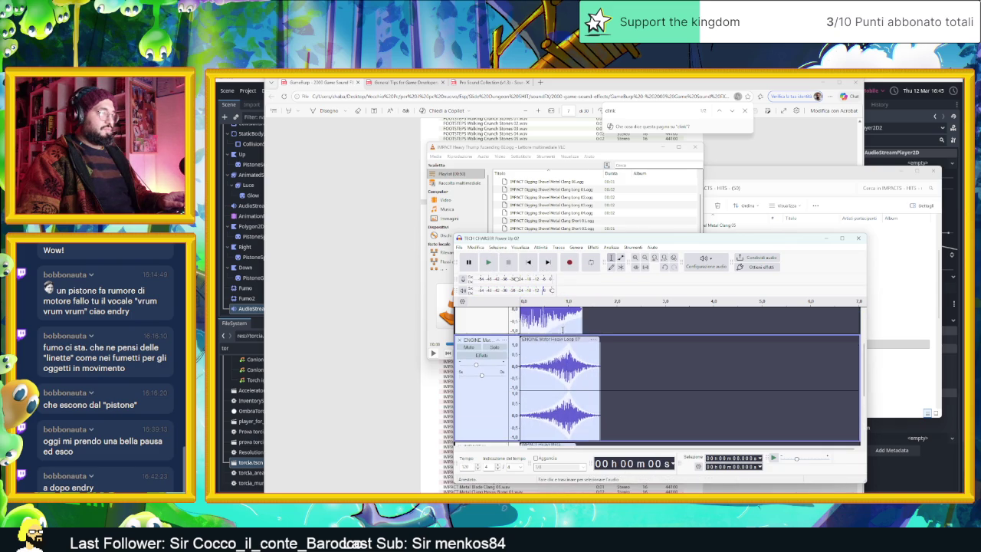
scroll(568, 345, up, 1)
scroll(567, 345, up, 1)
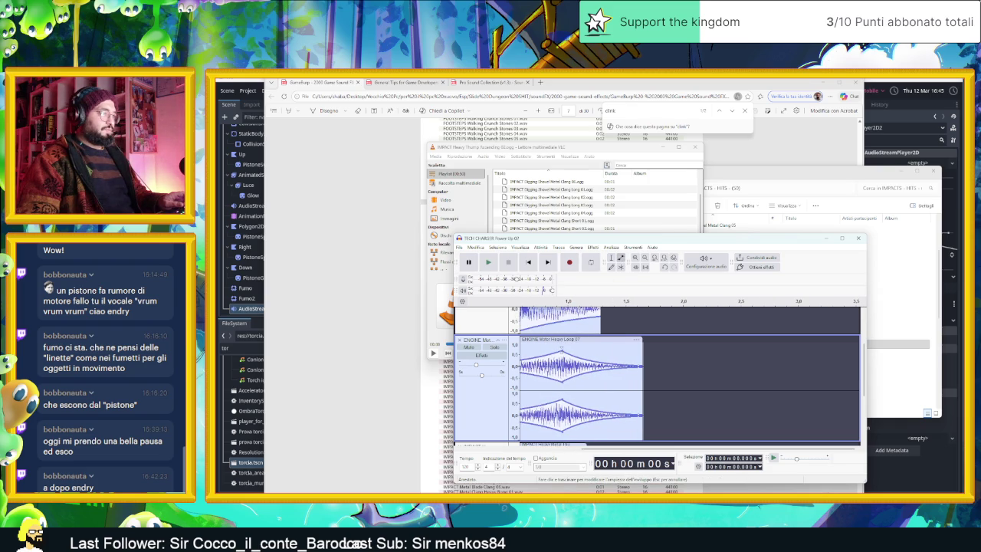
click(489, 263)
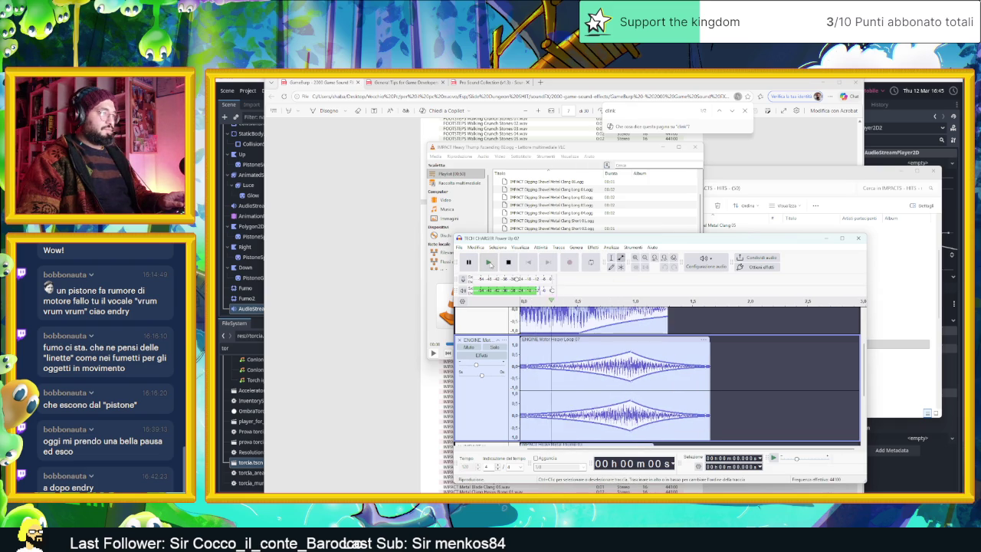
click(490, 263)
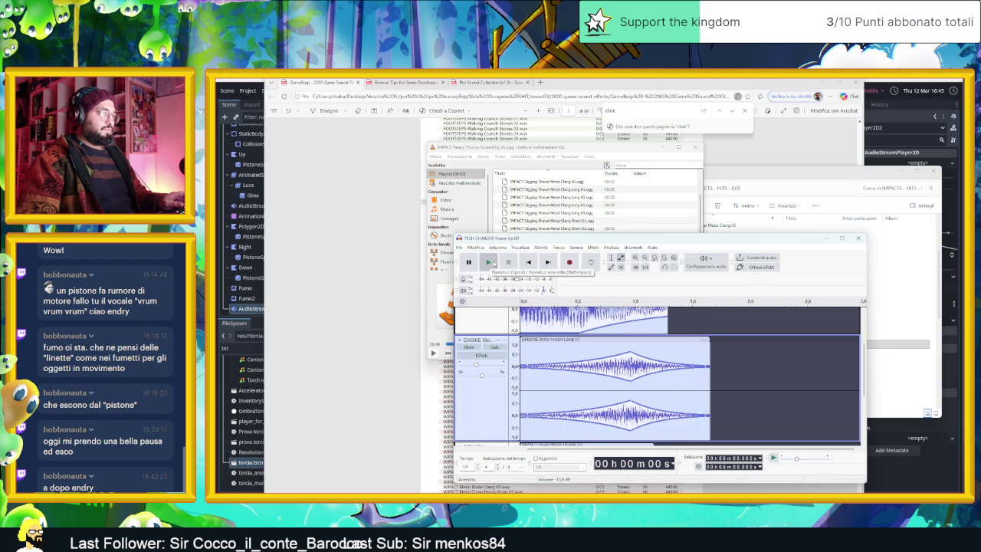
click(489, 262)
click(490, 263)
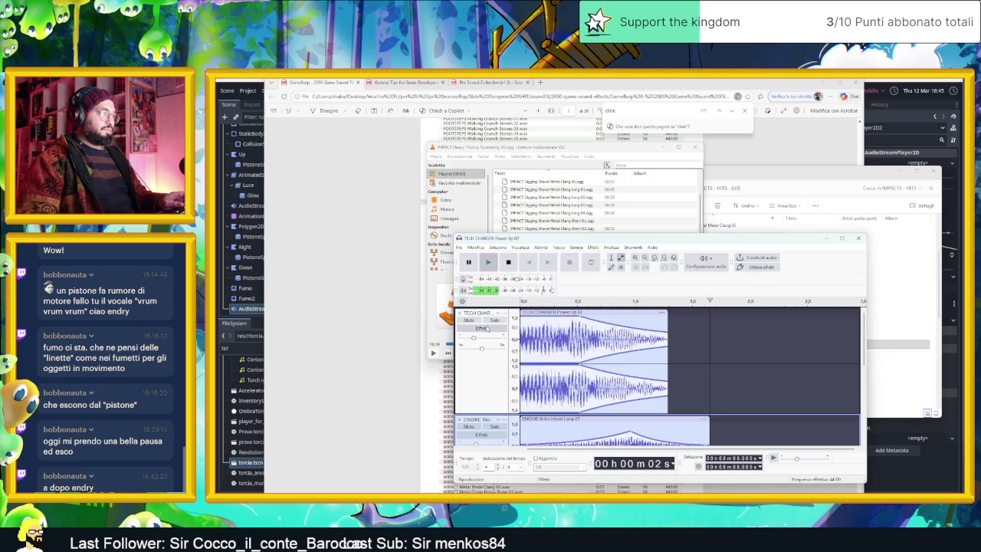
click(487, 263)
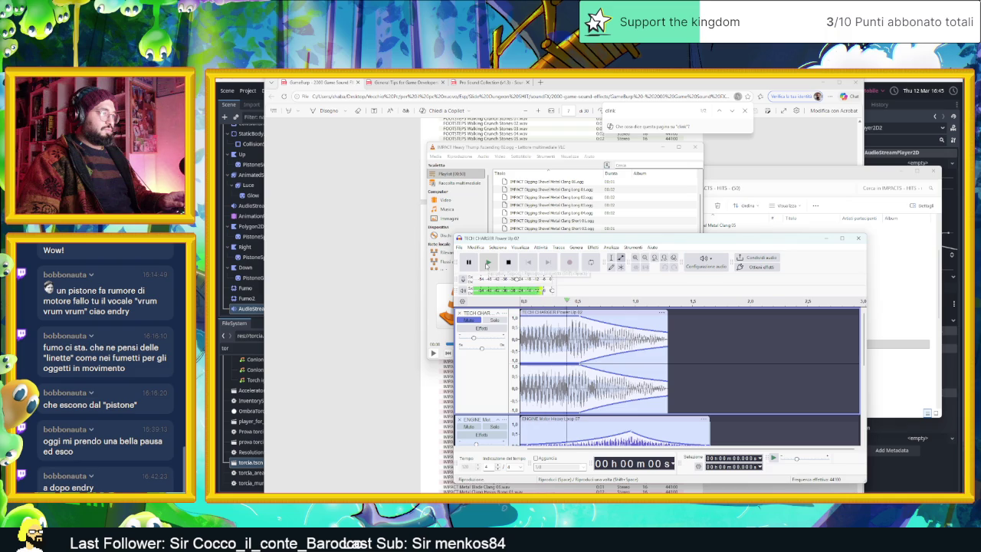
click(488, 263)
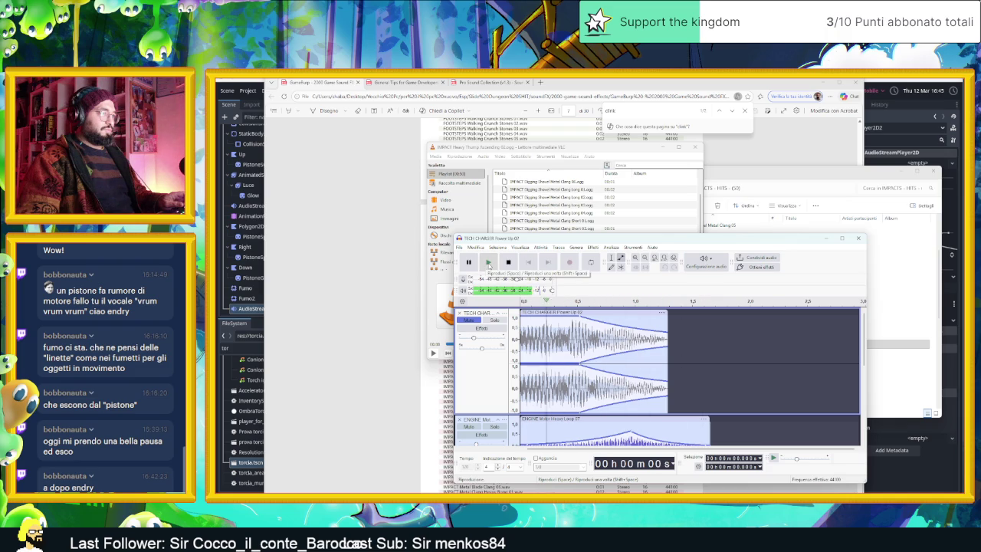
click(489, 263)
click(488, 263)
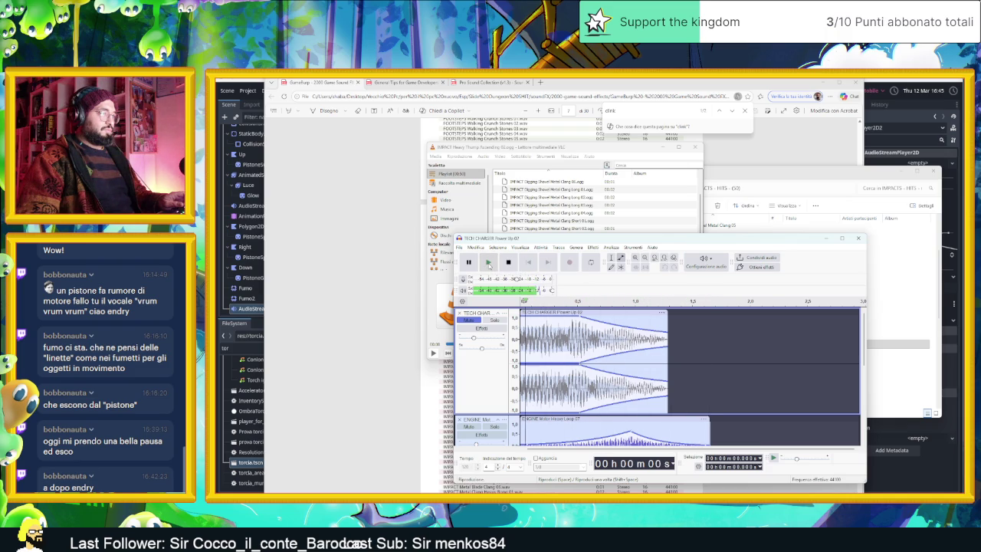
click(488, 262)
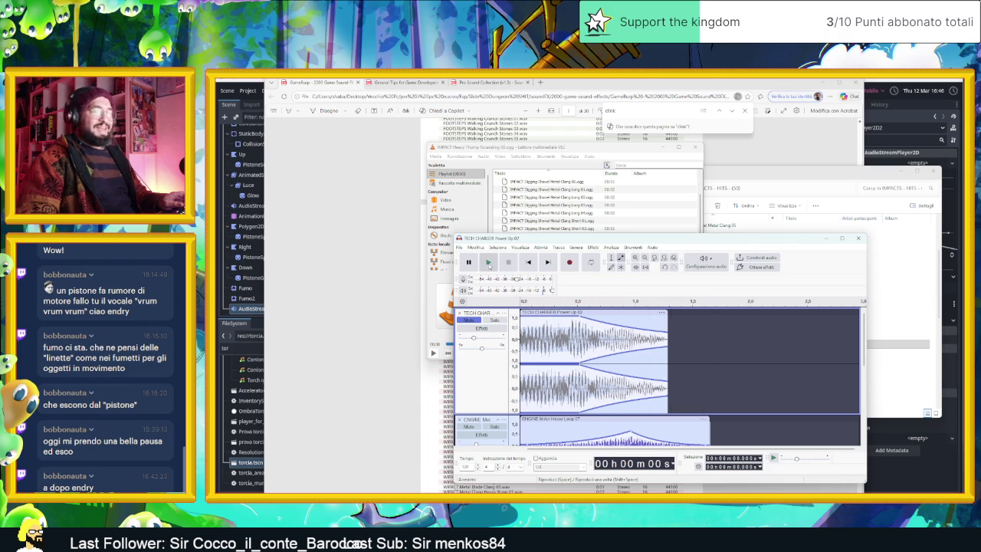
Save the layered sound as the Audacity project PistonPowerUp and play it back.
key(ctrl+s)
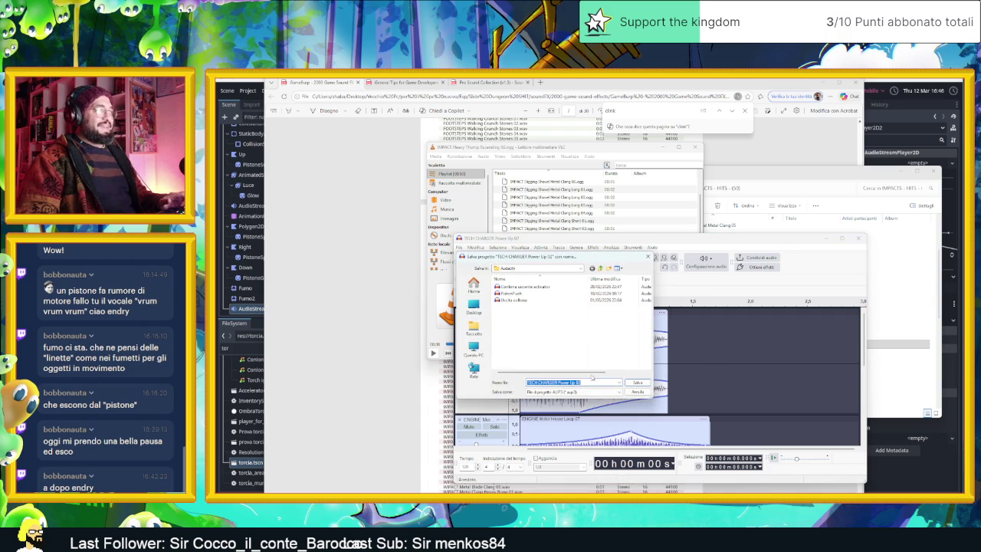
click(635, 393)
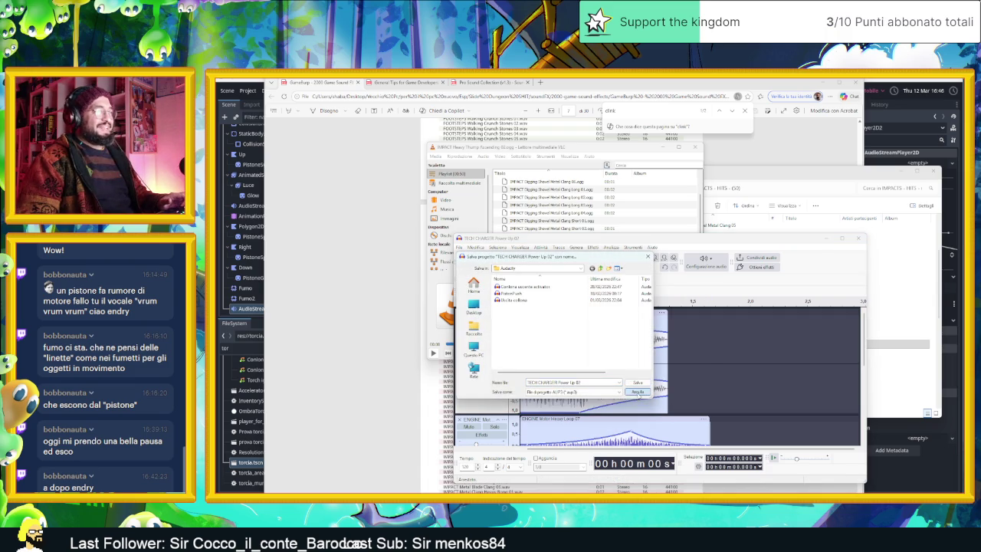
key(ctrl+s)
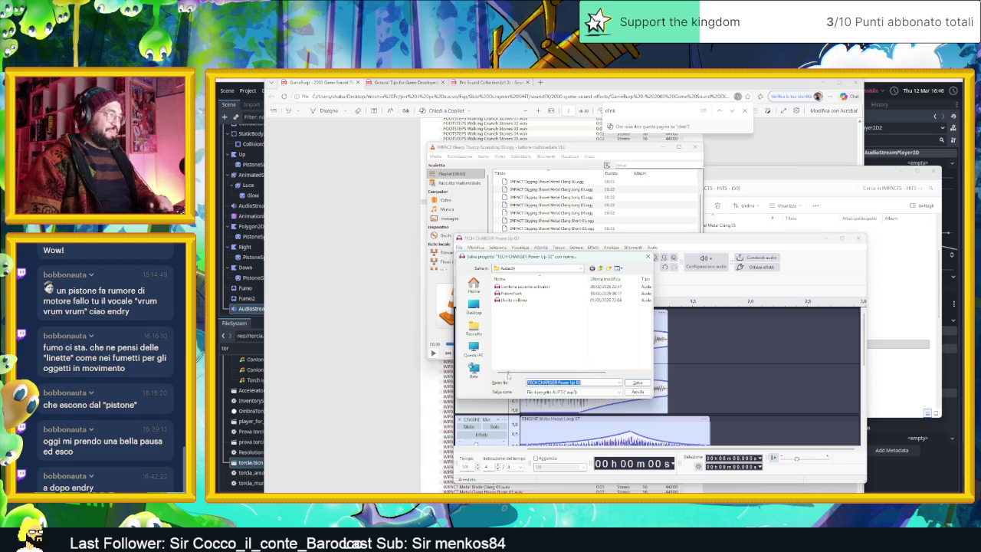
text(Pisto)
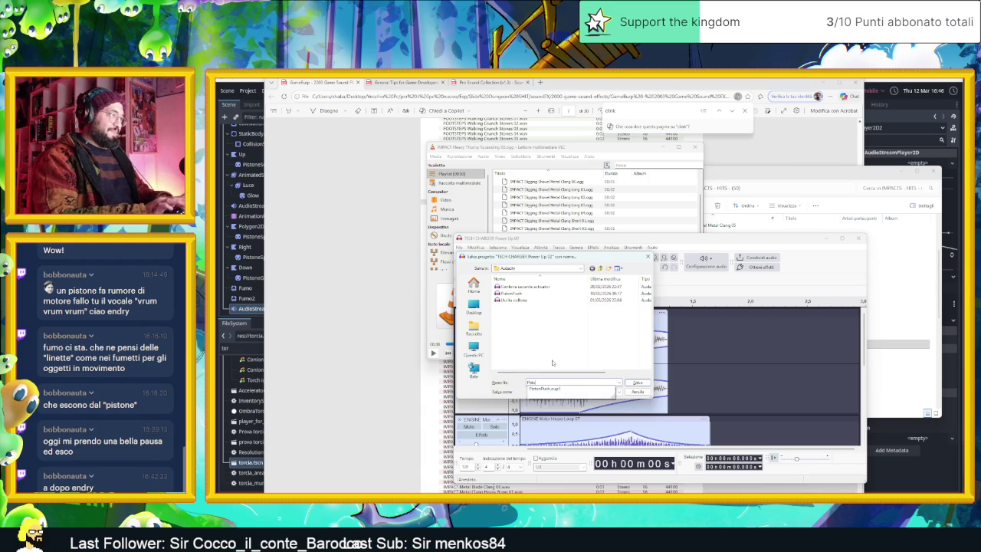
text(nPad)
text(Up)
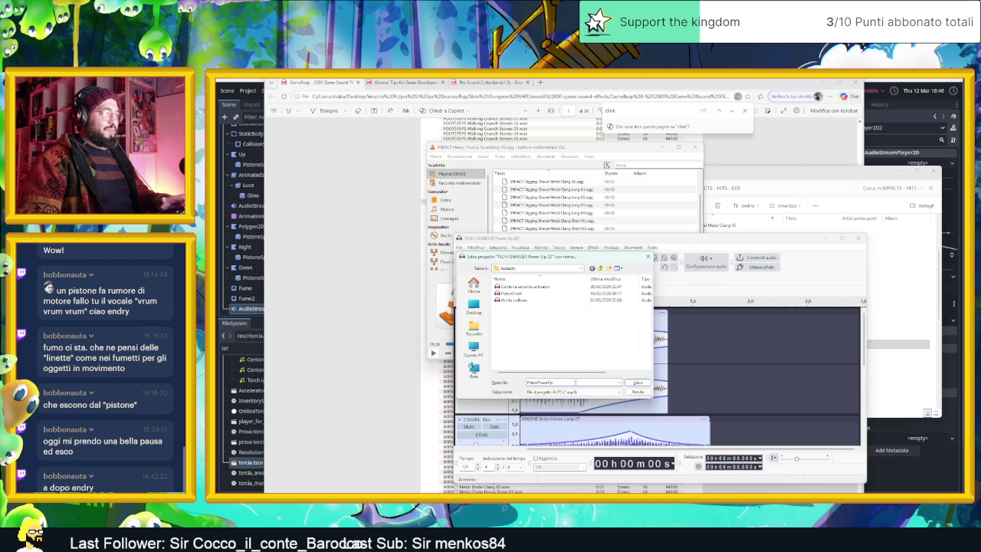
click(638, 383)
click(488, 263)
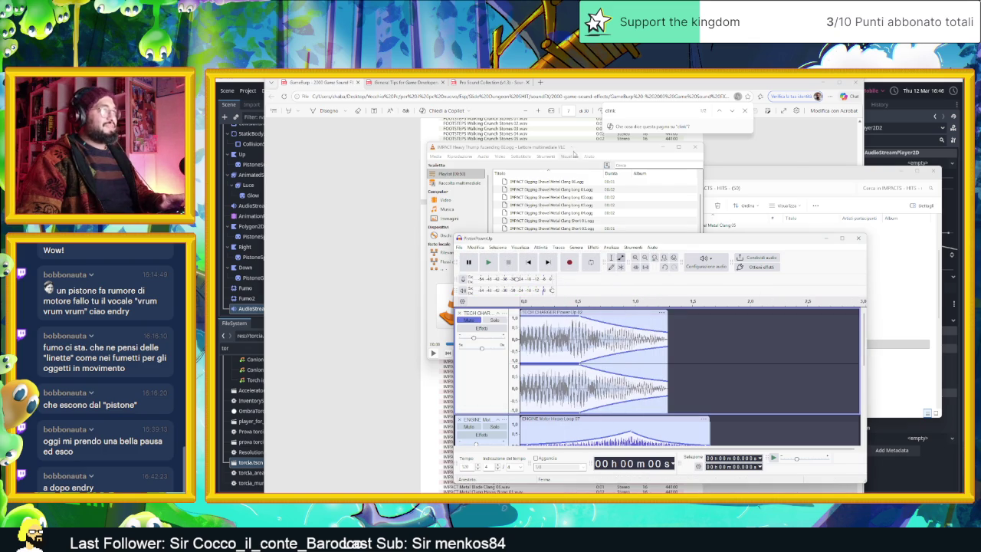
click(410, 151)
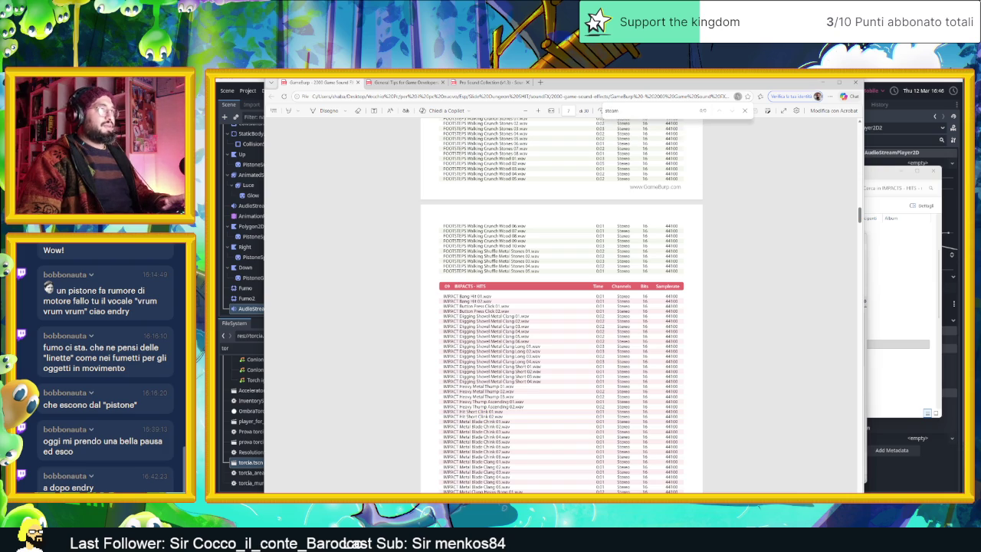
Search the Pro Sound Collection PDF for 'steam' entries after editing the previous search.
key(BackSpace)
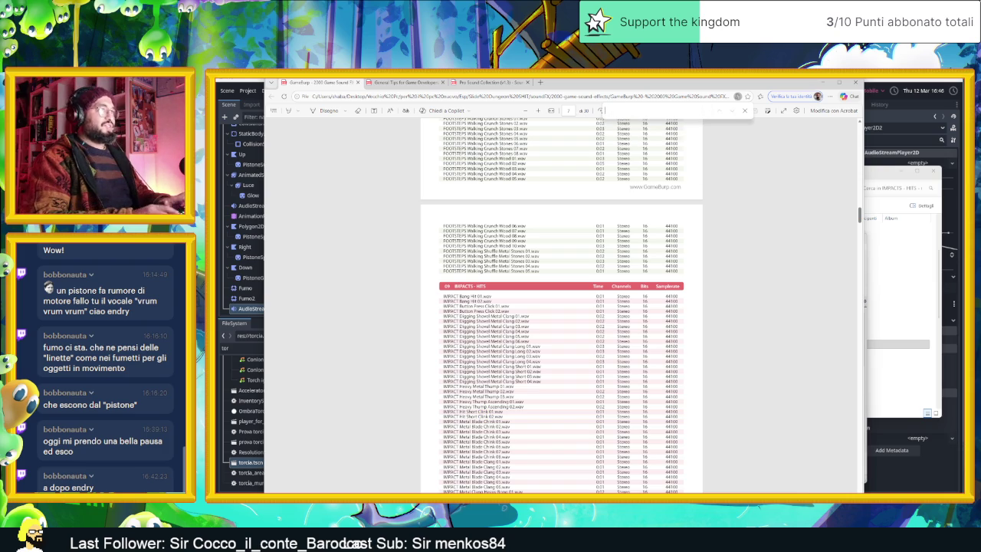
text(air)
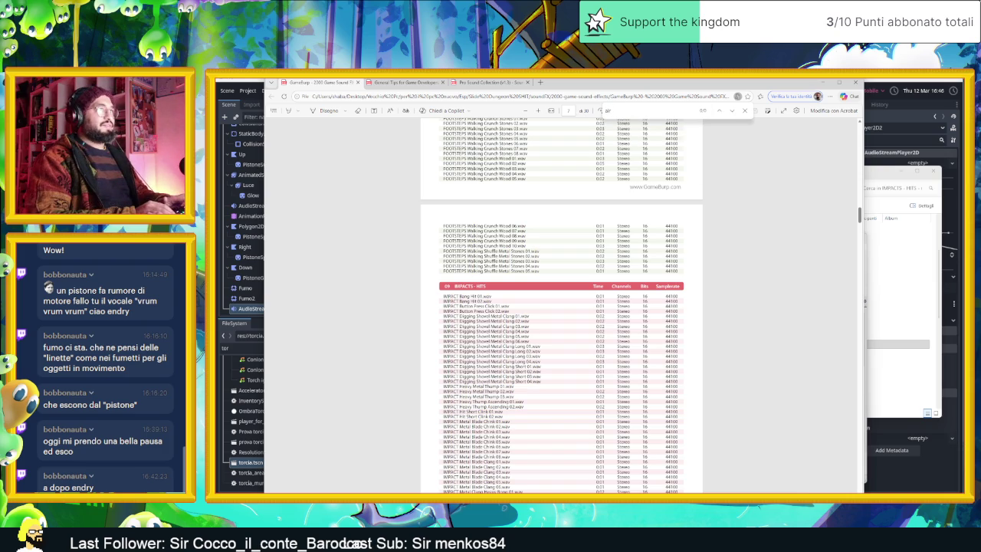
scroll(724, 153, up, 2)
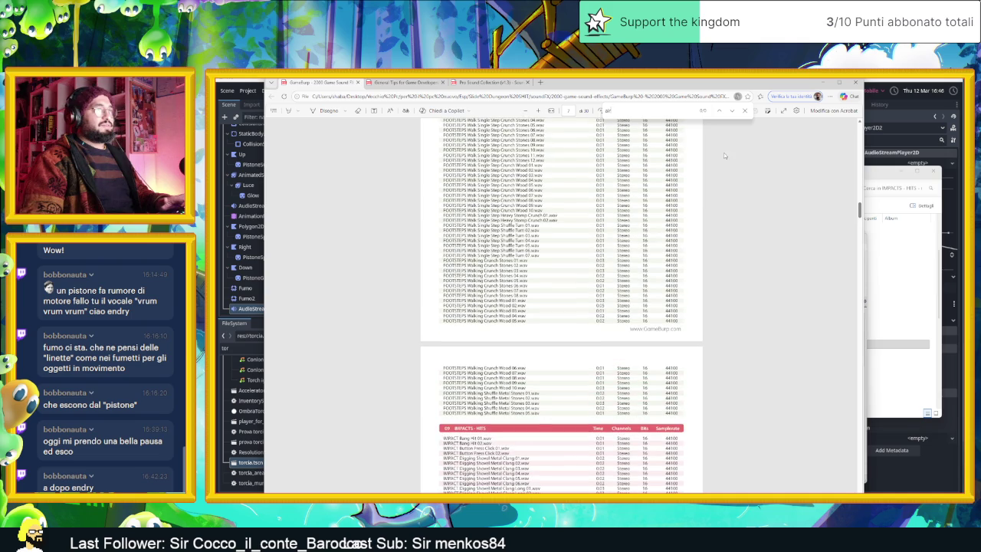
scroll(755, 201, up, 1)
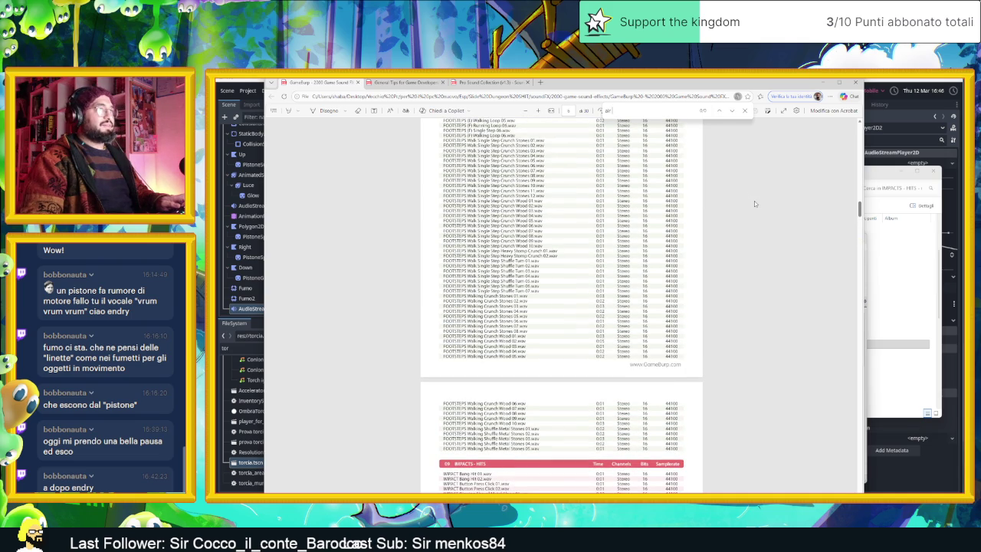
click(491, 83)
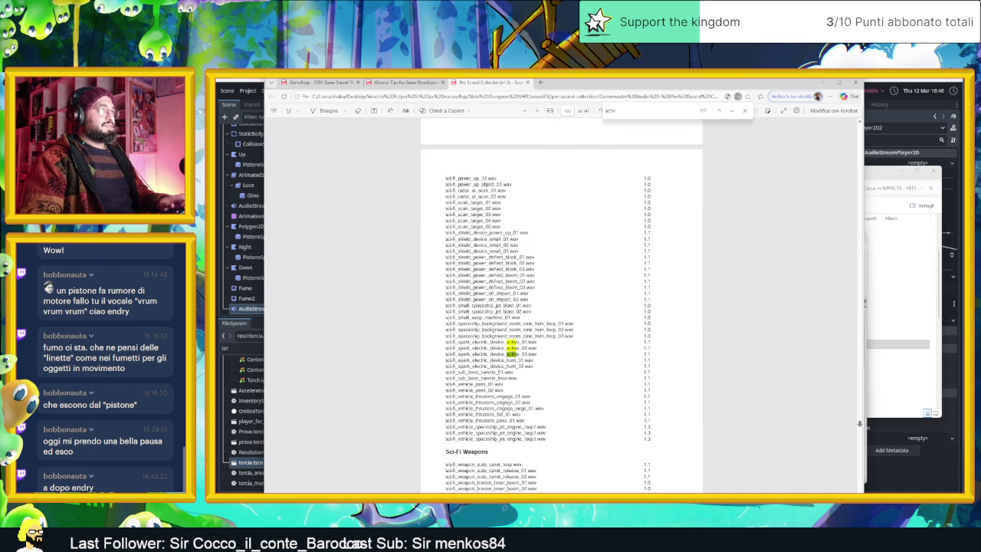
text(steam)
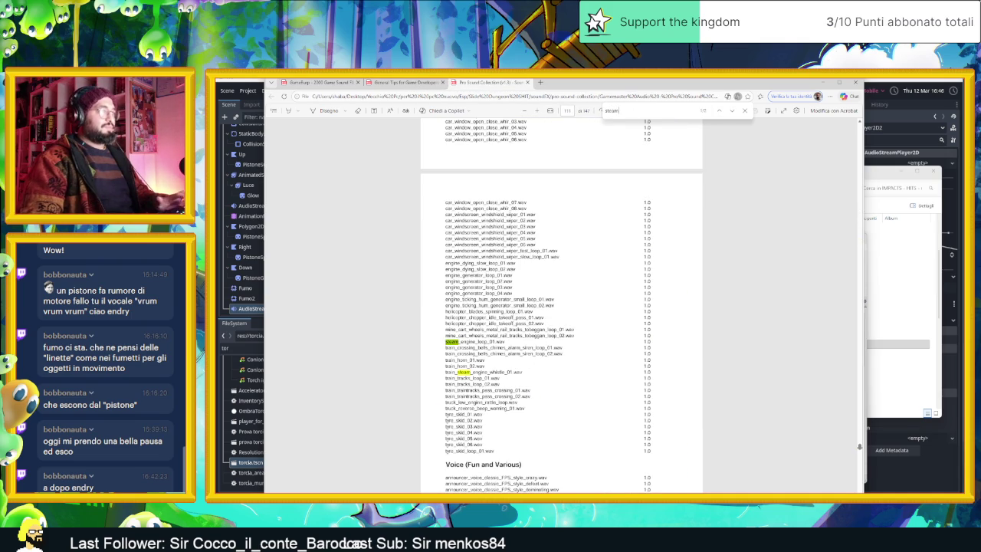
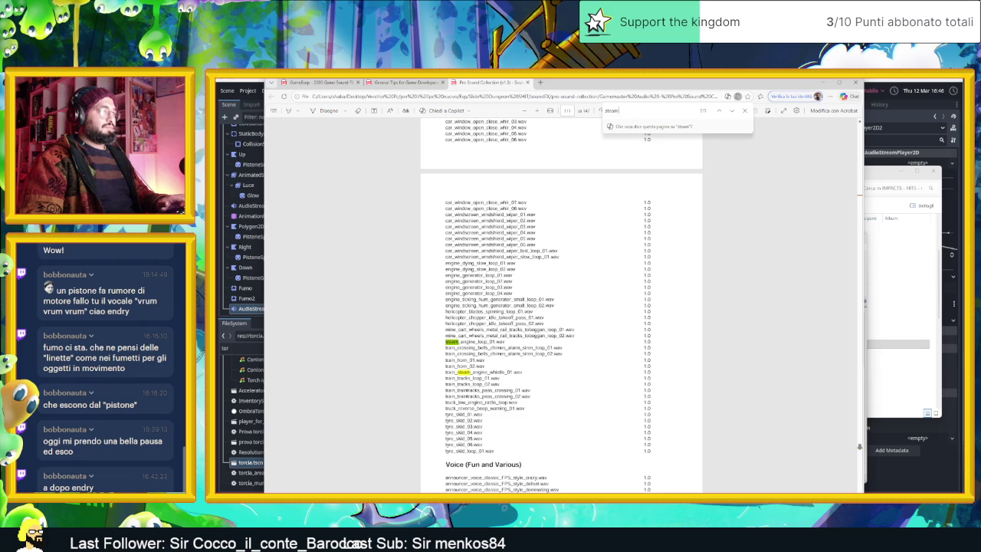
Step through the 'steam' matches in the sound list PDF, then search for 'air' instead.
click(718, 111)
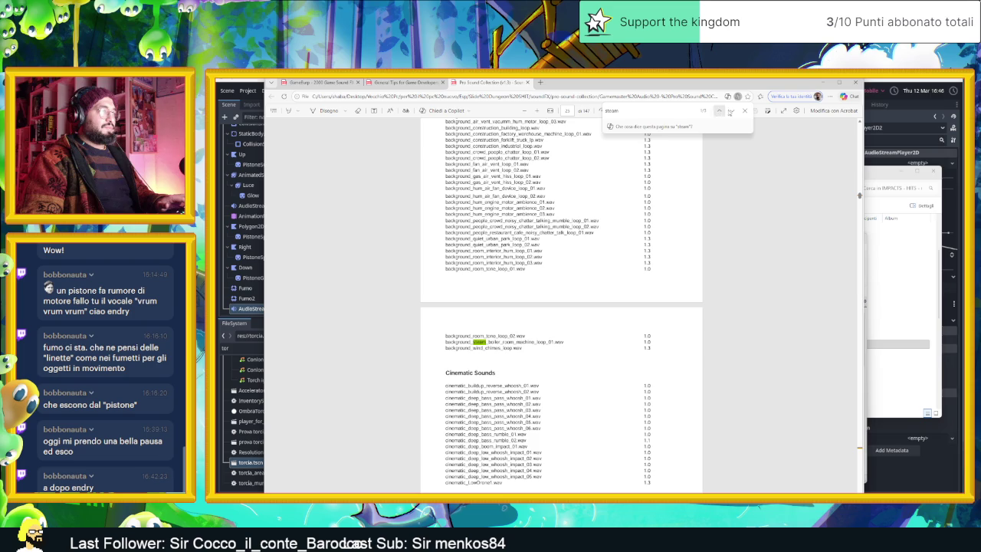
click(732, 112)
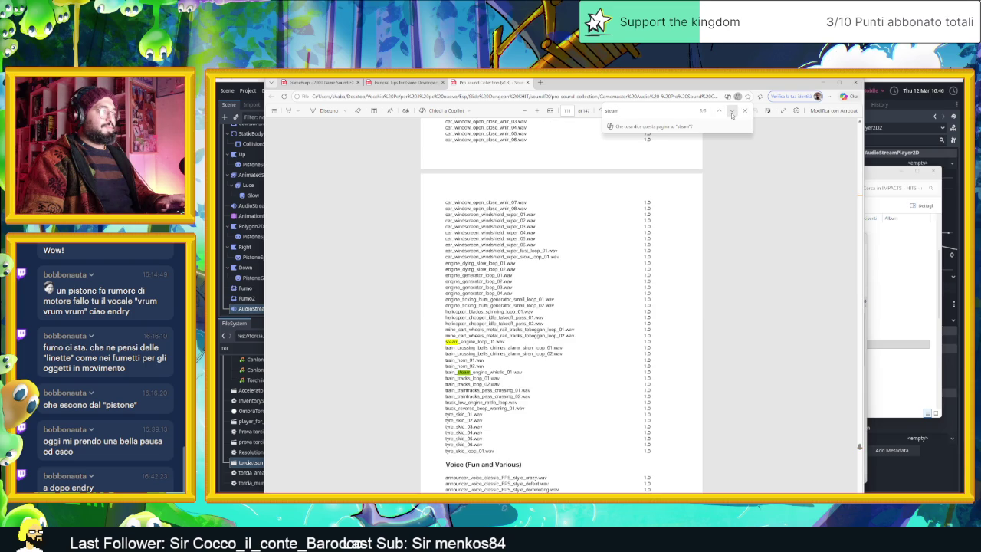
text(air)
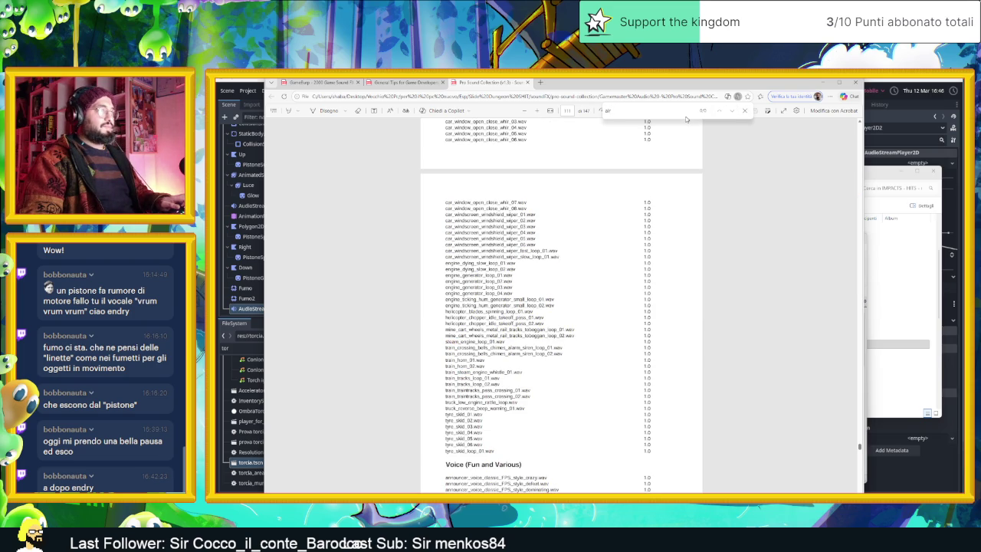
key(alt+Tab)
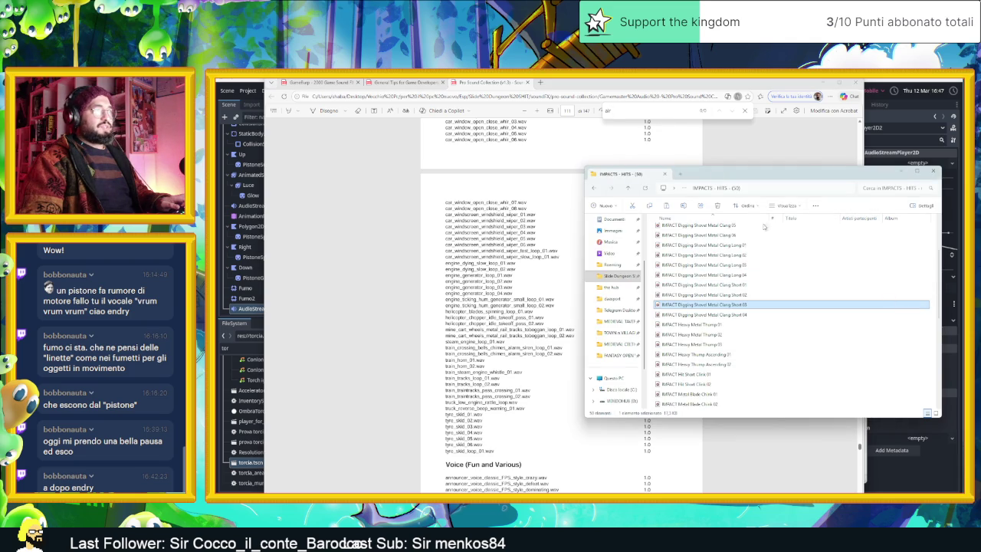
Go back up to soundFX and open pro-sound-collection's Gamemaster Audio - Pro Sound Collection folder.
click(598, 190)
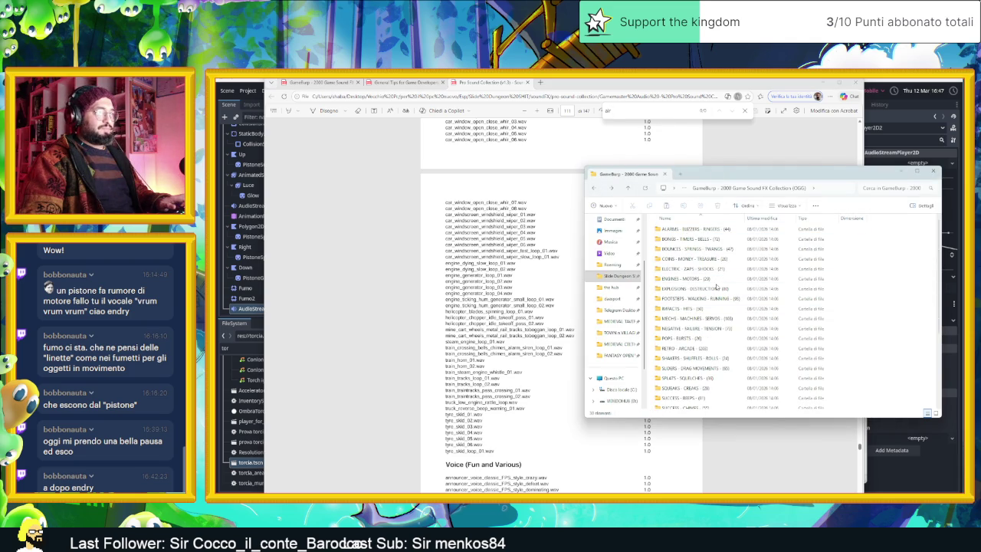
key(alt+Up)
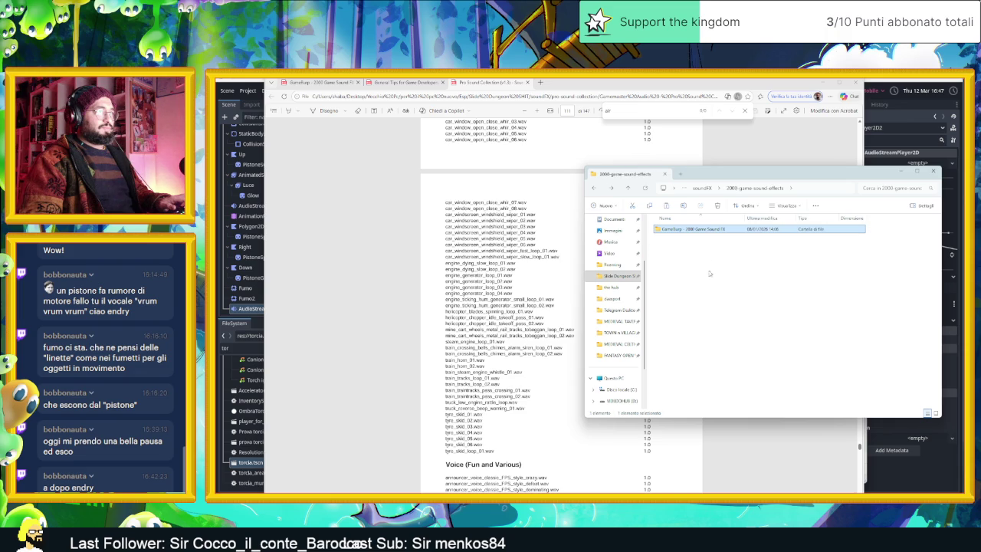
key(alt+Up)
double_click(700, 277)
double_click(704, 230)
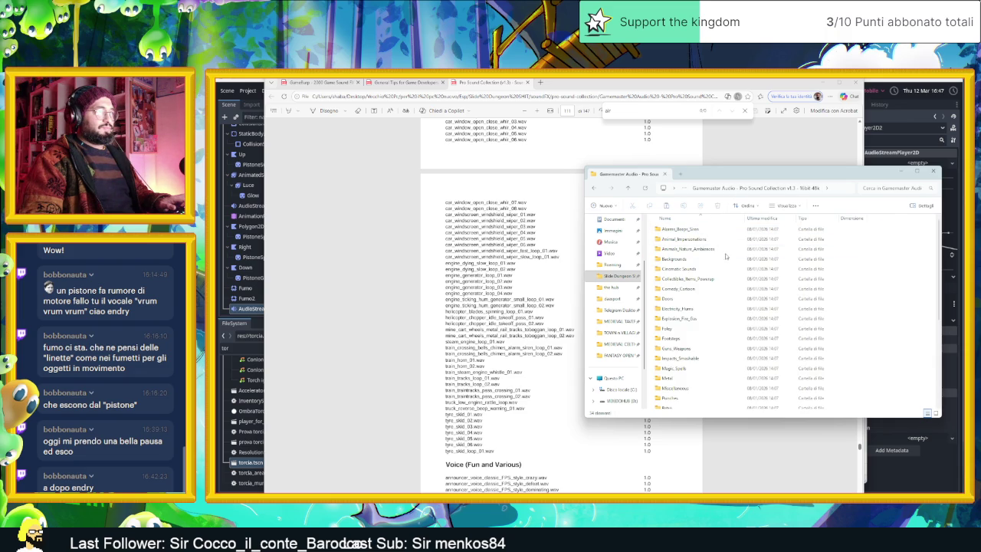
scroll(740, 352, down, 2)
scroll(740, 352, down, 3)
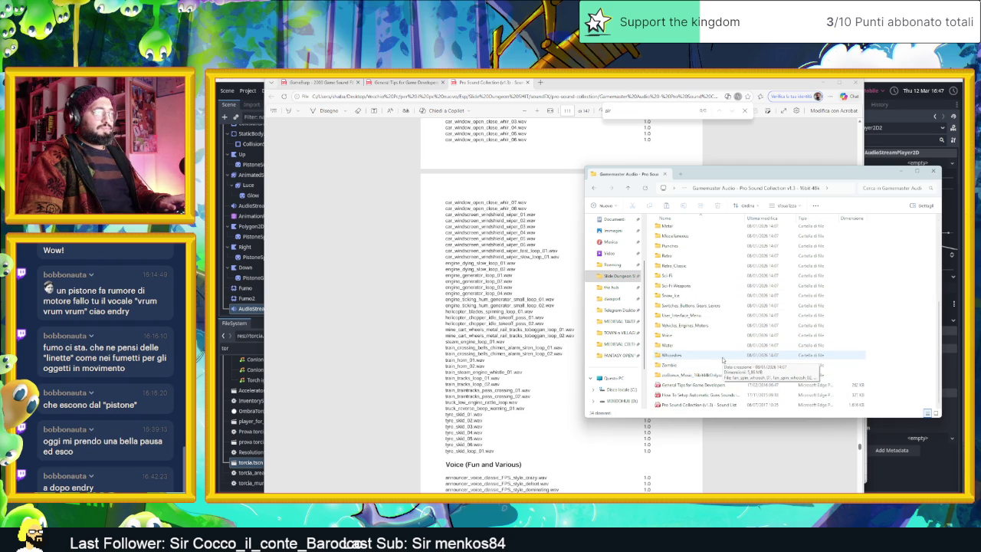
scroll(725, 356, up, 1)
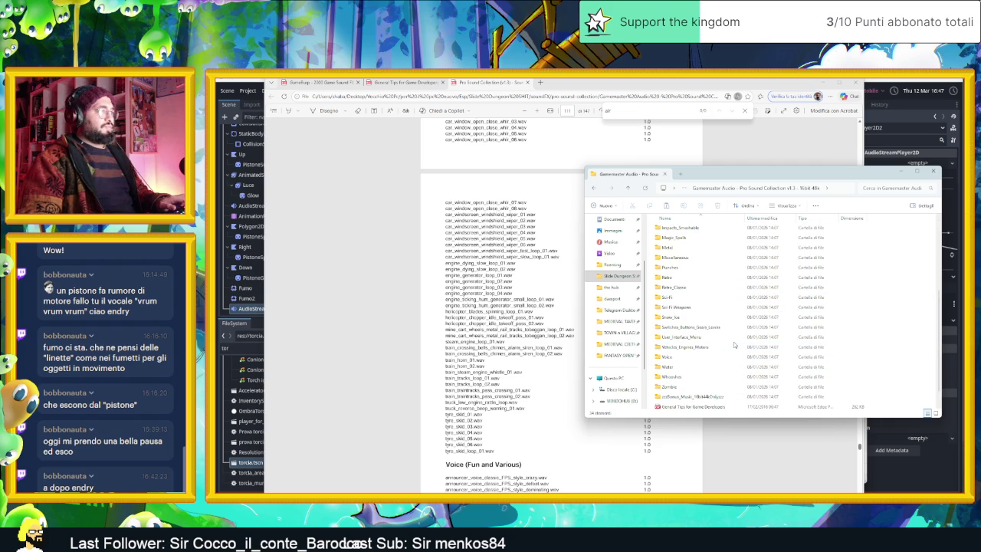
scroll(410, 344, up, 3)
scroll(410, 344, down, 5)
Search the sound list PDF again, then open the Vehicles_Engines_Motors folder.
click(410, 344)
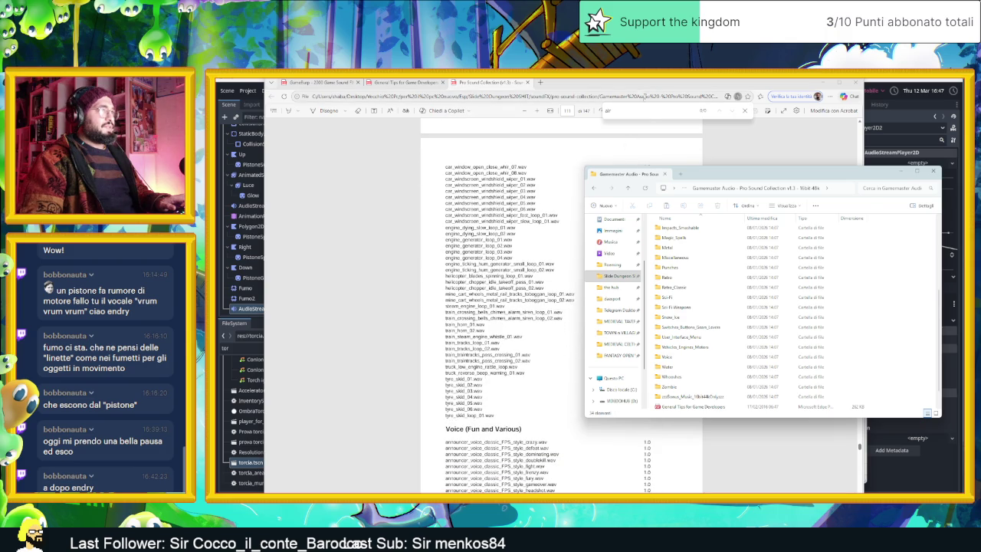
key(ctrl+f)
text(ste)
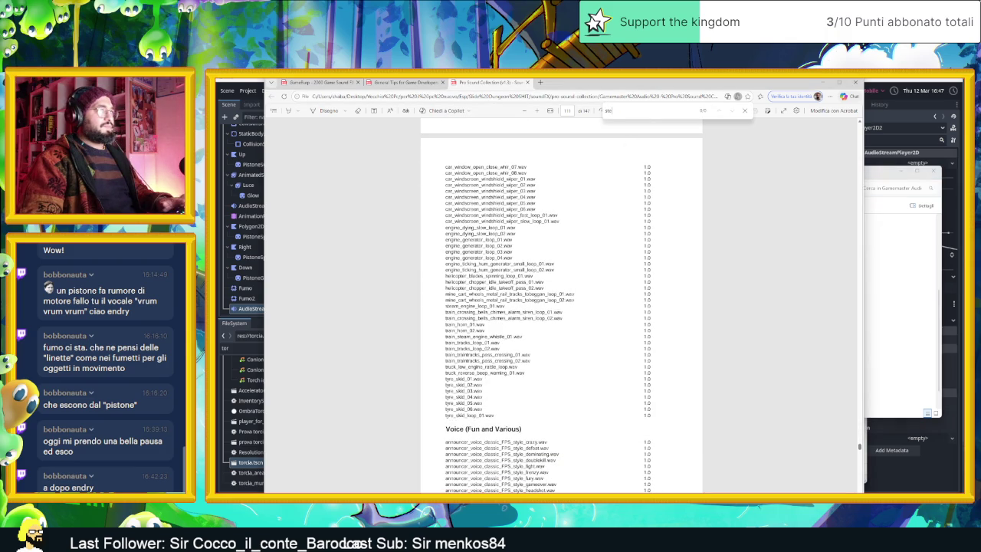
text(a)
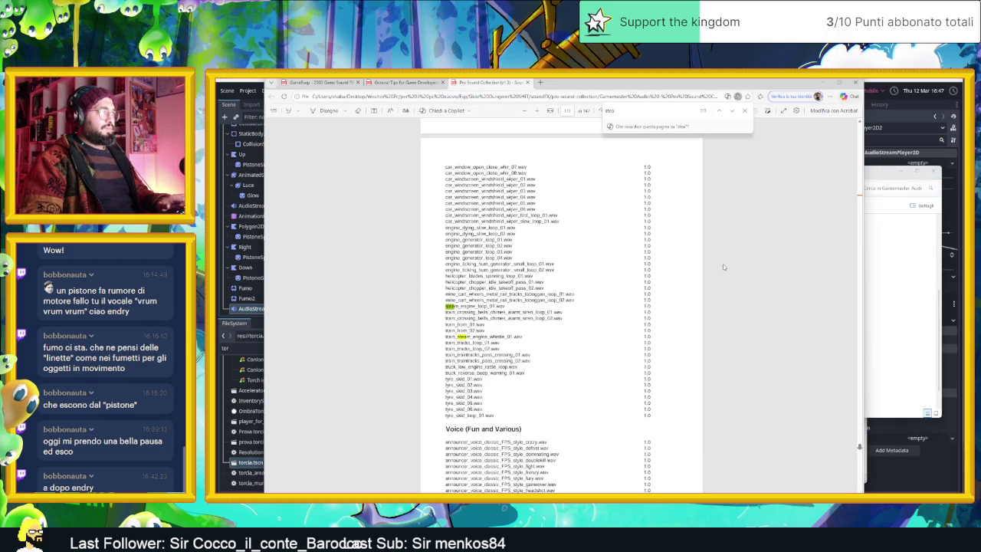
scroll(716, 267, up, 3)
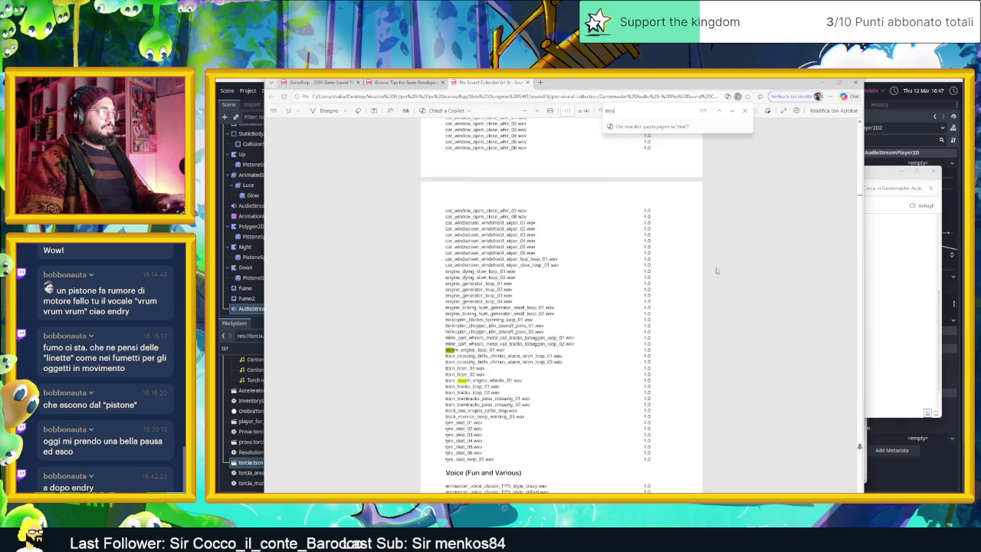
click(892, 288)
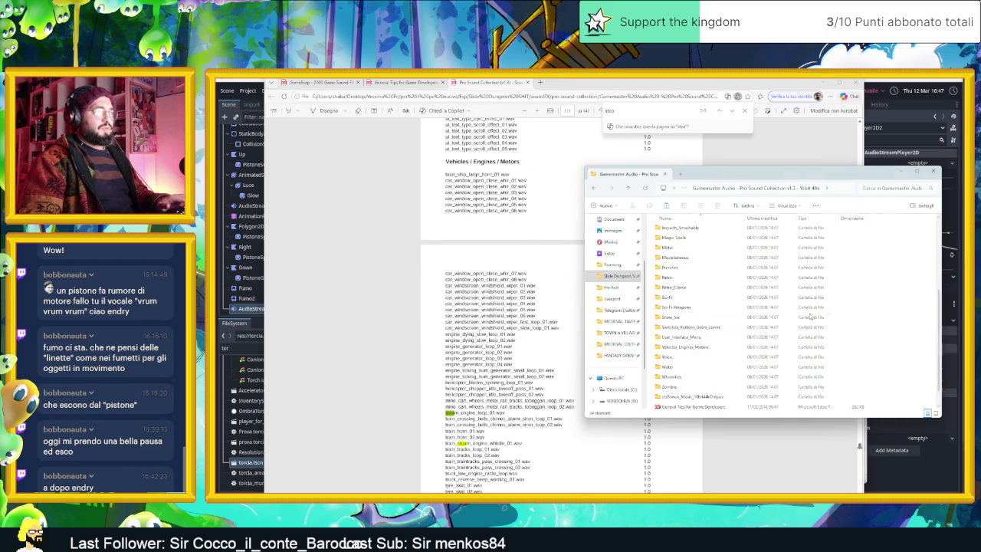
double_click(701, 347)
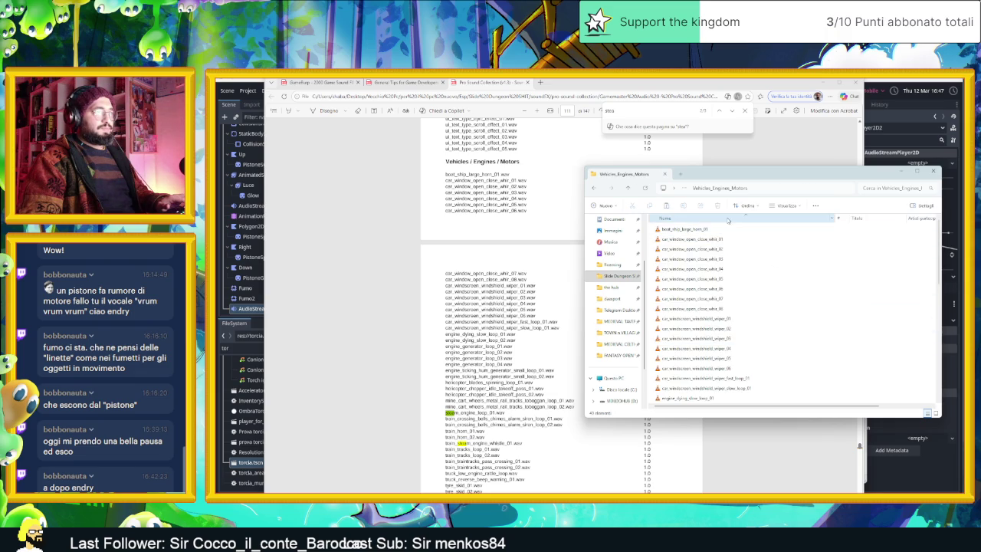
Clear the VLC playlist and load all the Vehicles_Engines_Motors sound files into it.
scroll(854, 373, down, 4)
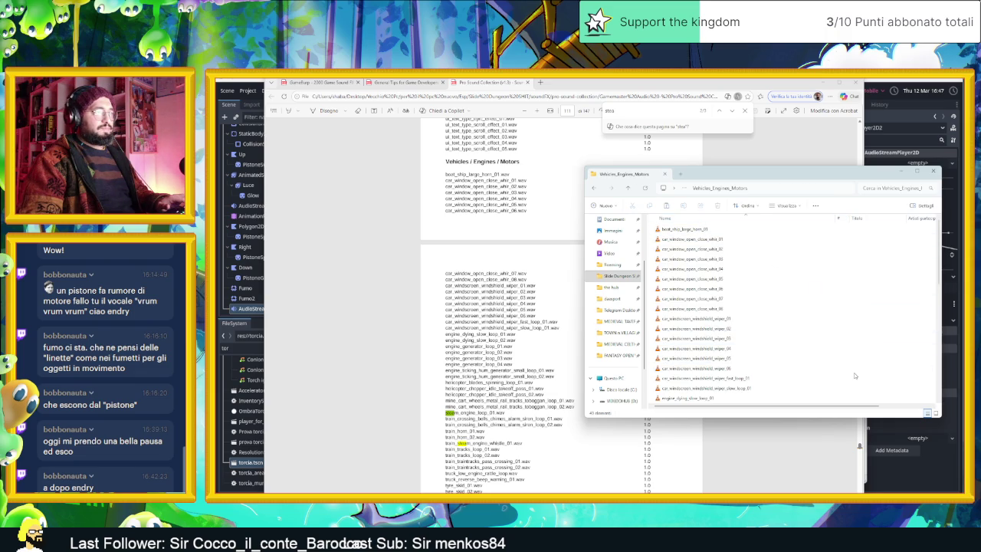
key(ctrl+a)
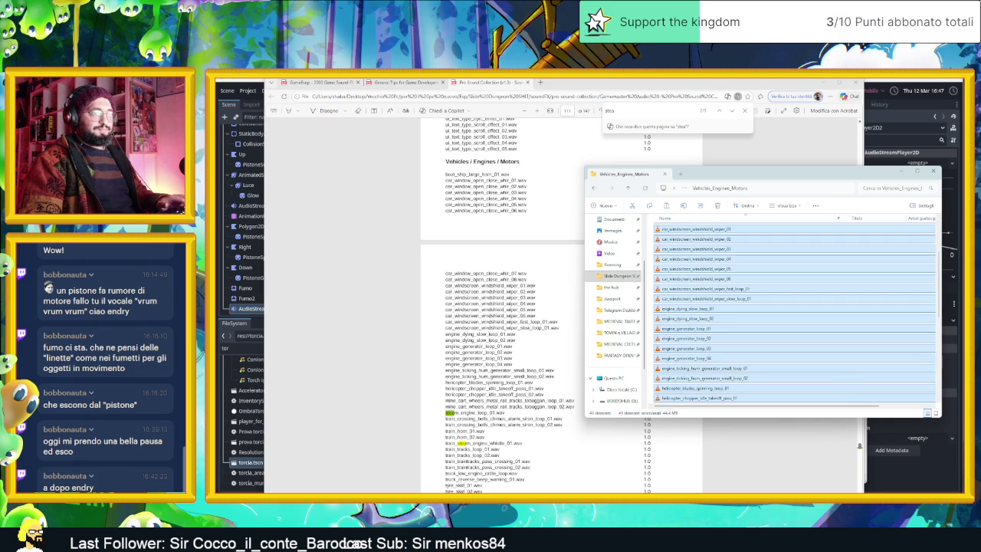
key(Return)
right_click(529, 213)
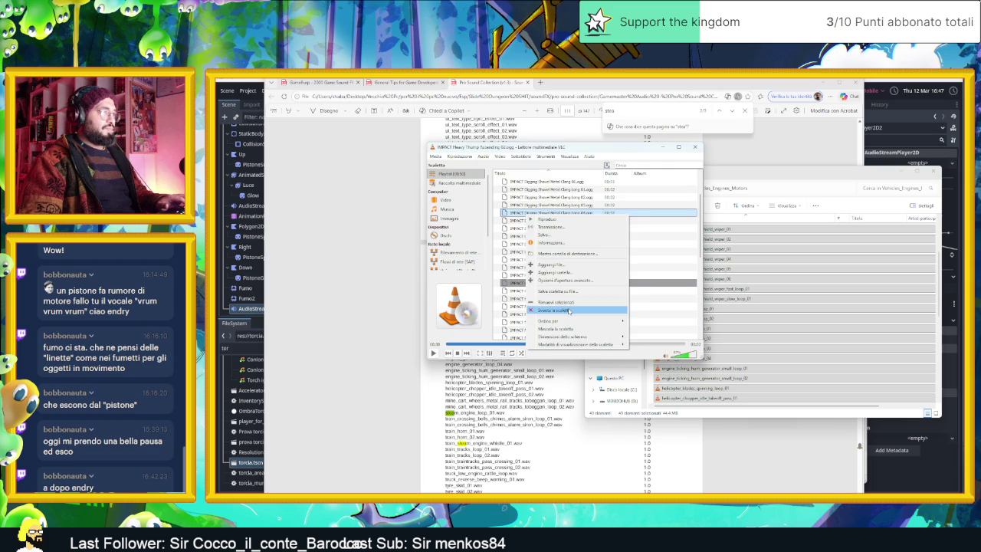
click(556, 309)
mouse_move(698, 376)
mouse_down()
mouse_move(596, 273)
mouse_move(579, 275)
mouse_up()
Preview the helicopter, train horn, crossing bells, steam engine, whistle, train tracks and truck rattle sounds.
double_click(580, 275)
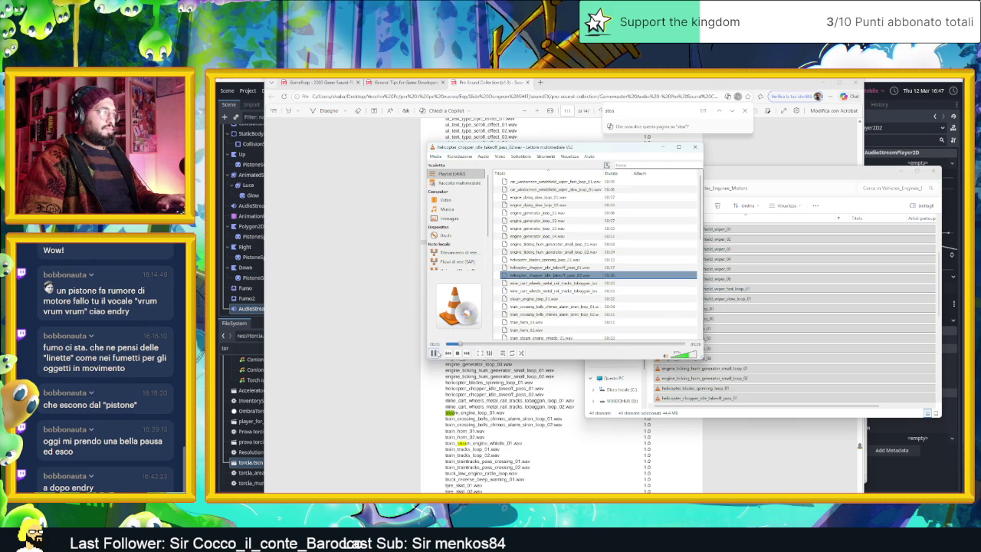
double_click(531, 322)
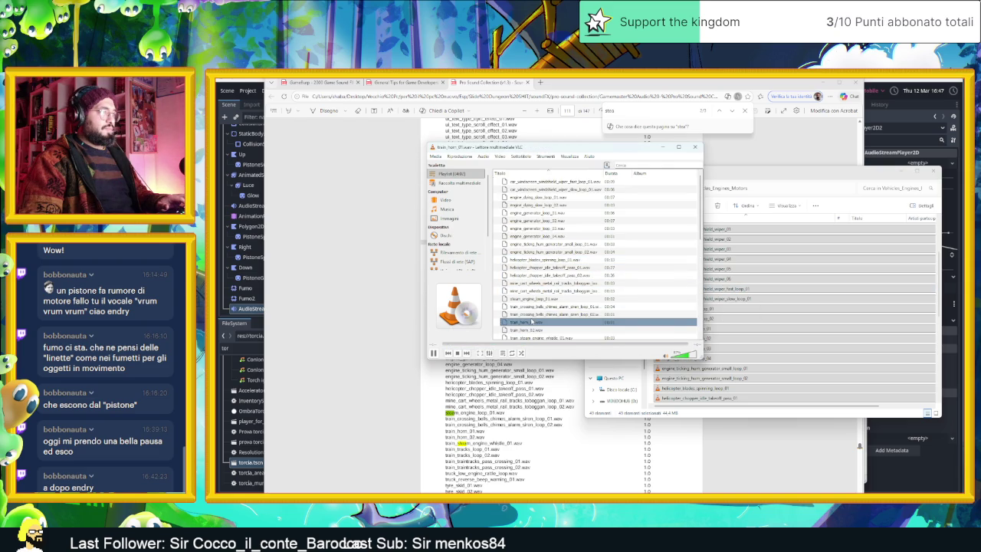
double_click(548, 308)
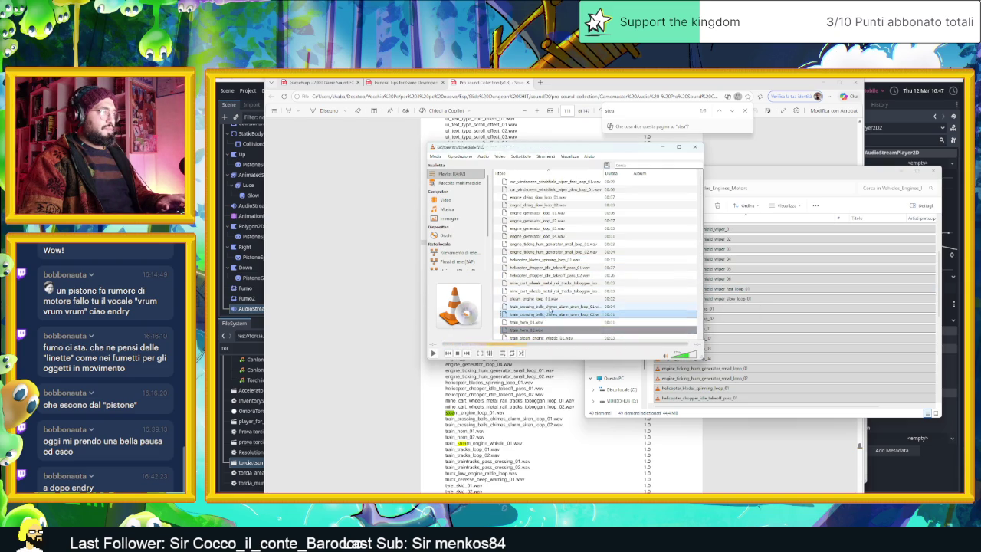
scroll(556, 307, down, 1)
double_click(543, 275)
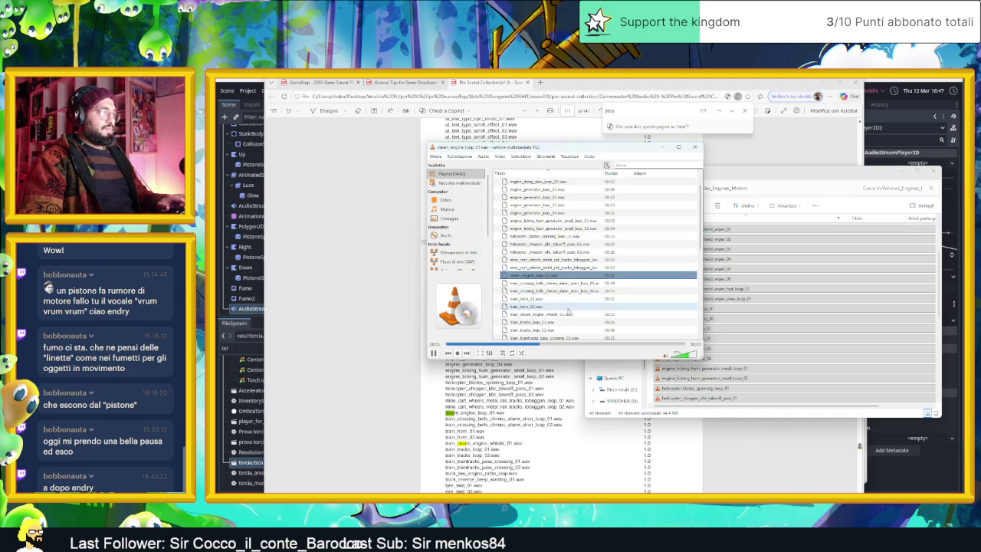
click(568, 327)
double_click(572, 315)
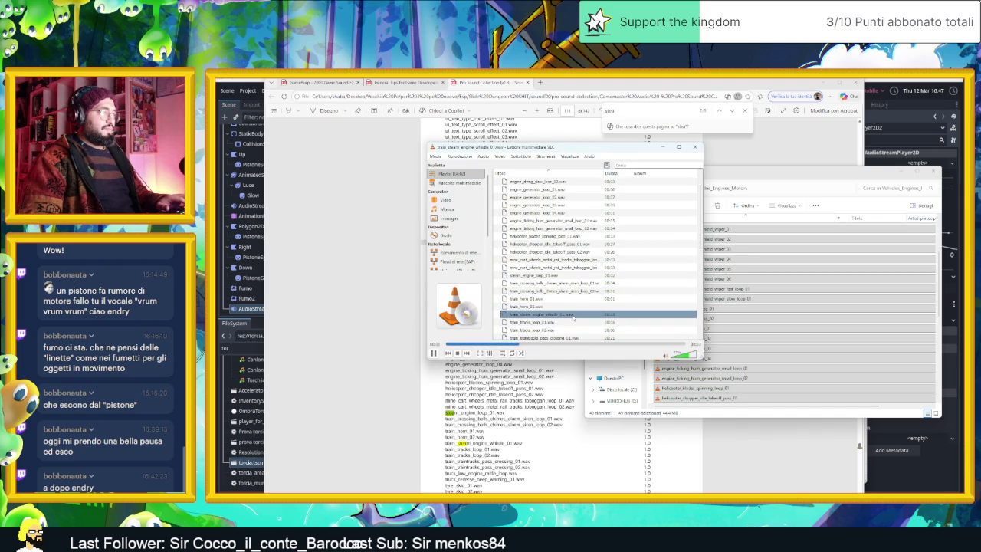
double_click(573, 316)
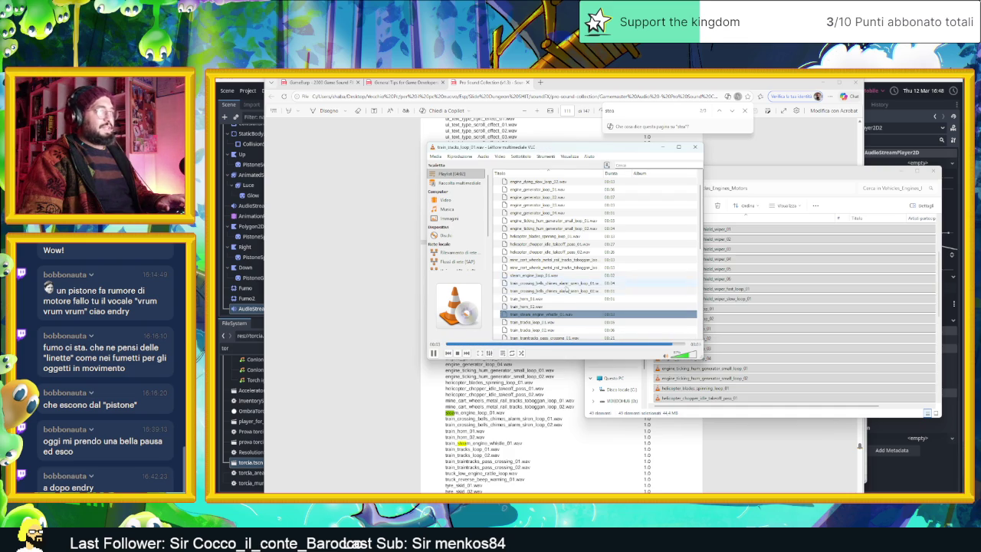
double_click(554, 325)
scroll(556, 322, down, 1)
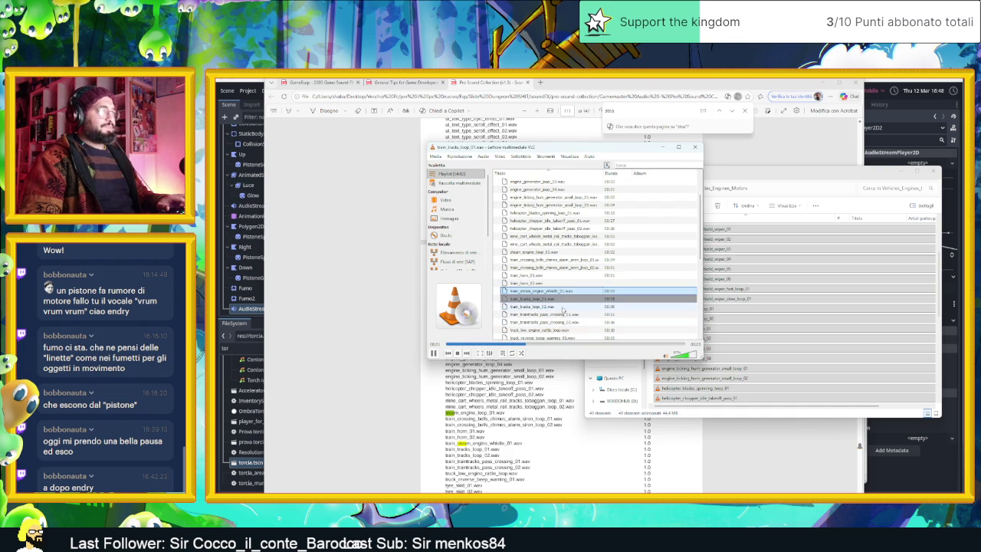
double_click(567, 306)
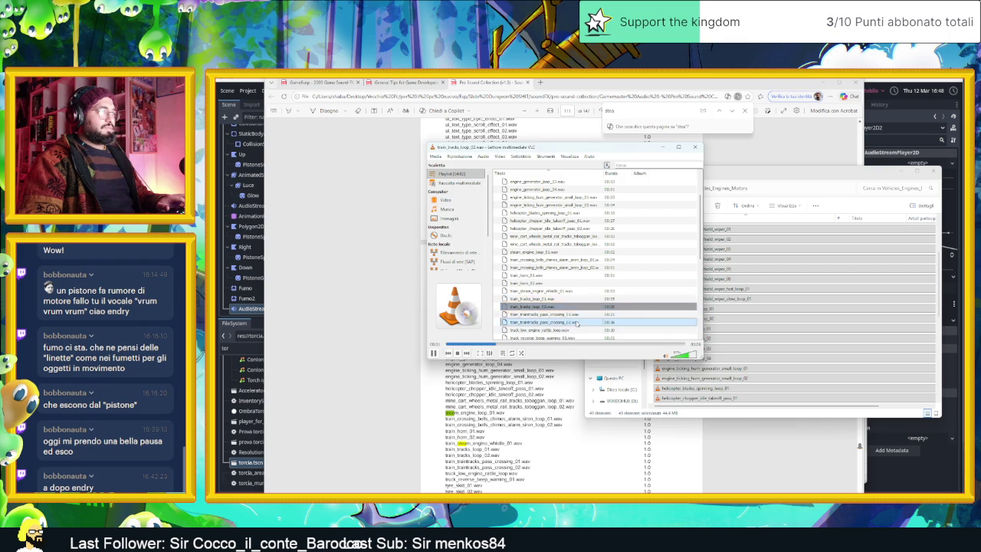
double_click(577, 330)
Preview the engine_dying_slow loops and engine_generator loops further down the playlist.
scroll(580, 314, down, 3)
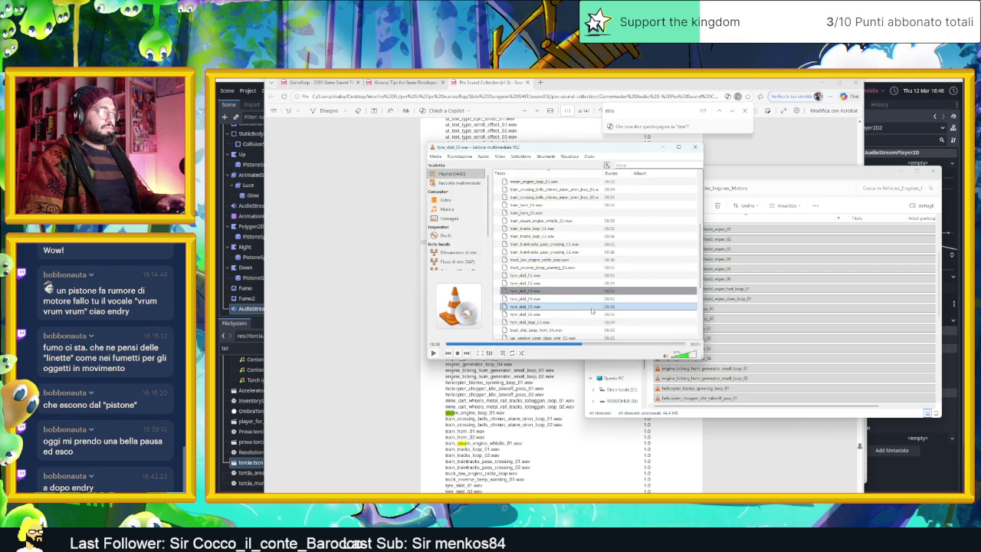
scroll(592, 311, down, 4)
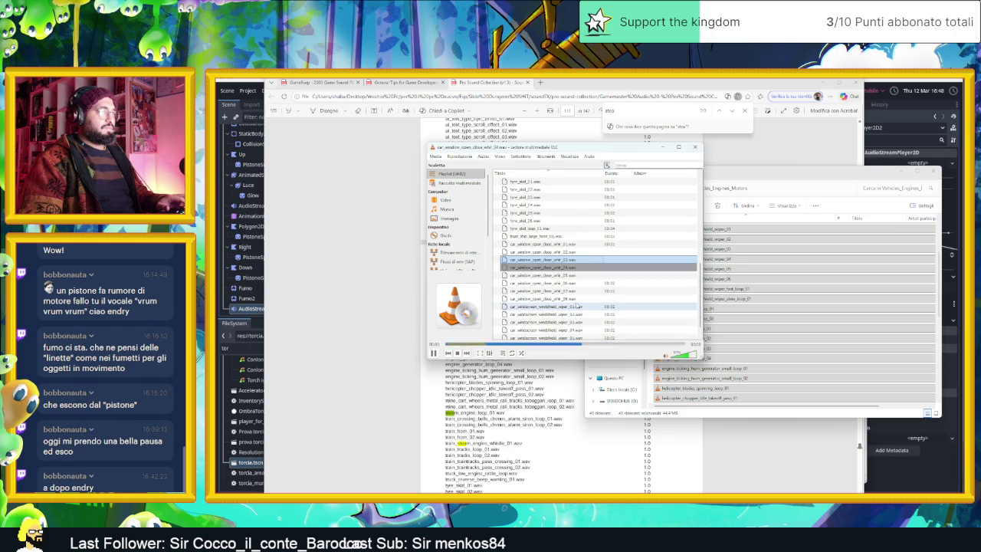
scroll(597, 309, down, 1)
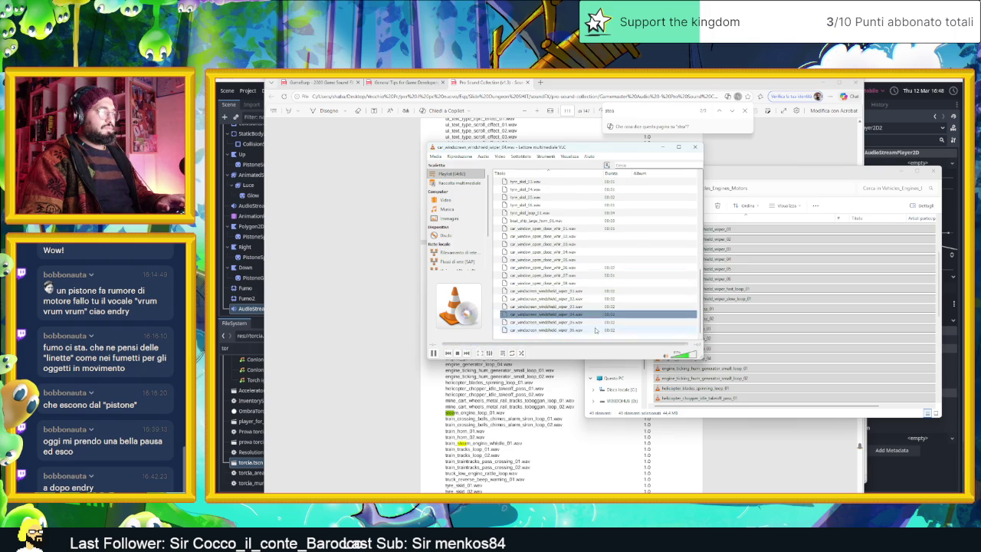
scroll(594, 307, down, 7)
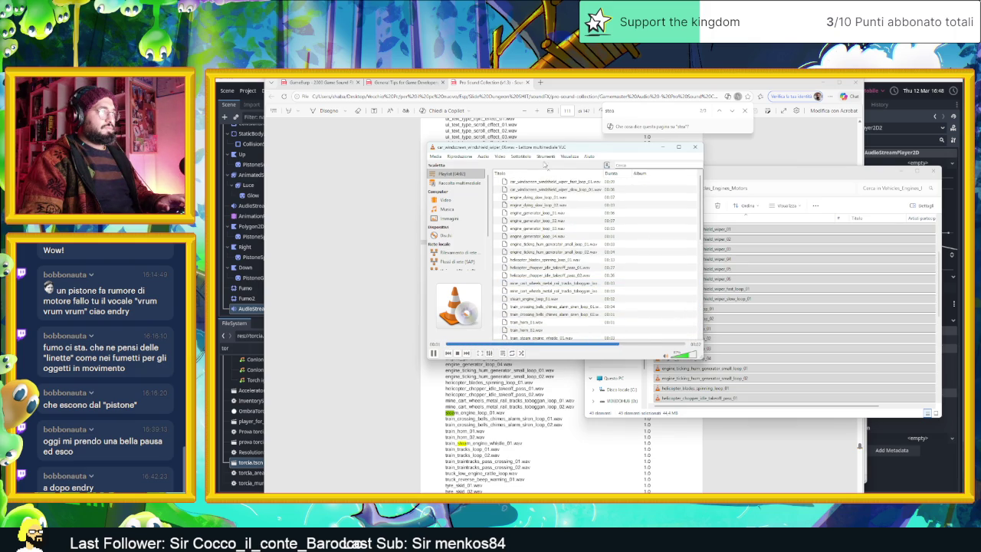
double_click(566, 189)
double_click(567, 198)
double_click(566, 205)
double_click(568, 213)
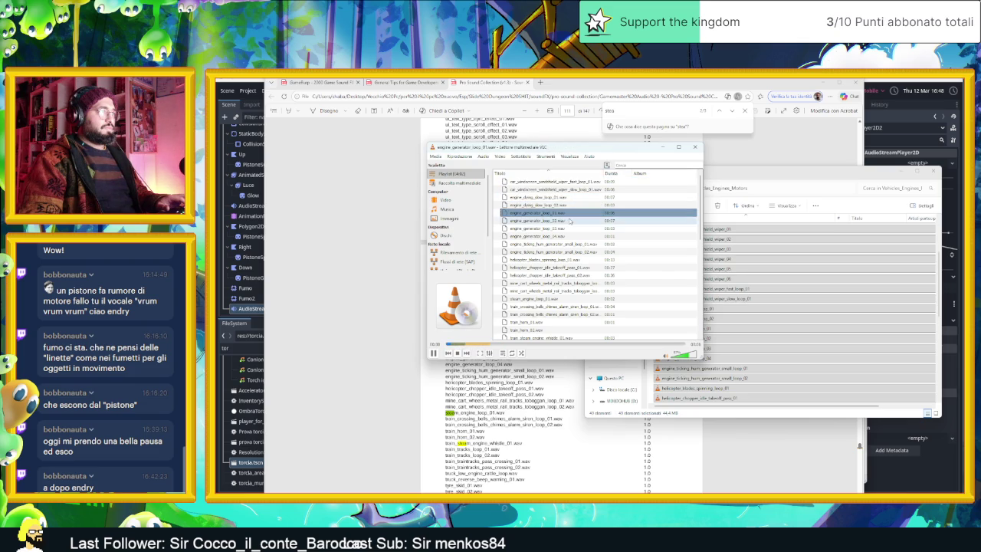
double_click(570, 220)
double_click(571, 228)
double_click(573, 237)
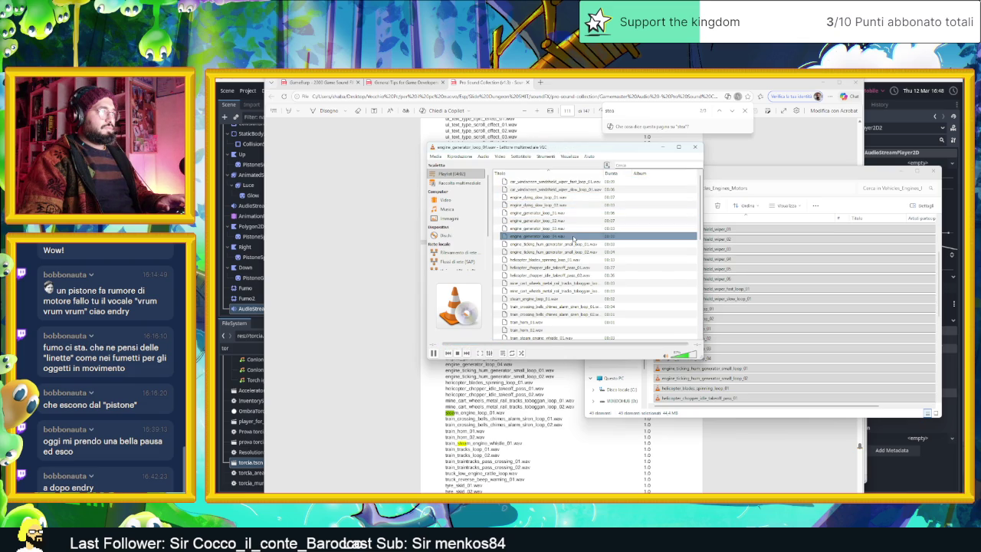
double_click(575, 244)
Replay engine_dying_slow_loop_01 and the ticking-hum generator loops, then empty the playlist.
click(562, 198)
double_click(562, 198)
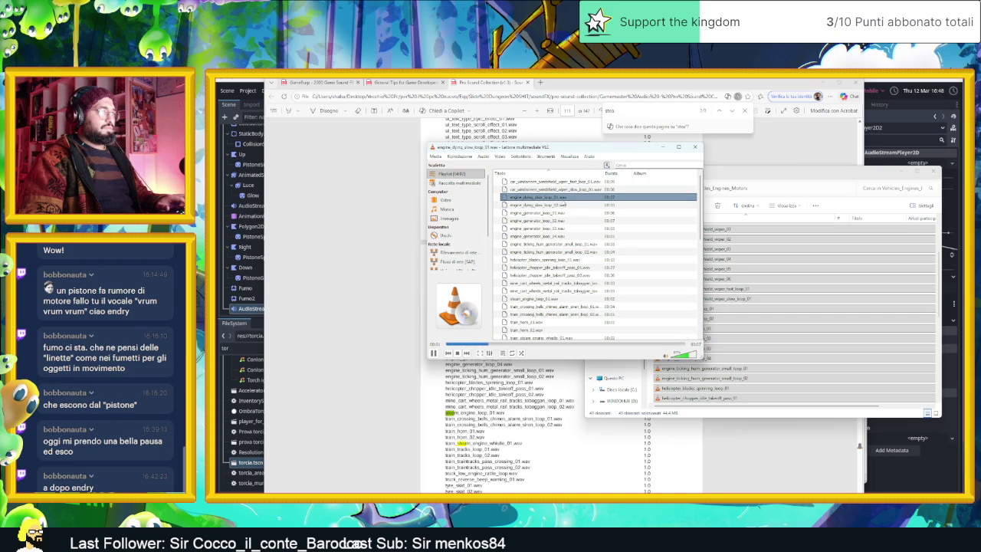
double_click(581, 274)
click(578, 252)
double_click(579, 252)
double_click(581, 244)
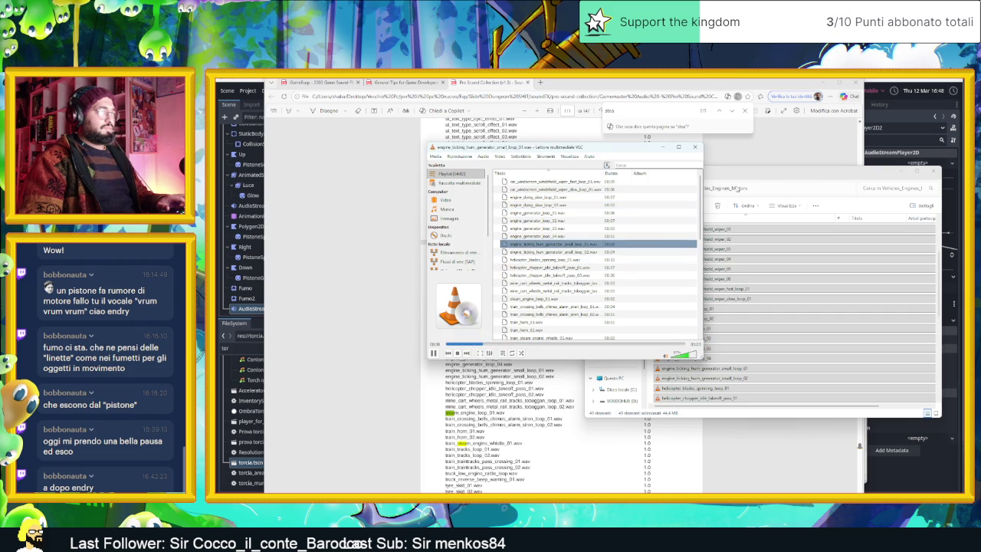
right_click(630, 237)
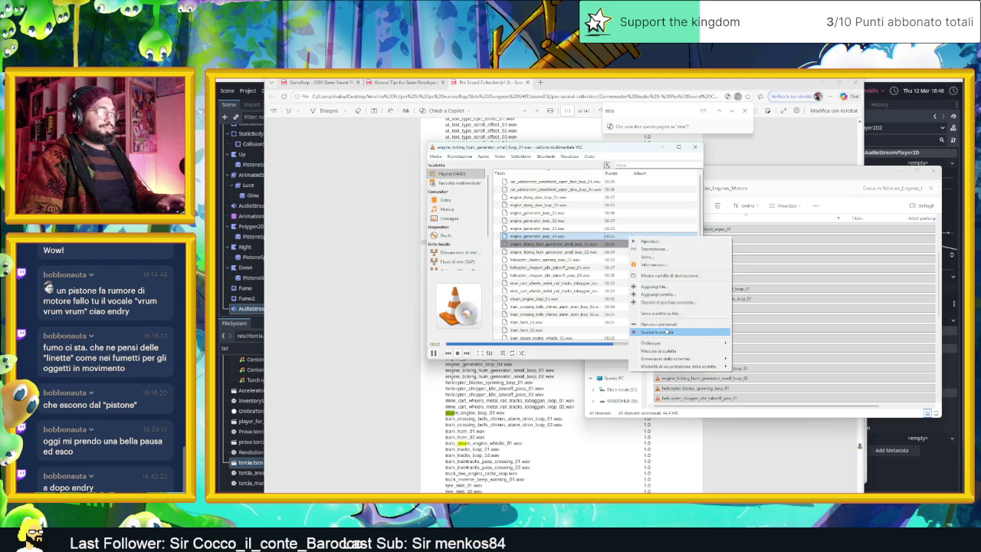
click(669, 332)
click(762, 188)
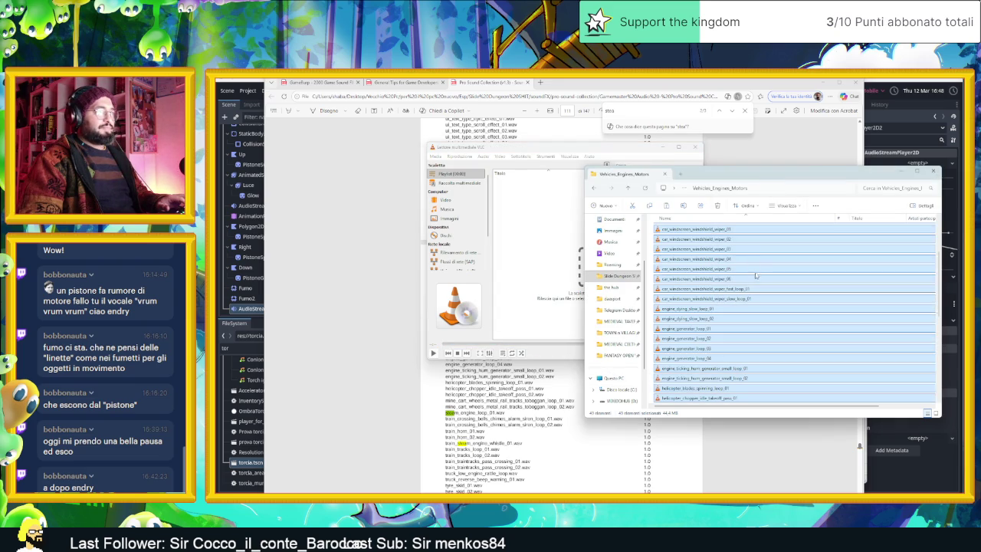
Browse the Mobile Game 24 bit folder's Power Ups and Downs sounds, then return up.
key(alt+Up)
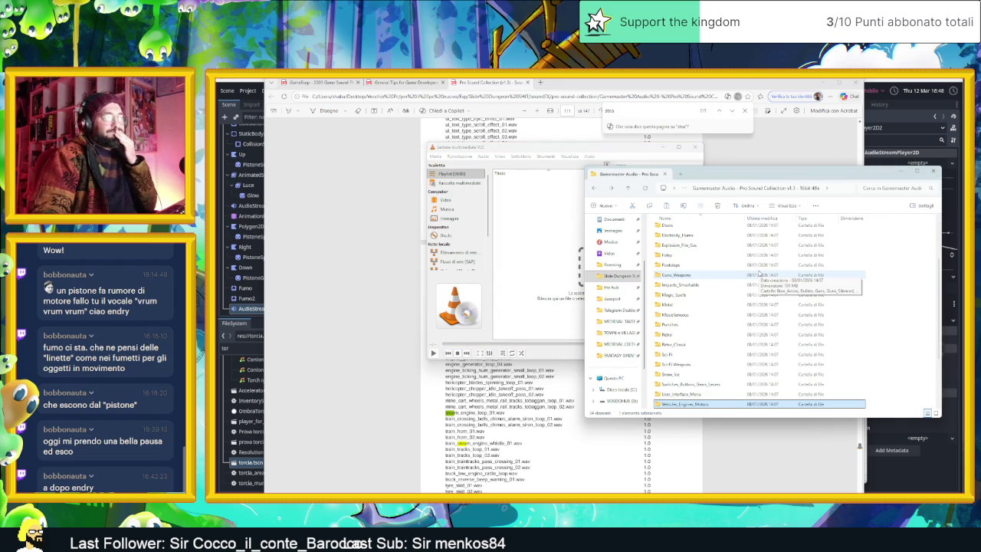
key(alt+Up)
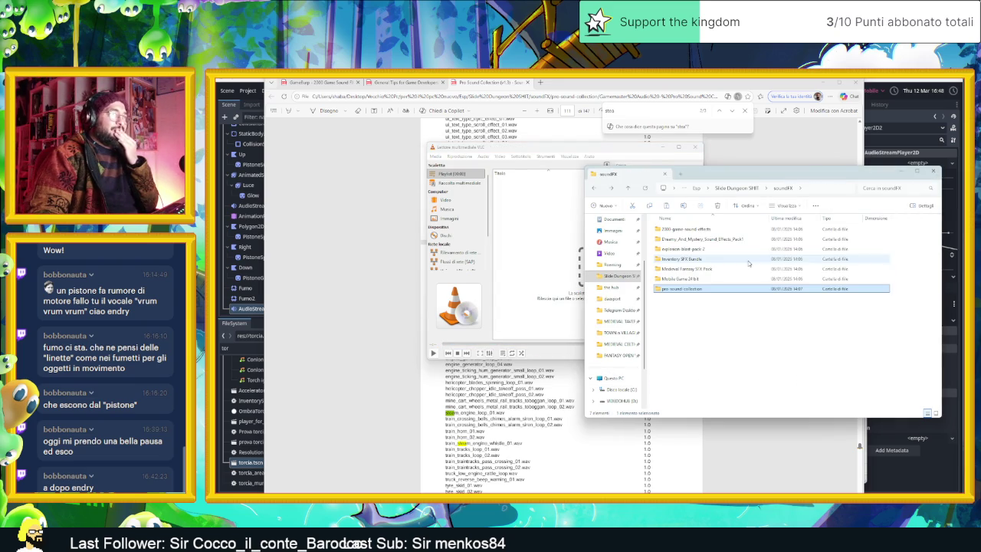
double_click(706, 278)
double_click(684, 231)
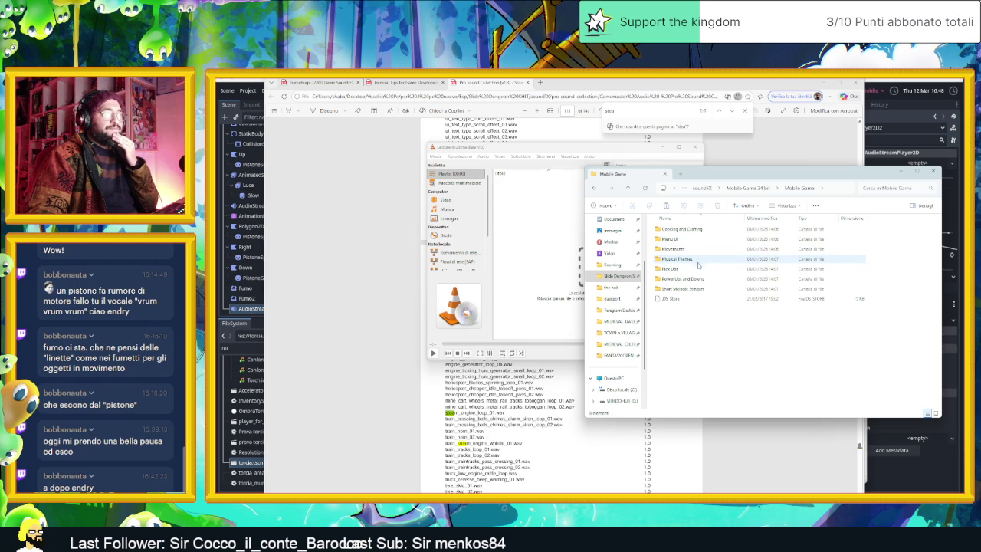
click(712, 281)
double_click(711, 281)
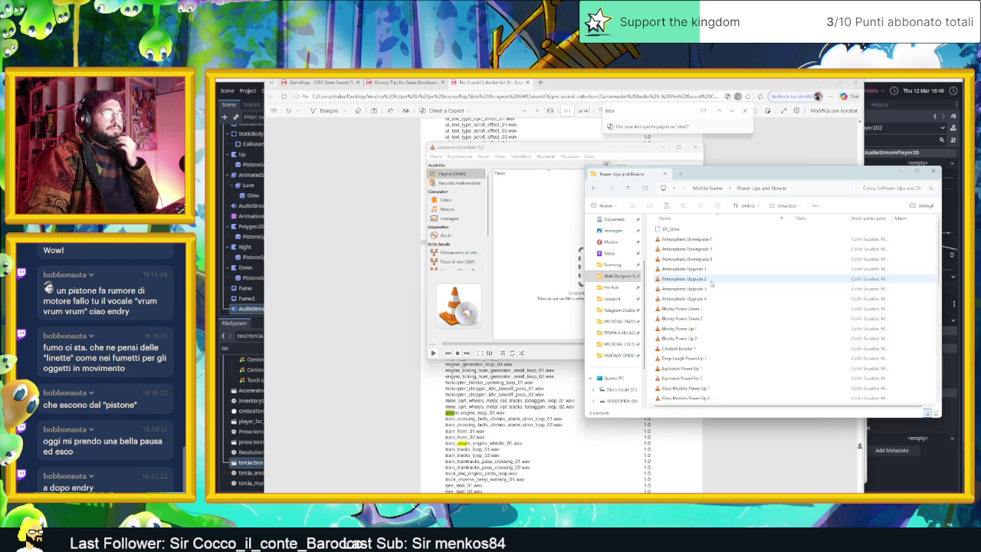
scroll(736, 295, down, 5)
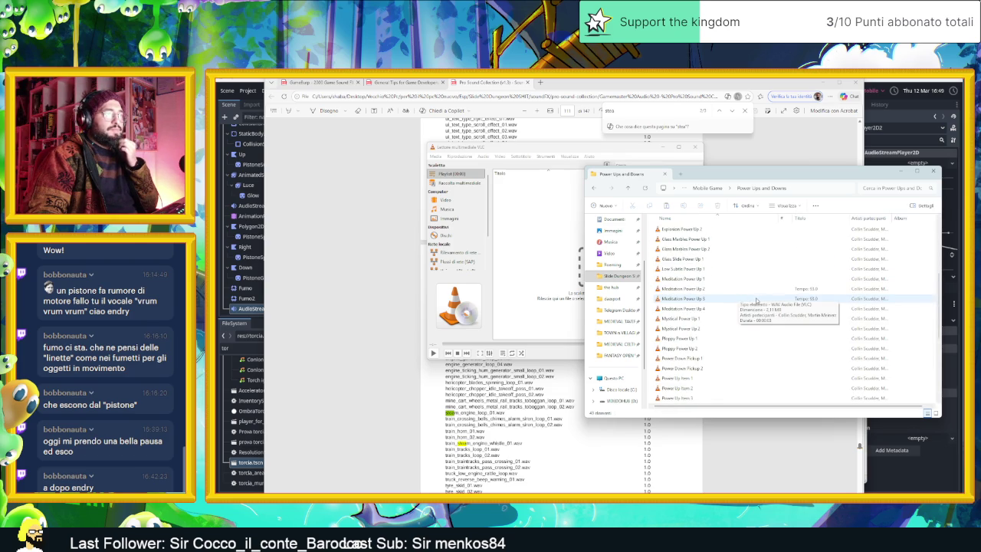
scroll(761, 300, down, 2)
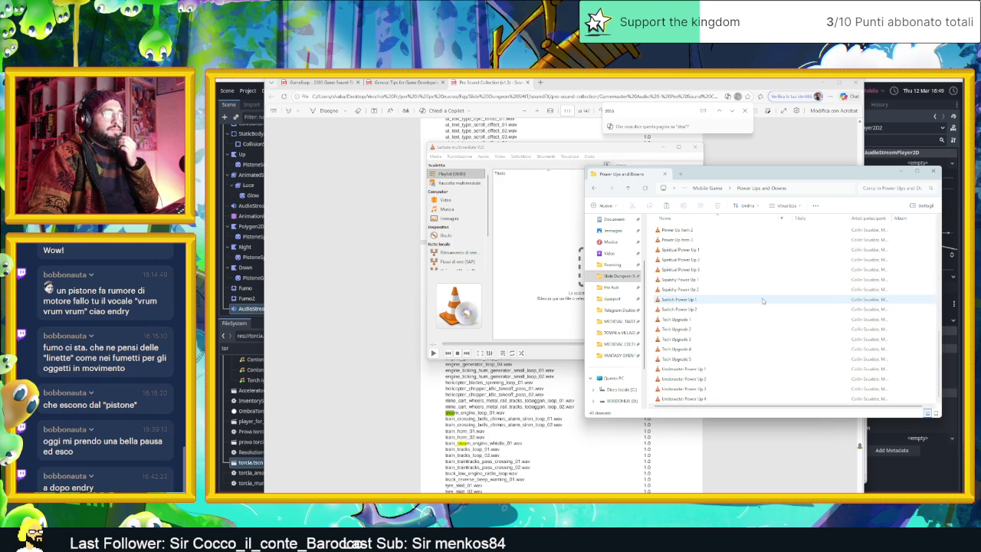
key(alt+Up)
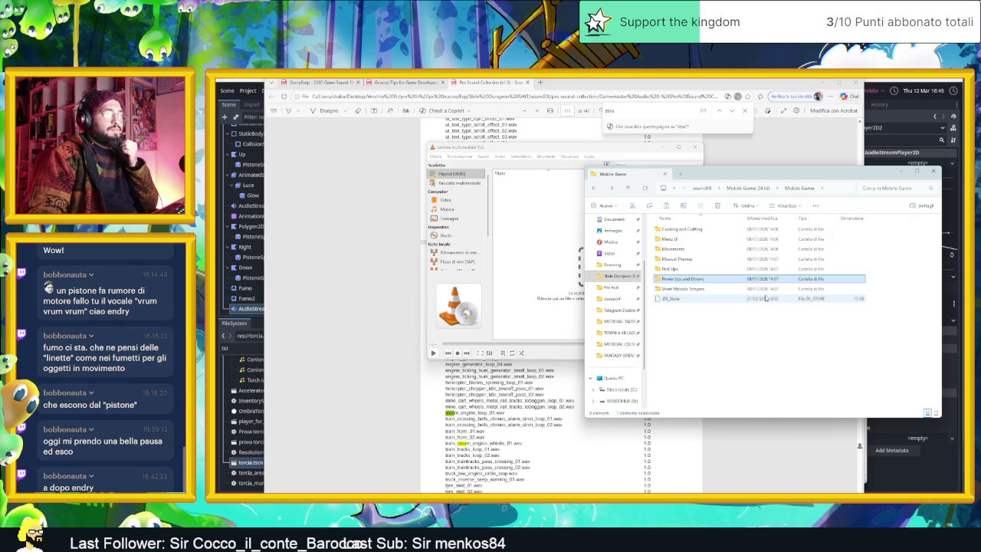
key(alt+Up)
key(alt+Up)
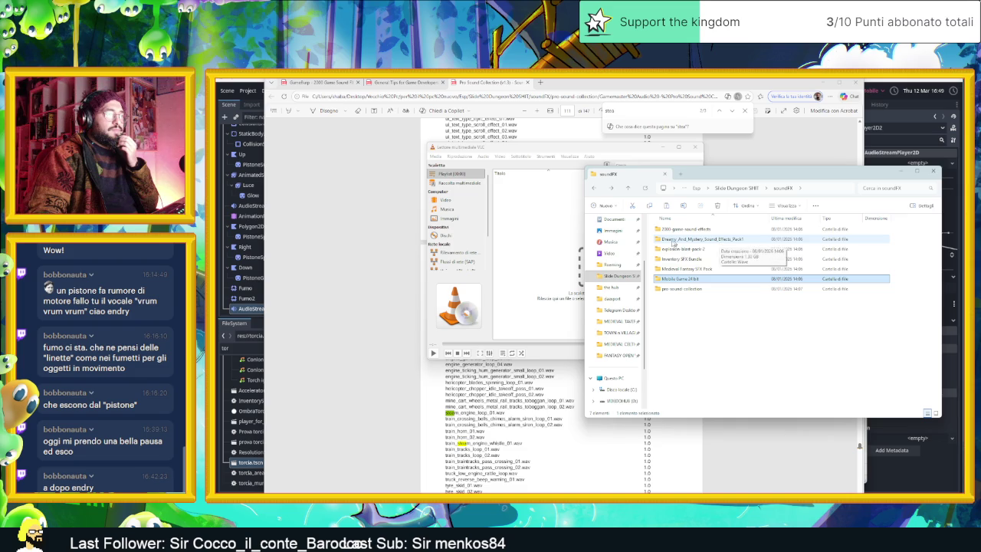
Go to Download > industrialsoundeffectsbundle_row > Industrial Sound Effects Bundle > Ventilation & Heating.
scroll(626, 255, up, 3)
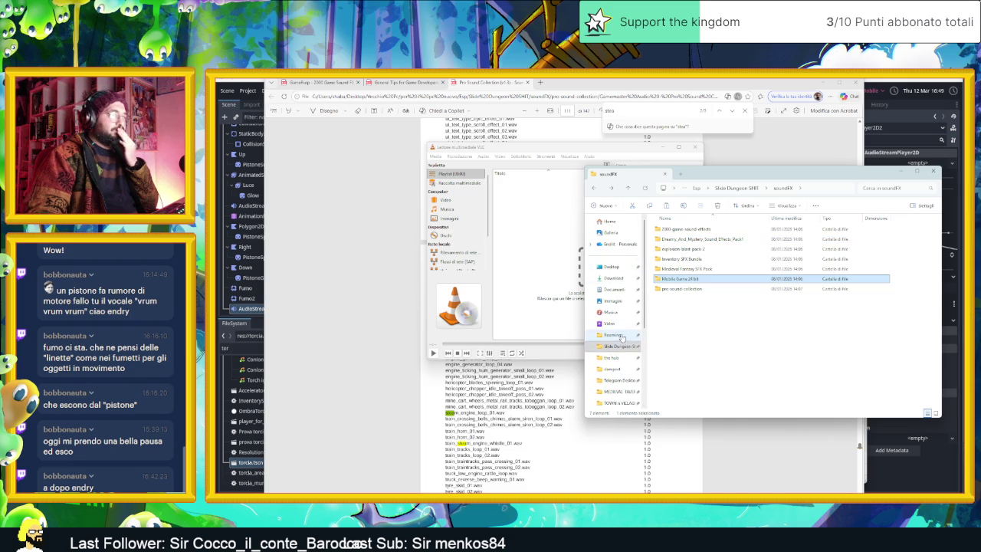
scroll(627, 347, down, 2)
scroll(627, 347, up, 3)
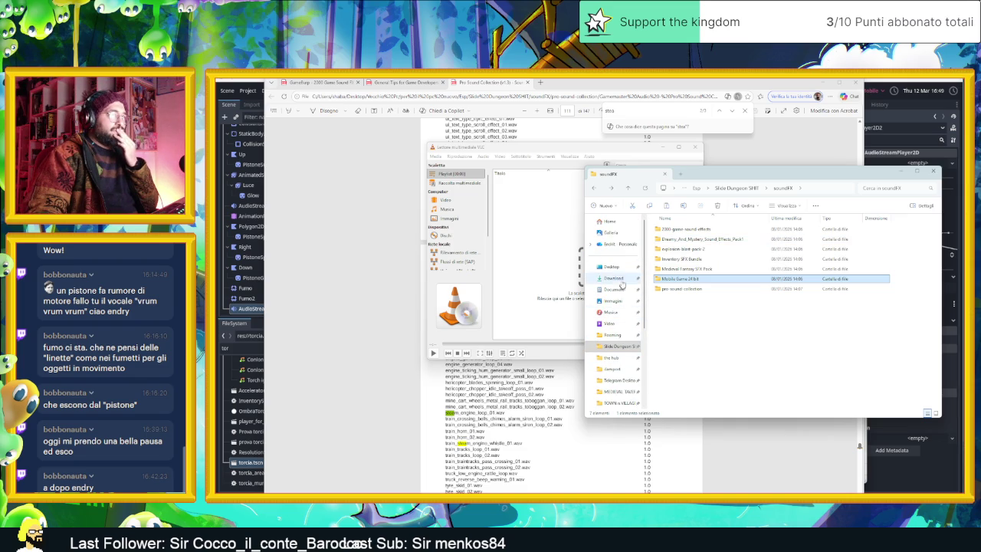
click(725, 189)
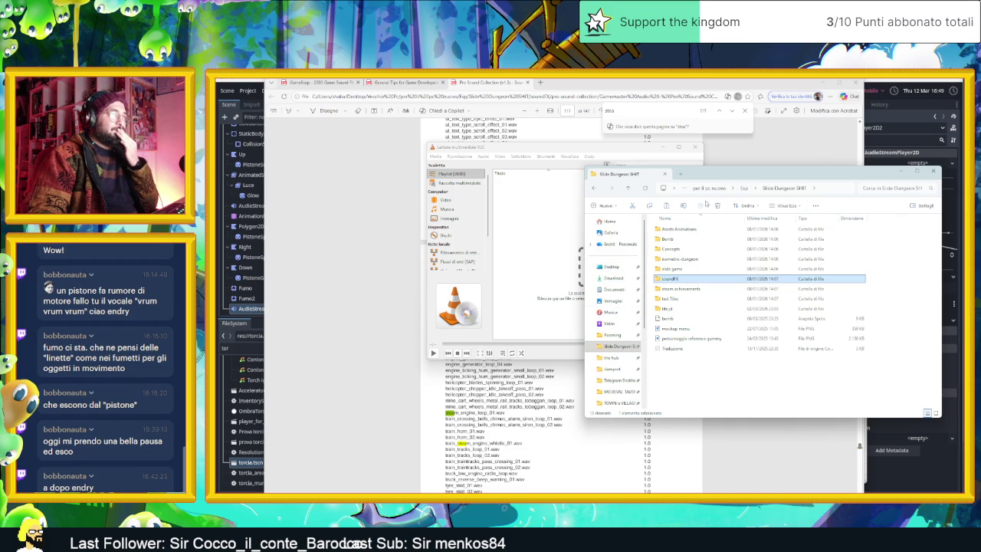
click(614, 279)
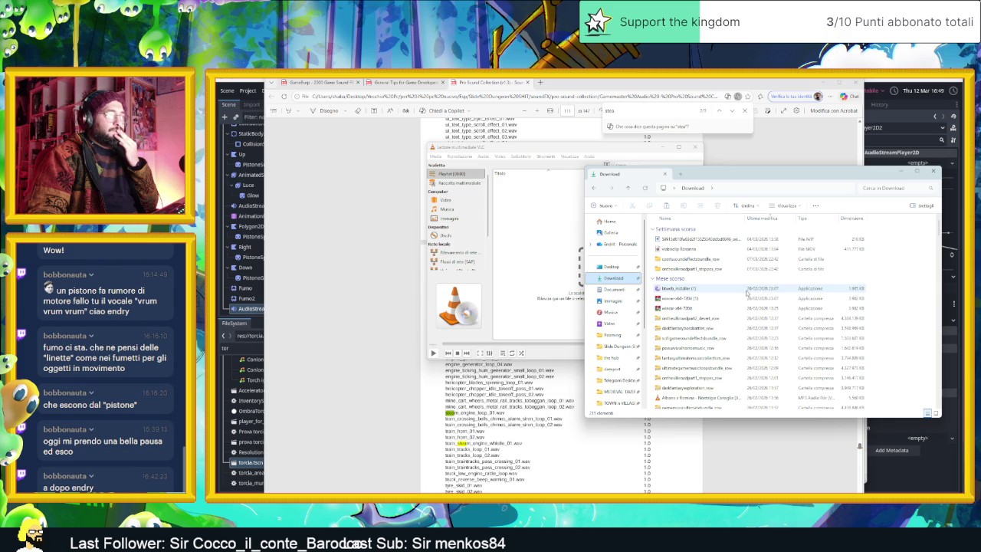
scroll(744, 307, down, 10)
scroll(741, 321, down, 10)
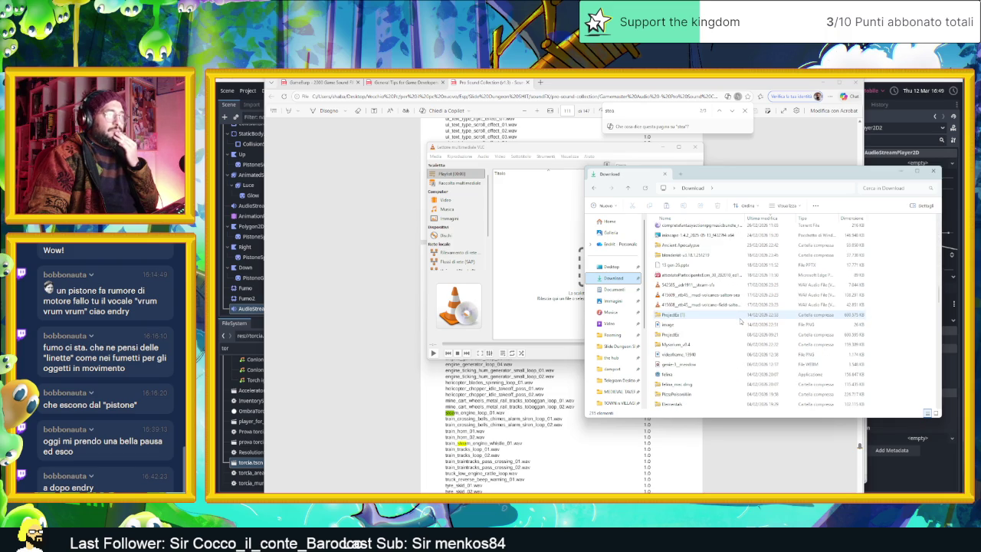
scroll(741, 321, down, 3)
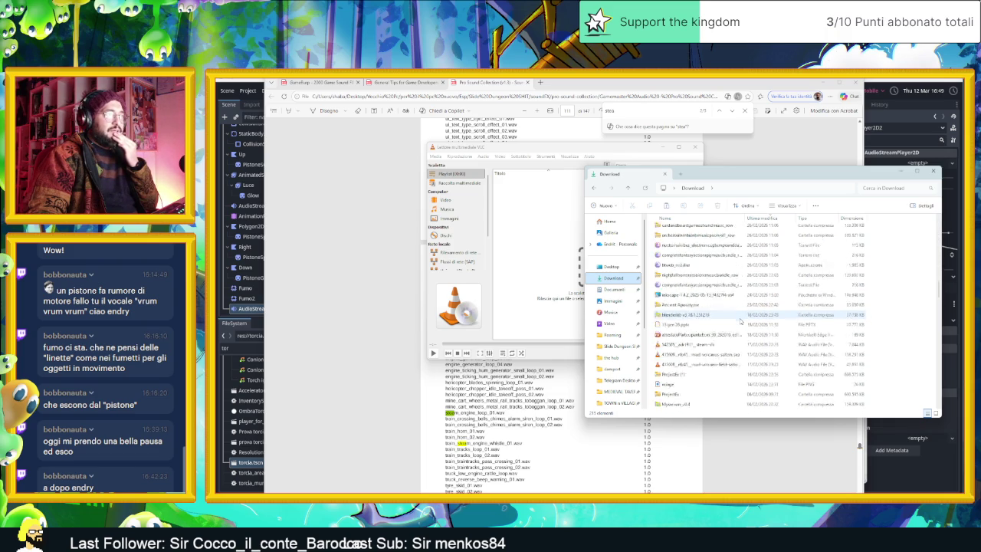
scroll(741, 322, up, 1)
scroll(741, 321, down, 1)
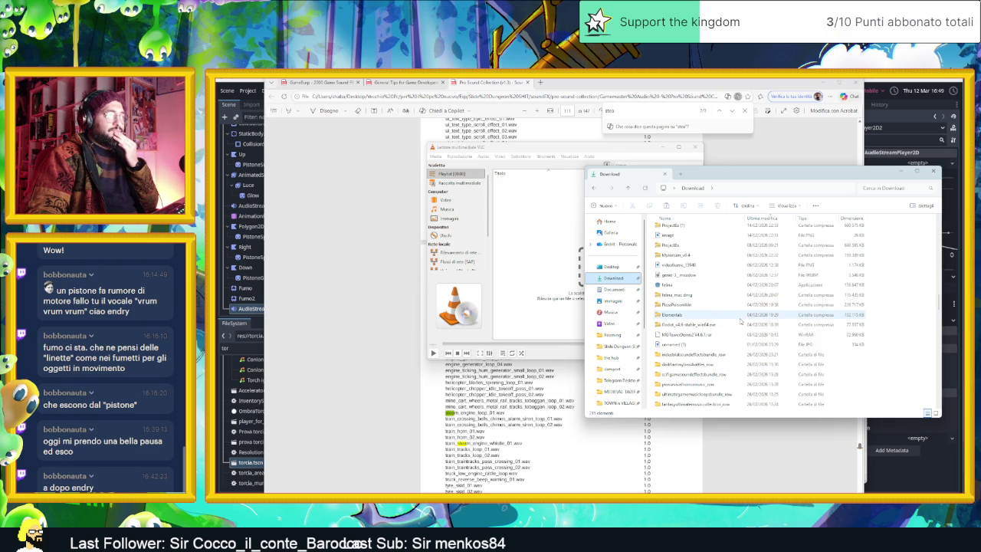
scroll(742, 321, down, 1)
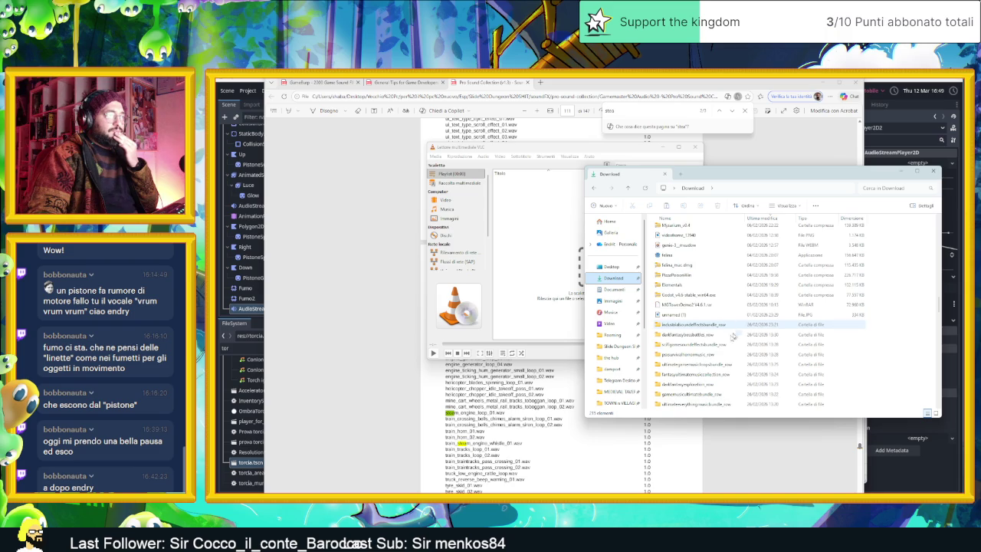
double_click(713, 325)
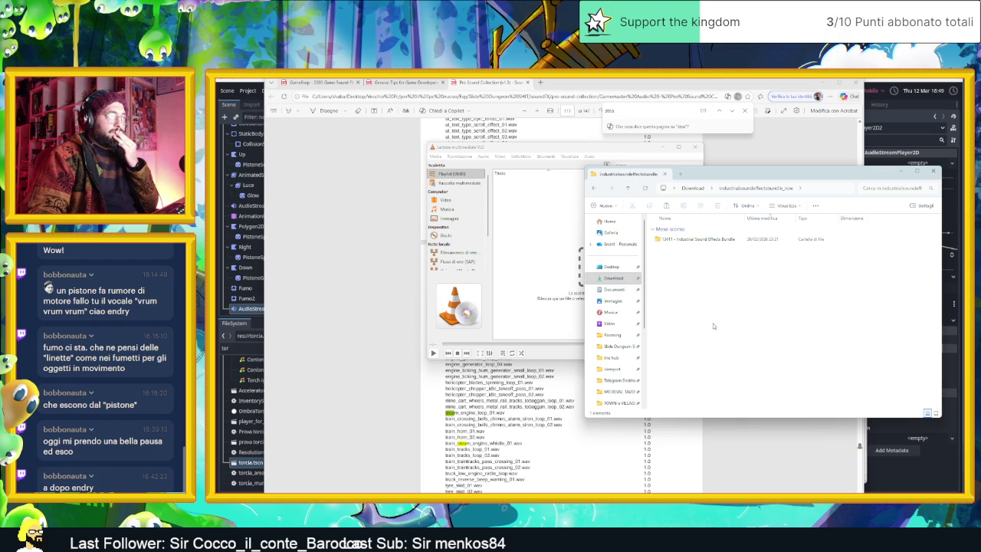
double_click(713, 241)
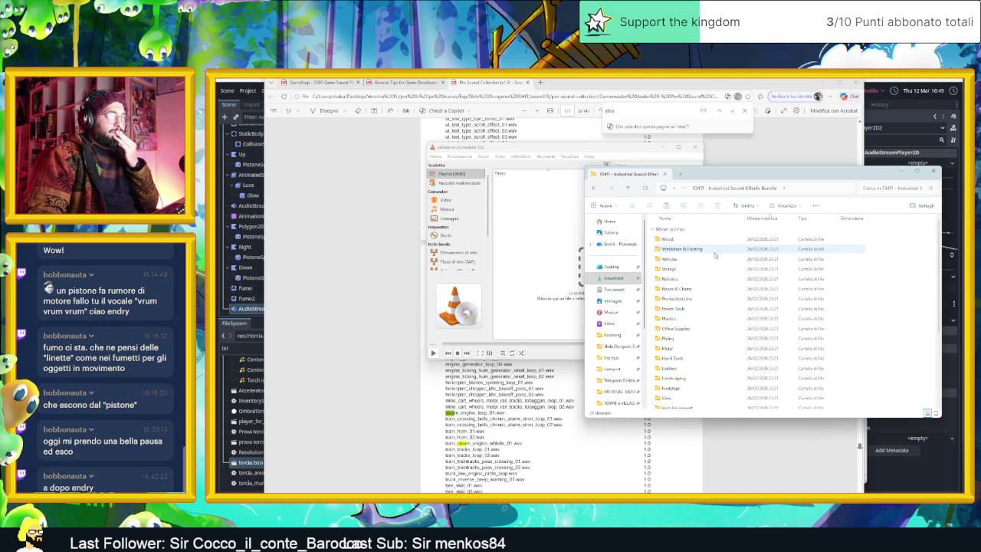
double_click(690, 249)
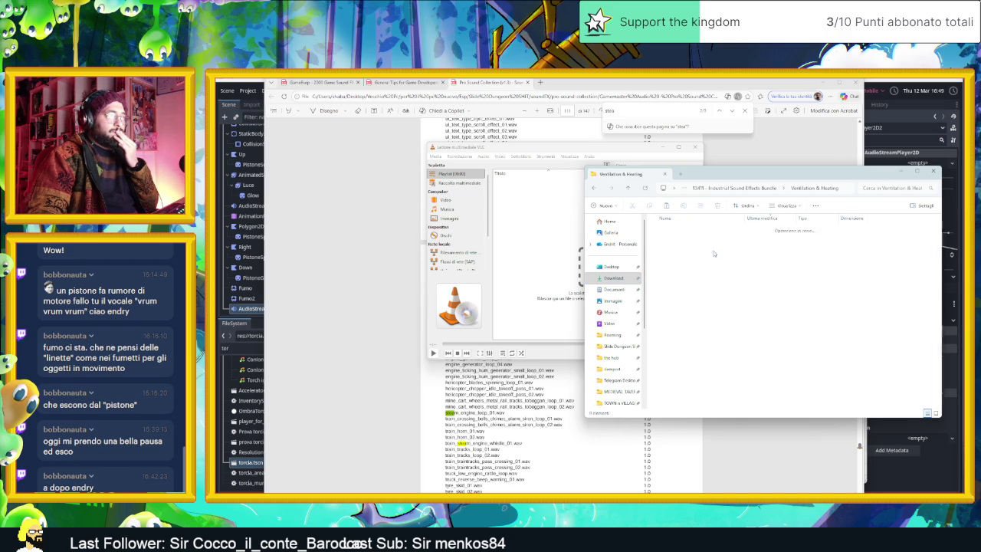
Select every Ventilation & Heating audio file and load them into the VLC playlist.
drag(910, 242, 730, 482)
drag(881, 277, 881, 346)
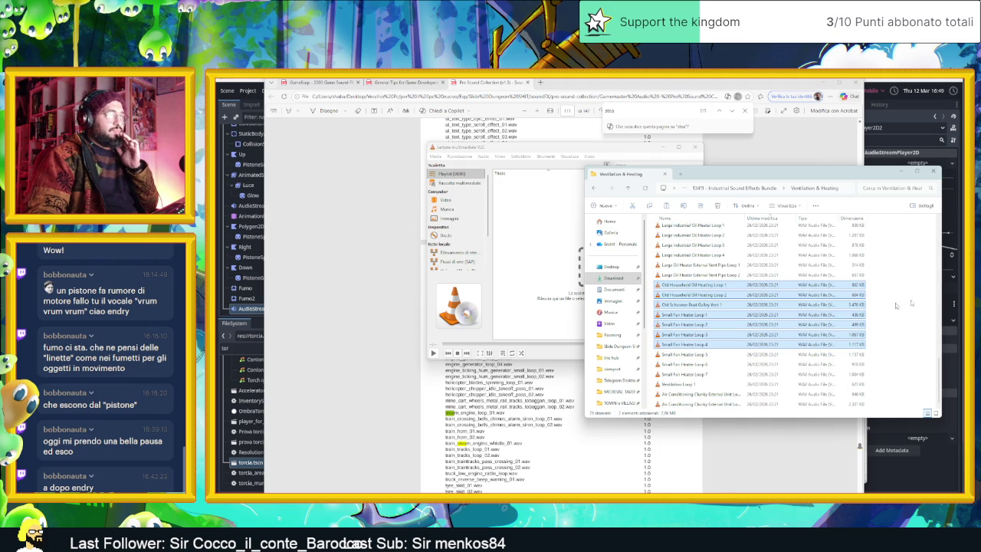
click(928, 268)
scroll(766, 322, up, 5)
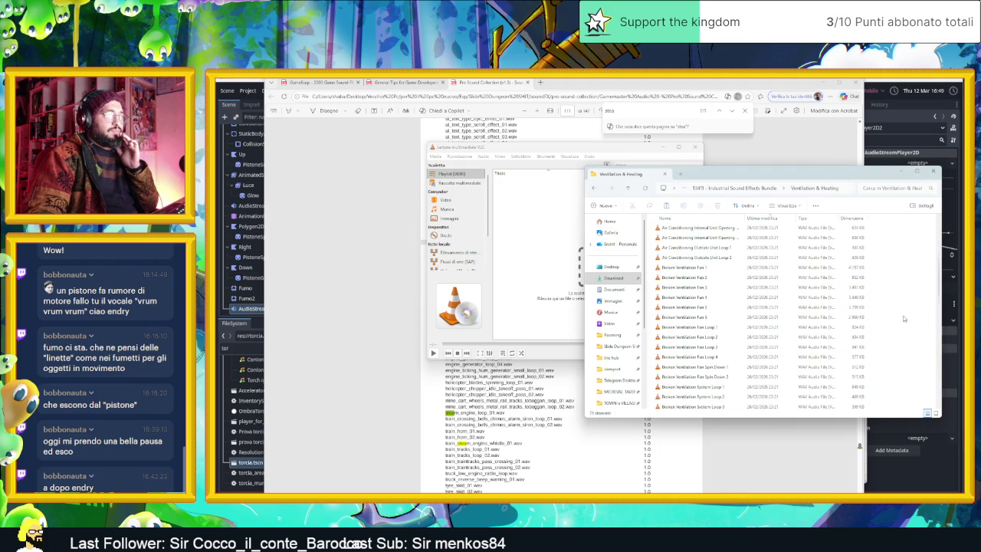
click(694, 267)
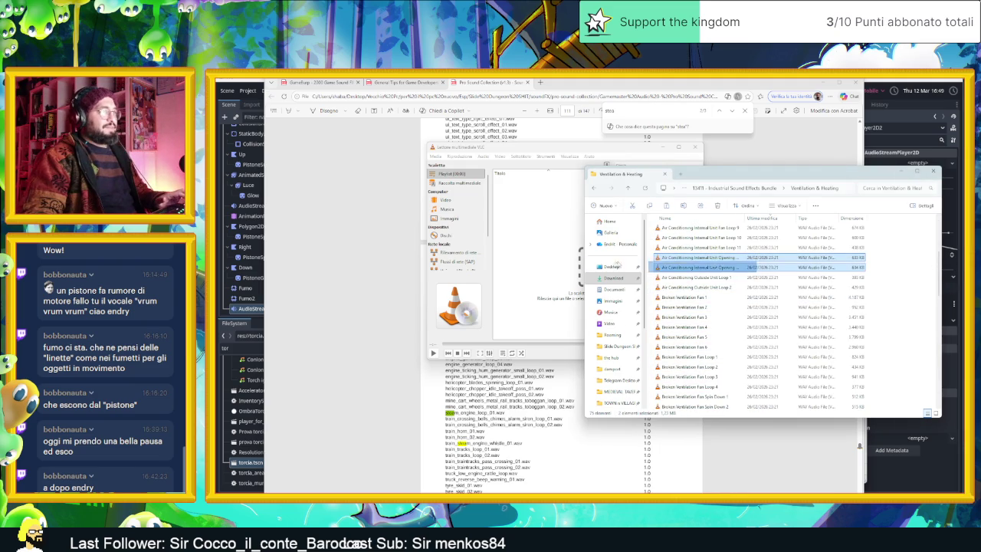
key(ctrl+a)
mouse_move(718, 266)
mouse_down()
mouse_move(582, 272)
mouse_move(540, 253)
mouse_up()
Preview Air Conditioning Outside Unit Loop 1 and the Broken Ventilation Fan sounds, including Spin Downs 1-2.
double_click(544, 197)
double_click(545, 206)
double_click(546, 213)
double_click(548, 220)
double_click(547, 213)
double_click(550, 229)
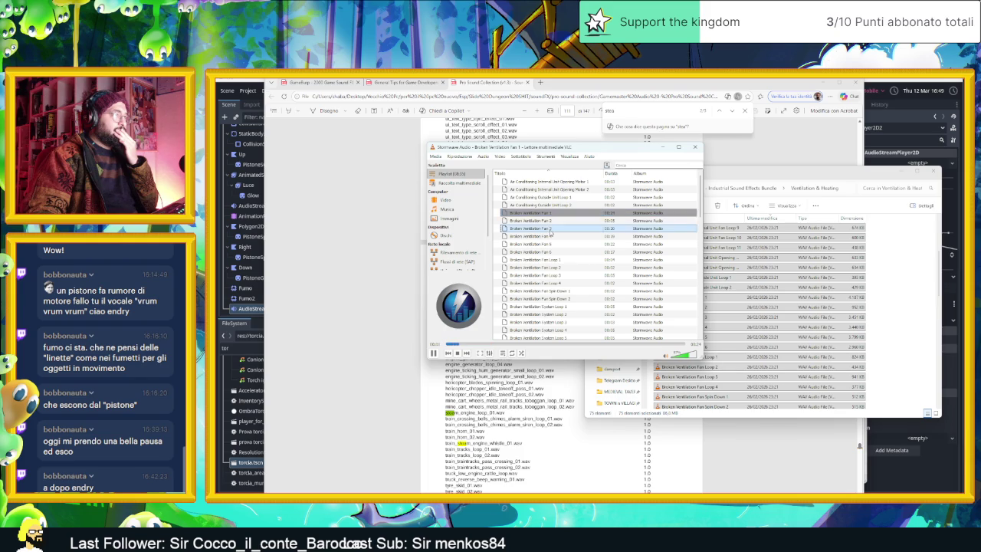
double_click(550, 244)
double_click(549, 254)
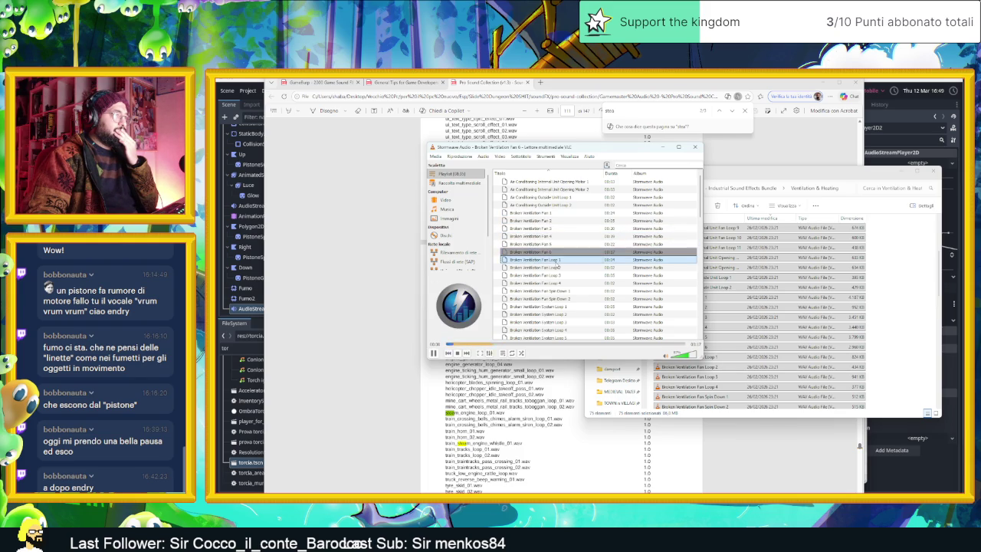
double_click(553, 261)
double_click(562, 292)
double_click(563, 300)
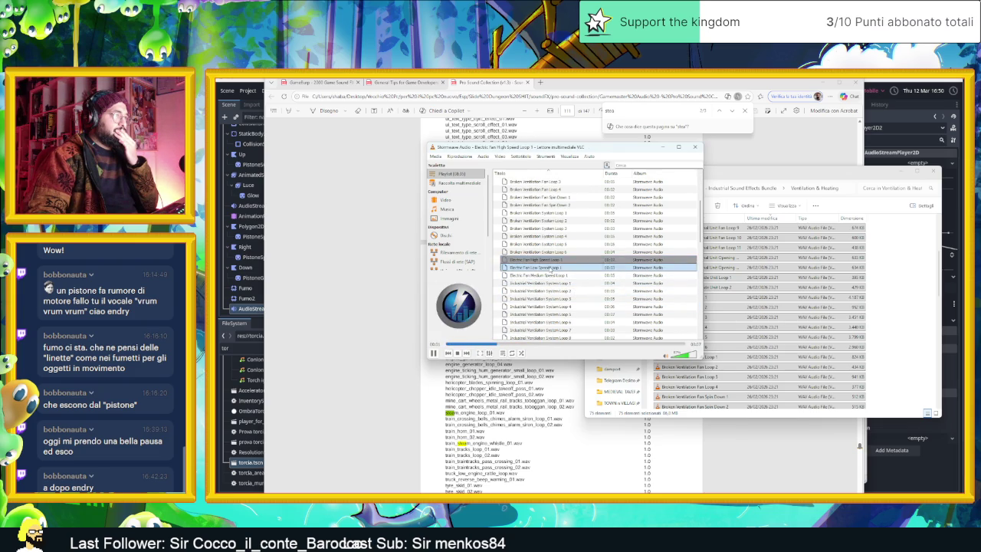
Preview Industrial Ventilation System Loops 1, 10 and 14.
double_click(565, 288)
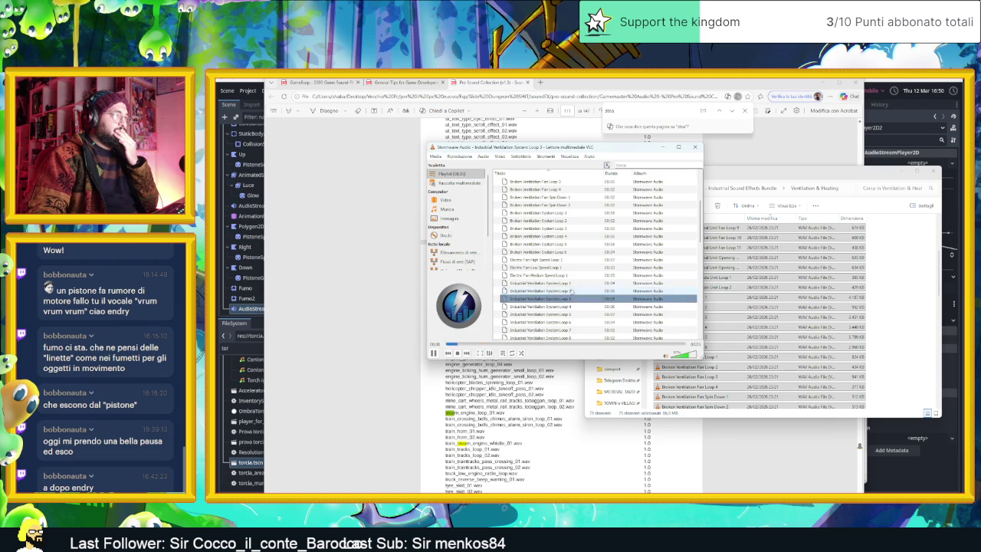
scroll(572, 287, down, 2)
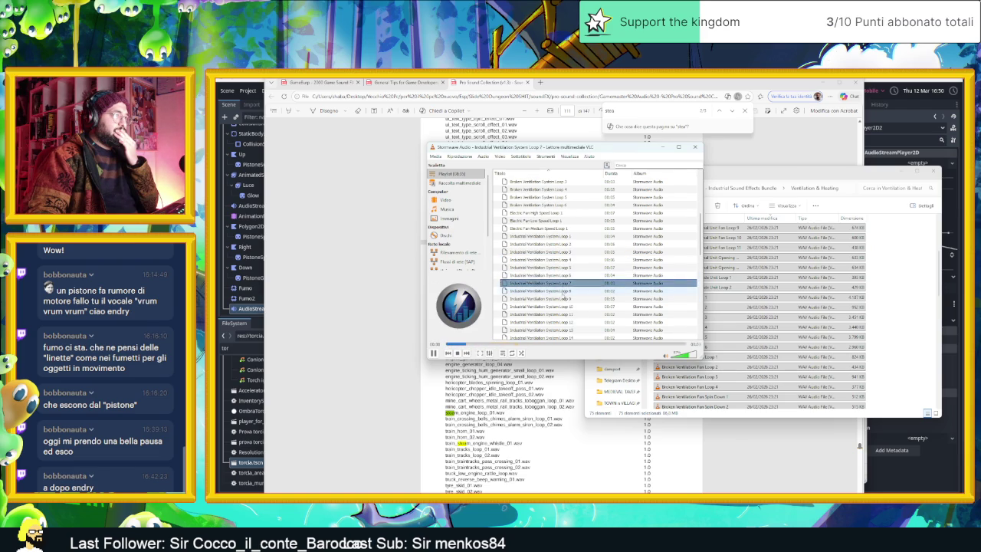
double_click(565, 308)
scroll(567, 299, down, 3)
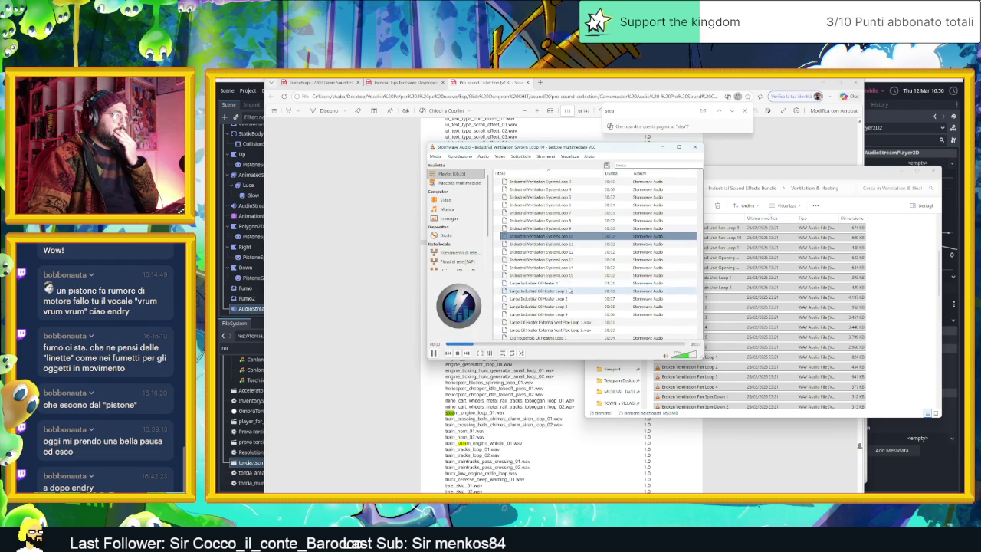
double_click(567, 268)
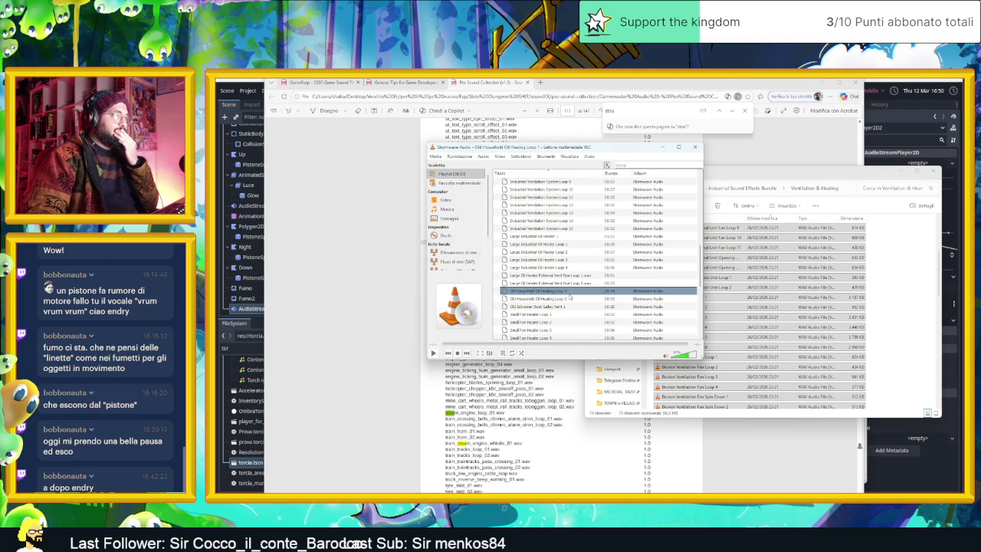
Preview Old Schooner Boat Galley Vent 1 and Small Fan Heater Loops 1, 2 and 7.
double_click(569, 299)
double_click(568, 307)
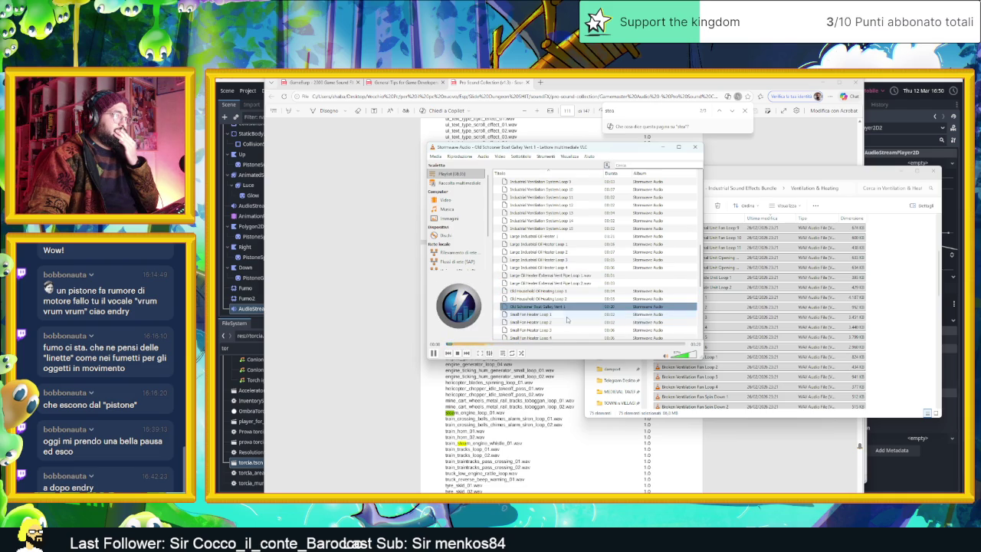
click(568, 315)
scroll(569, 319, down, 2)
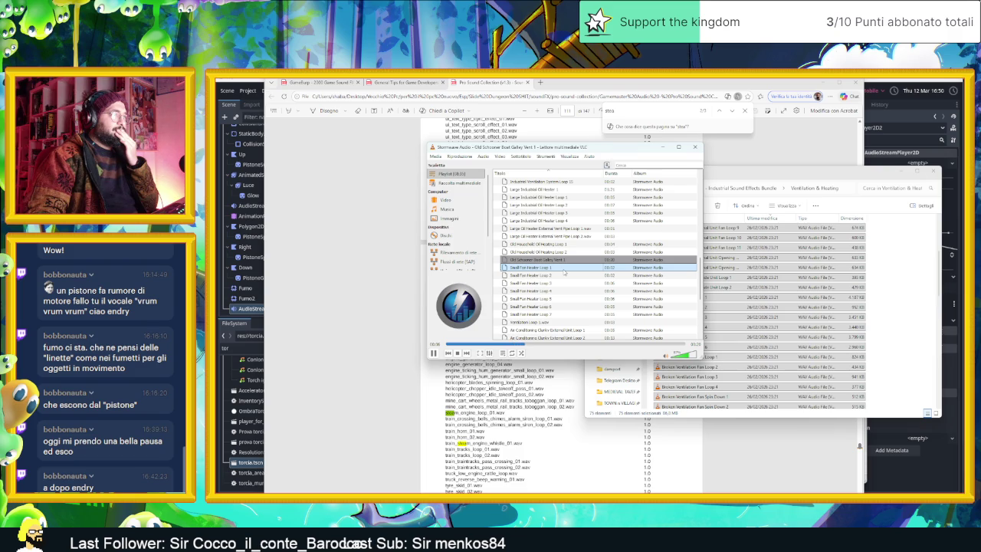
double_click(565, 269)
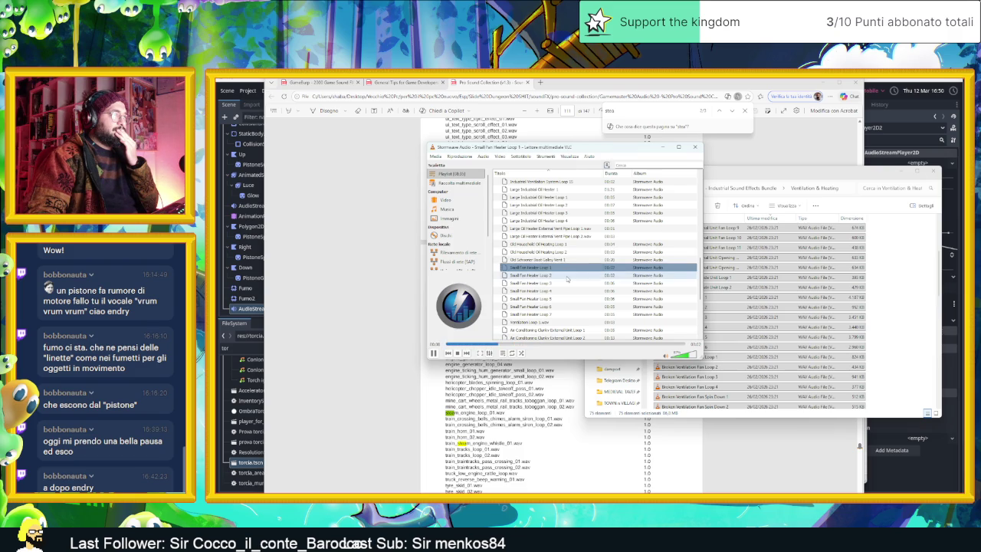
double_click(568, 275)
double_click(571, 315)
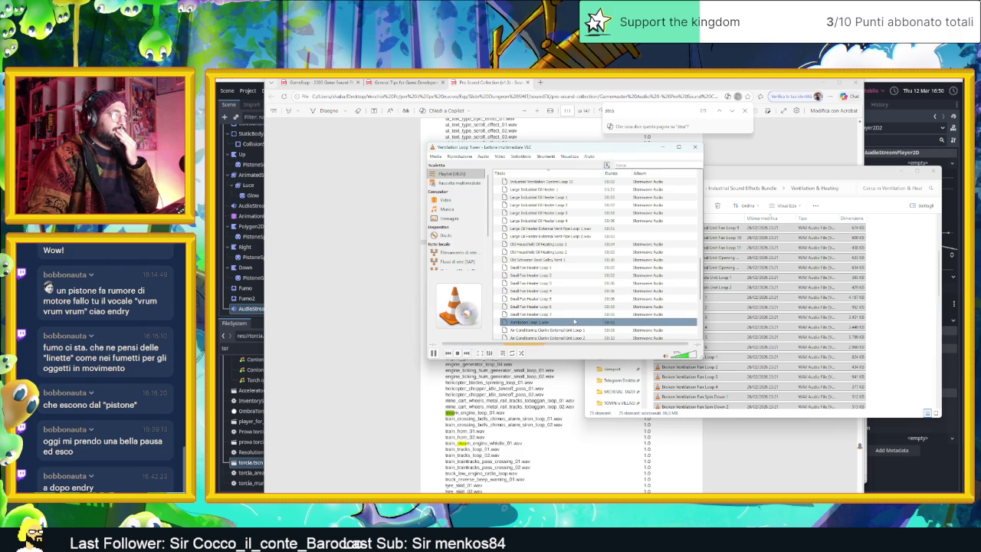
double_click(568, 260)
scroll(594, 286, down, 2)
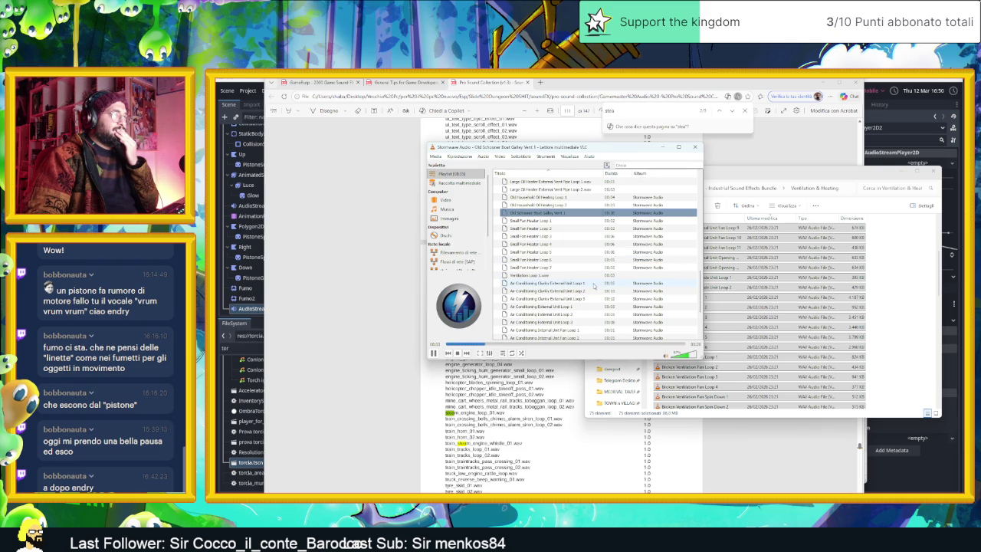
Preview Clunky External Unit Loop 2, External Unit Loop 1 and Internal Unit Fan Loops up to 7.
click(594, 284)
double_click(595, 291)
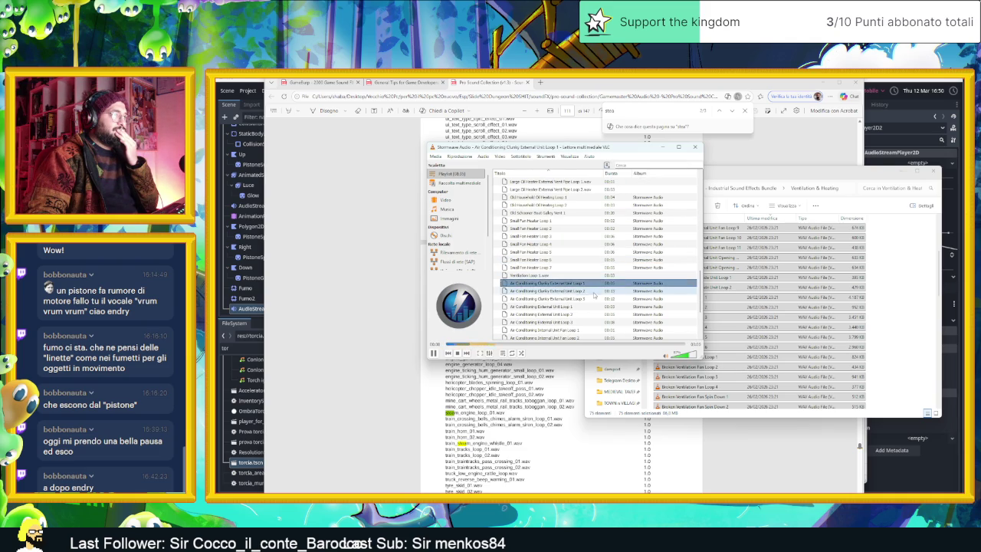
double_click(599, 305)
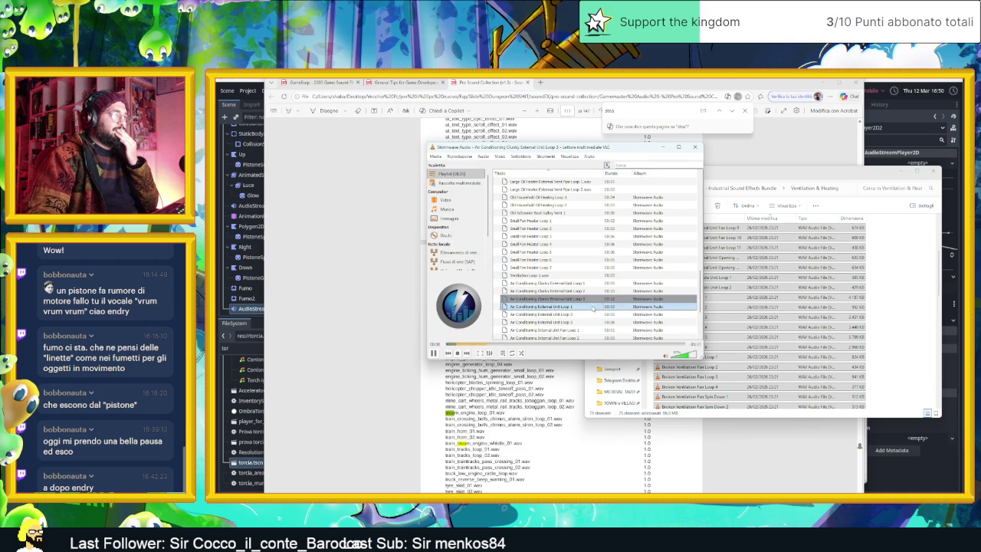
scroll(590, 296, down, 2)
double_click(584, 284)
double_click(590, 292)
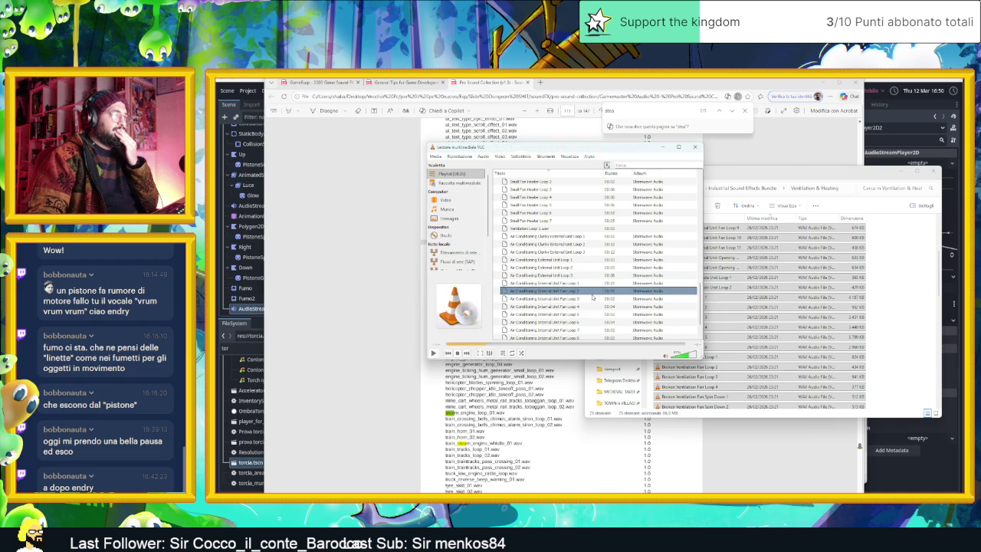
double_click(595, 307)
double_click(596, 315)
Preview Air Conditioning Internal Unit Fan Loops 7 through 11.
scroll(595, 314, down, 2)
double_click(595, 314)
double_click(595, 314)
click(584, 306)
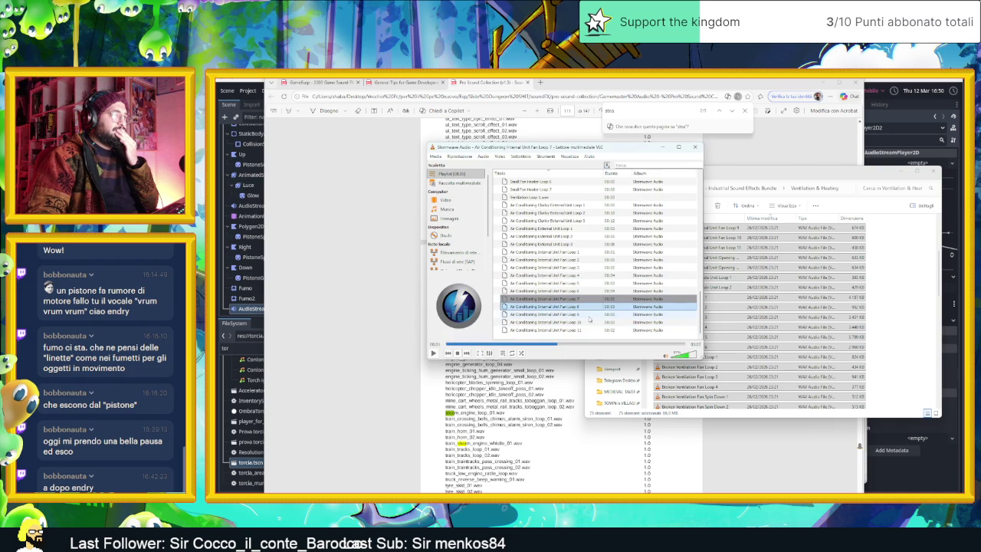
double_click(589, 306)
double_click(589, 315)
double_click(590, 322)
click(590, 330)
double_click(590, 330)
Play Air Conditioning Clunky External Unit Loop 1, then replay Old Schooner Boat Galley Vent 1.
click(896, 286)
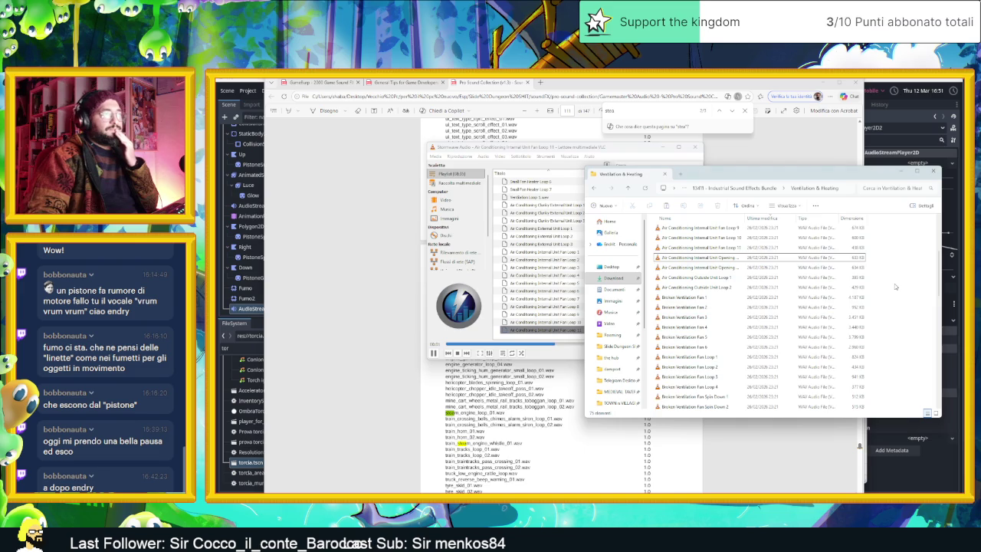
click(498, 261)
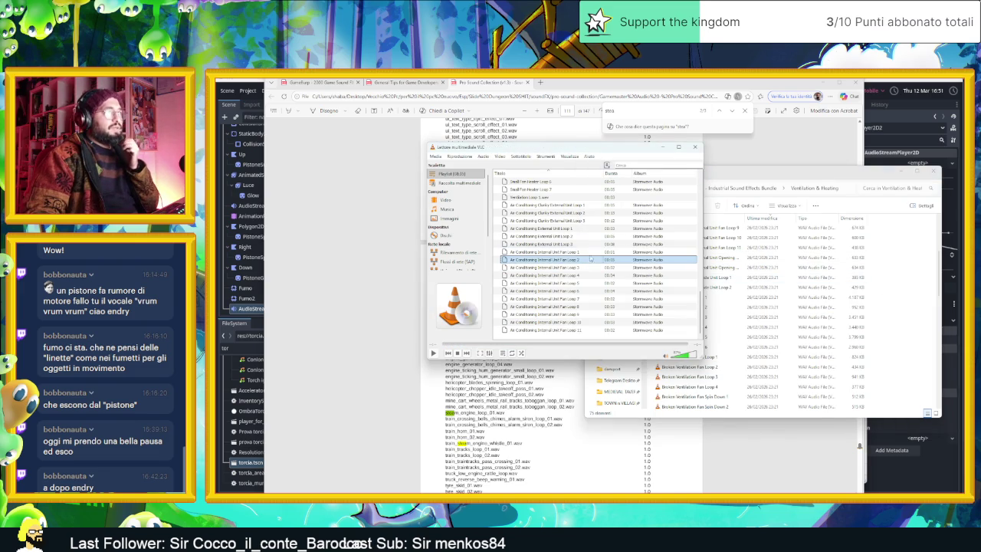
double_click(560, 205)
scroll(561, 207, up, 2)
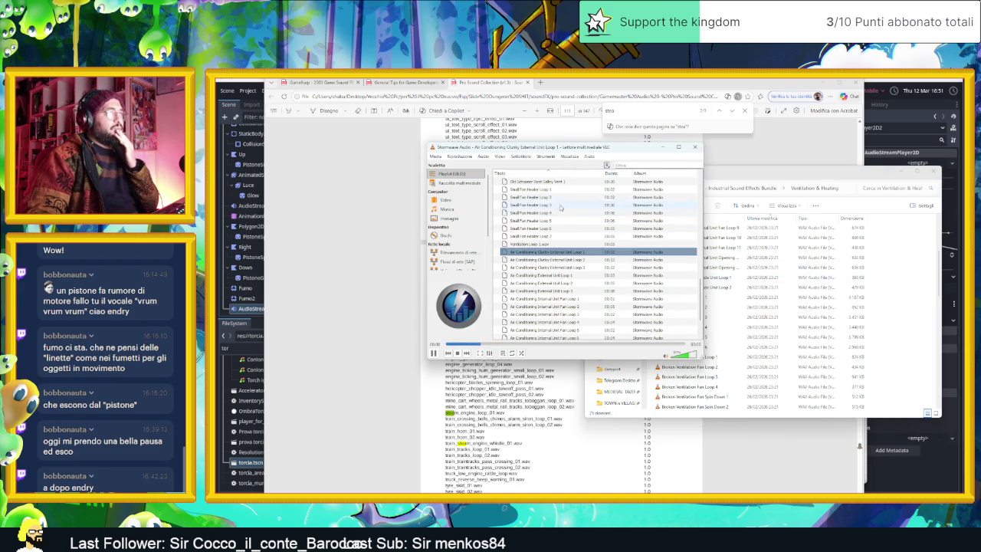
scroll(561, 207, up, 2)
double_click(537, 228)
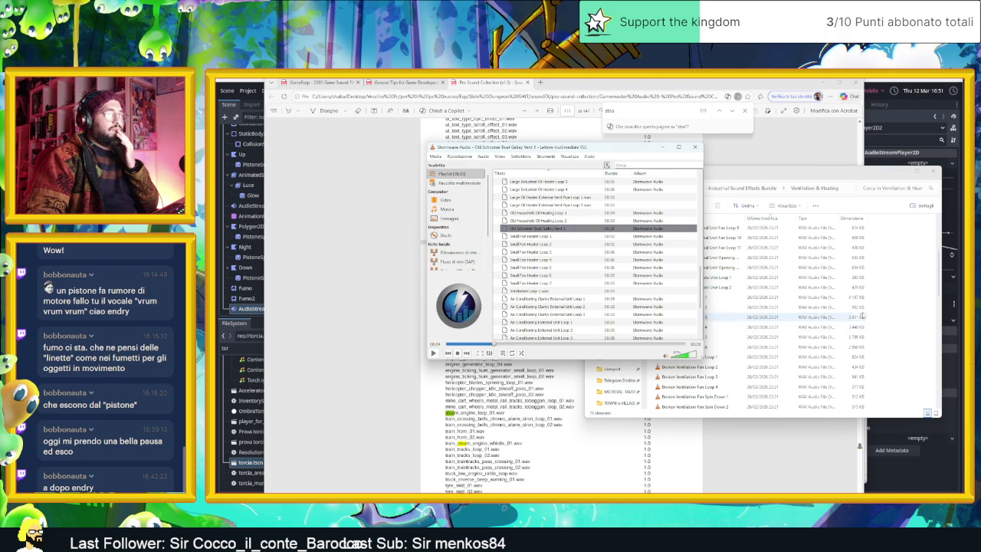
Open the Vehicles folder, clear the VLC playlist, and load all Vehicles sounds into it.
click(736, 187)
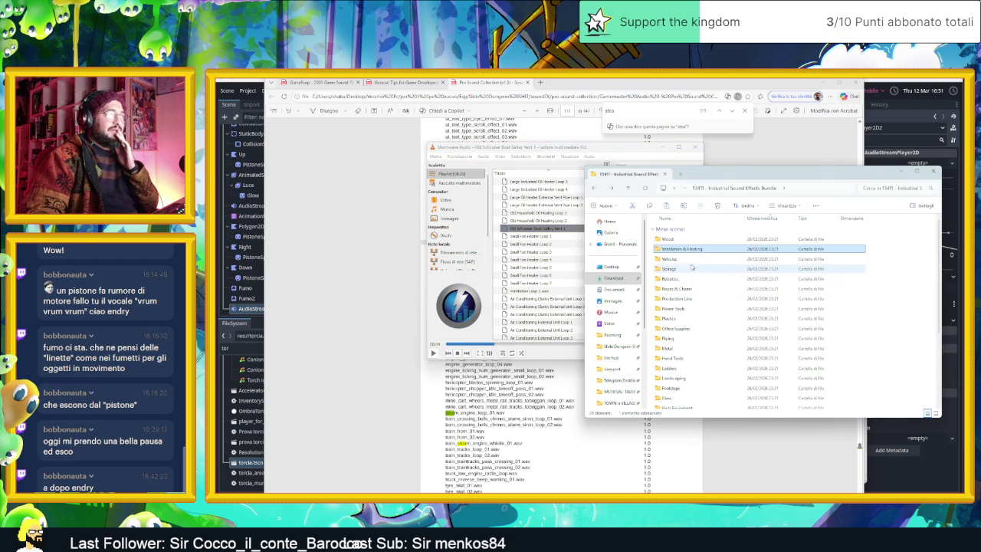
double_click(688, 259)
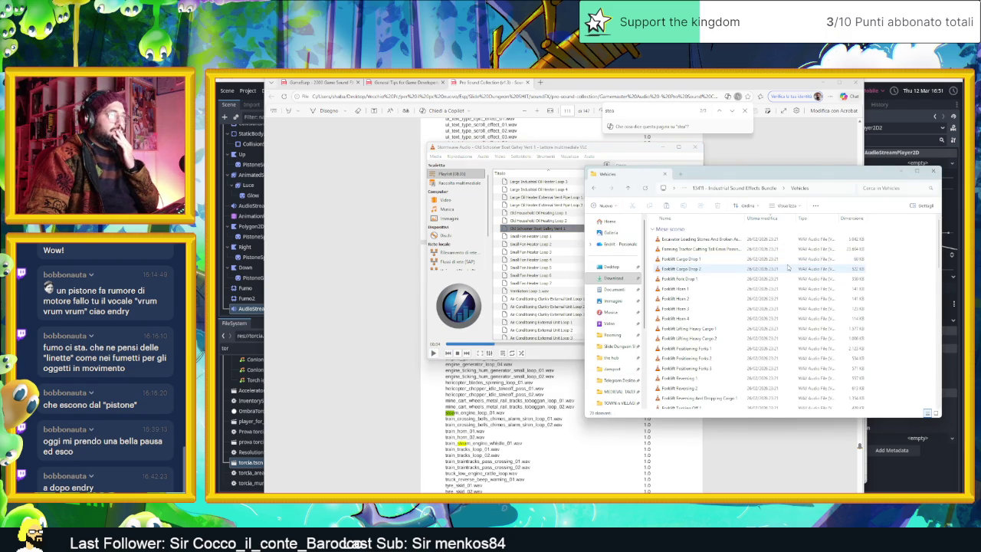
scroll(765, 300, down, 4)
scroll(766, 301, up, 4)
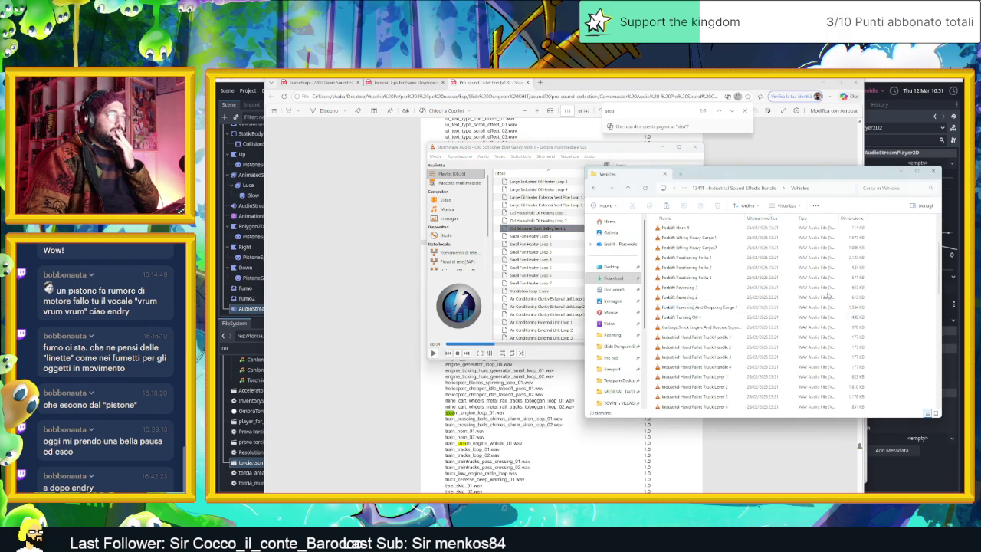
right_click(525, 220)
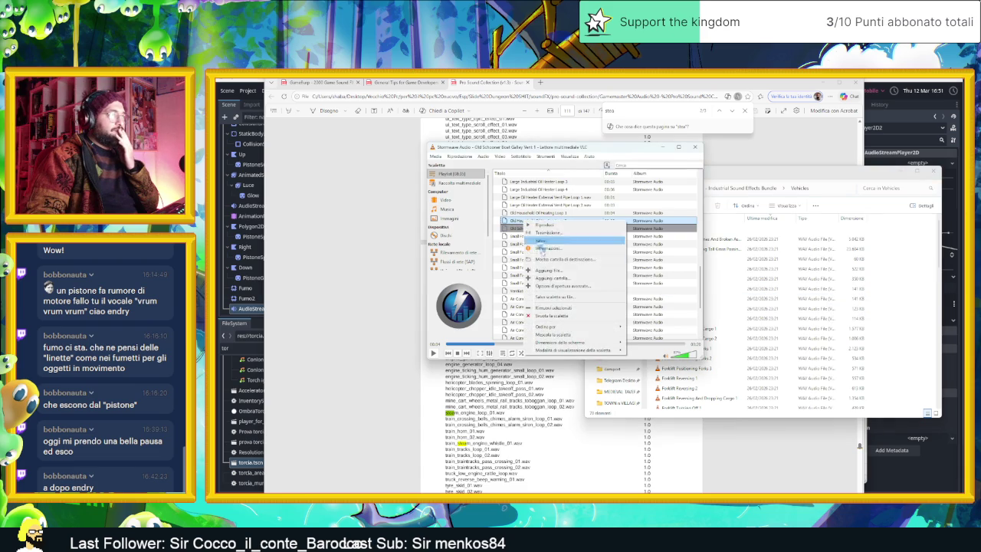
click(560, 318)
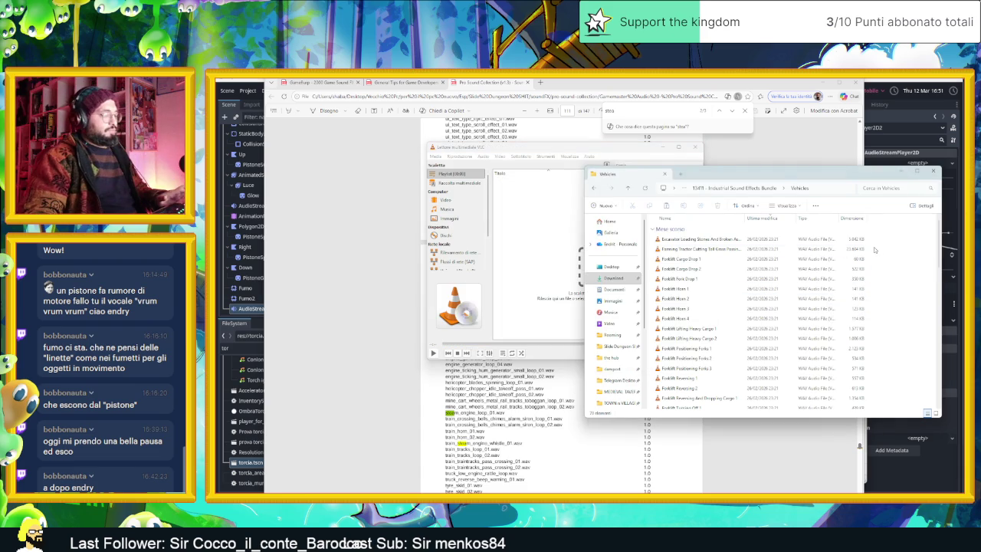
key(ctrl+a)
mouse_move(721, 261)
mouse_down()
mouse_move(560, 248)
mouse_move(542, 208)
mouse_up()
Audition the forklift clips: Fork Drop 1, the Horns, Lifting Heavy Cargo, Positioning Forks and Reversing 1.
double_click(542, 205)
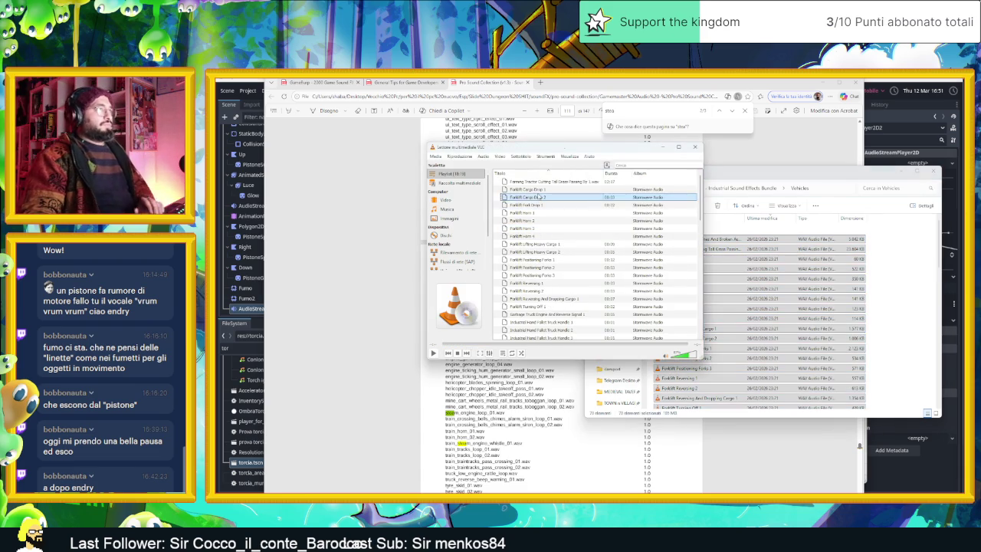
double_click(546, 213)
double_click(548, 221)
double_click(550, 228)
double_click(551, 236)
double_click(555, 244)
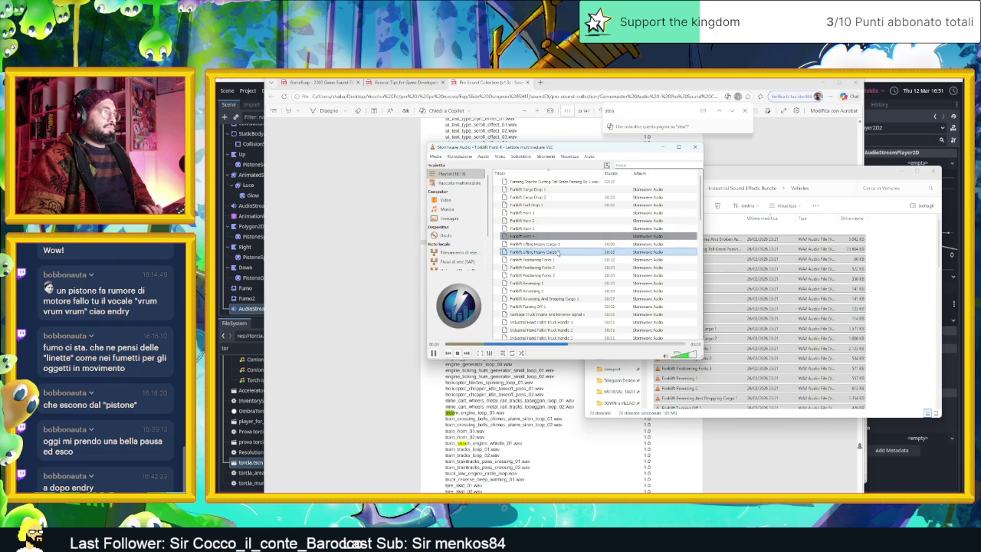
double_click(559, 252)
double_click(563, 259)
double_click(566, 266)
double_click(571, 274)
double_click(575, 283)
Audition Forklift Turning Off 1 and the hand pallet truck Handle, Lever and Moving clips.
scroll(575, 285, down, 2)
double_click(563, 244)
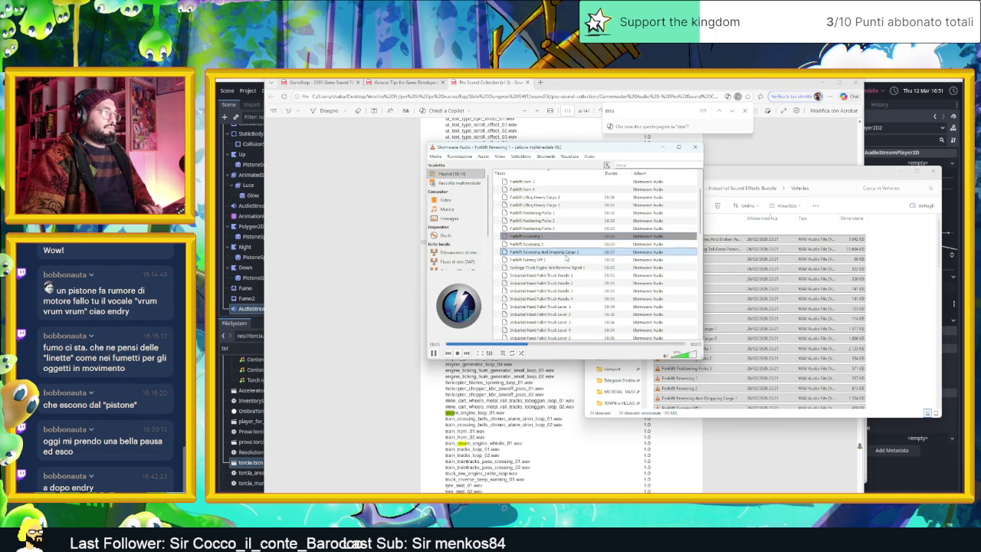
double_click(560, 252)
double_click(558, 260)
double_click(561, 267)
double_click(565, 275)
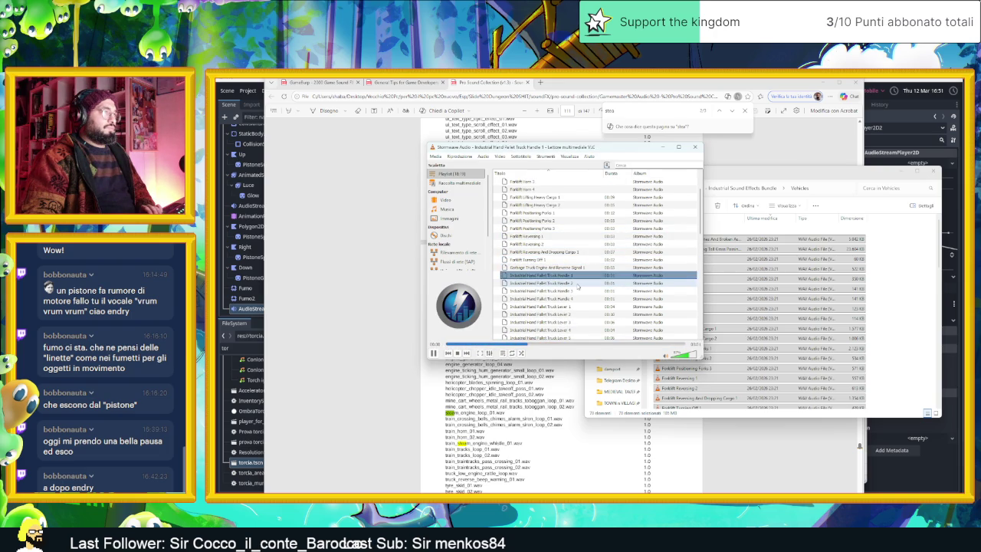
double_click(572, 283)
double_click(583, 307)
scroll(585, 299, down, 3)
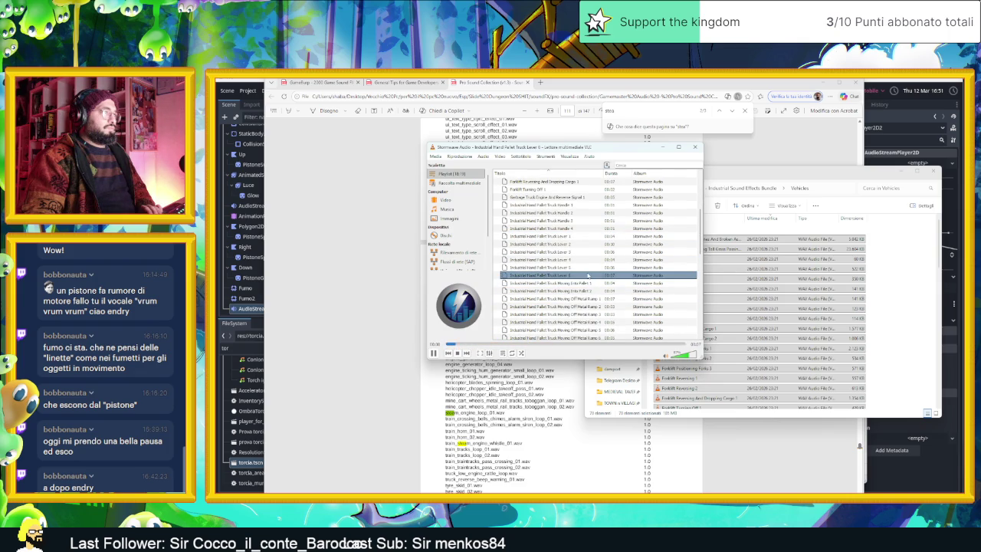
double_click(594, 283)
click(601, 298)
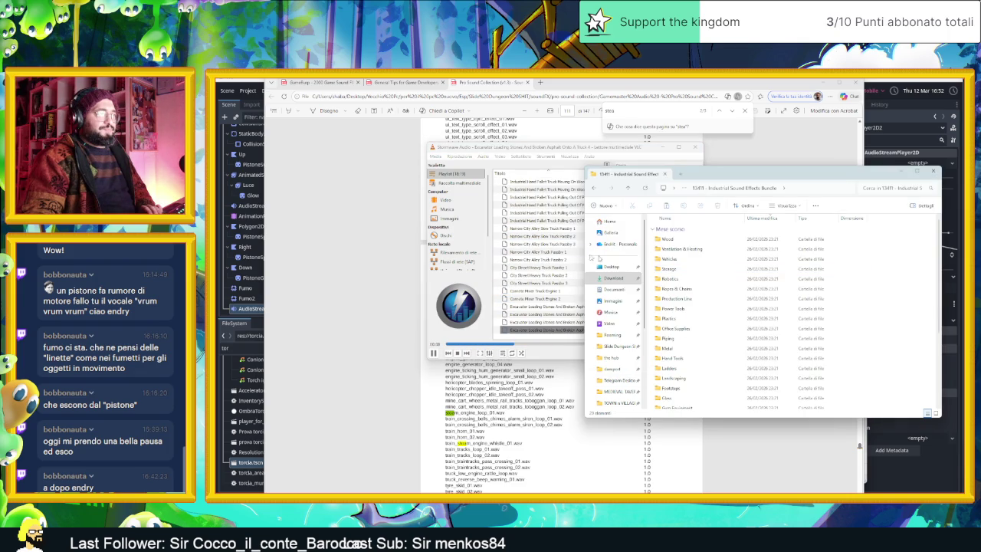
right_click(545, 253)
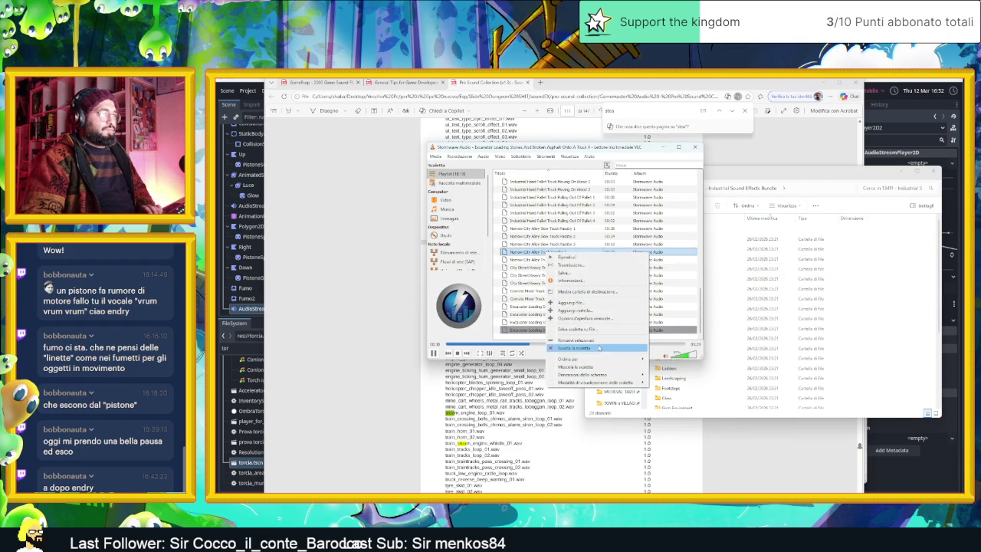
Empty the playlist and load the Robotics files from Robotic Mechanism onward into VLC.
click(583, 343)
click(890, 290)
double_click(695, 283)
drag(881, 266, 859, 414)
mouse_move(690, 322)
mouse_down()
mouse_move(594, 261)
mouse_move(537, 253)
mouse_up()
click(528, 183)
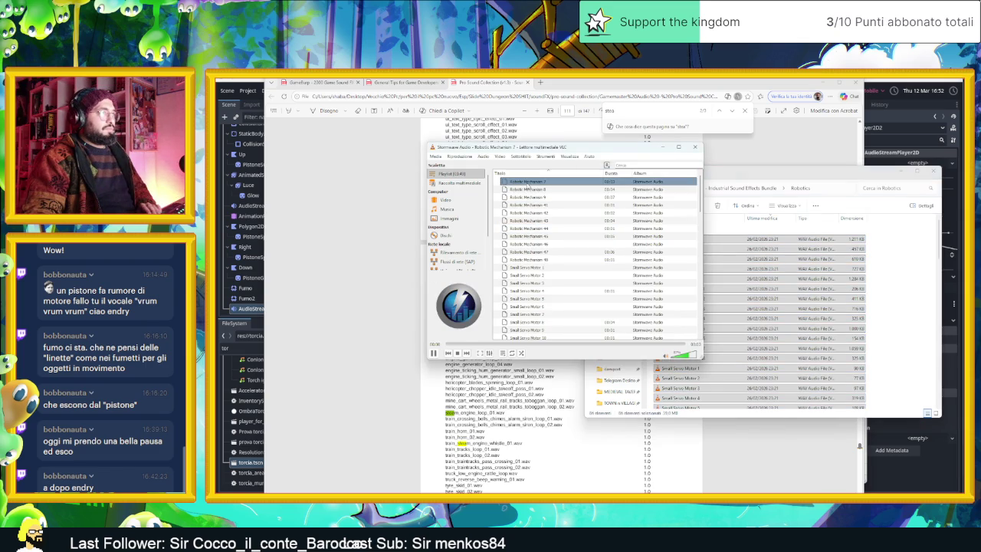
Preview Robotic Mechanism 9 and 44, the Small Servo Motor bursts, and Worn Rusty Large Electric Motor 5.
double_click(537, 197)
double_click(555, 229)
click(568, 267)
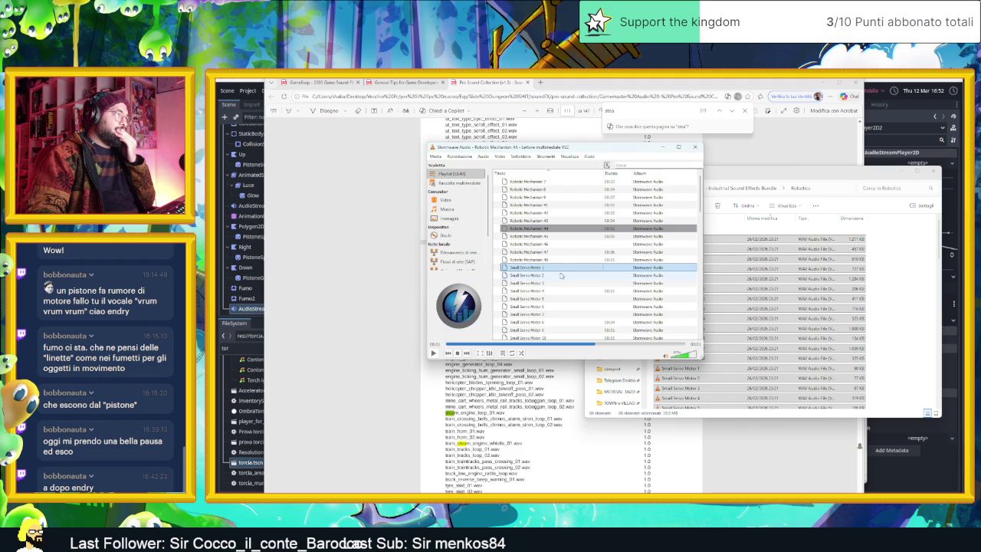
double_click(562, 276)
scroll(568, 280, down, 3)
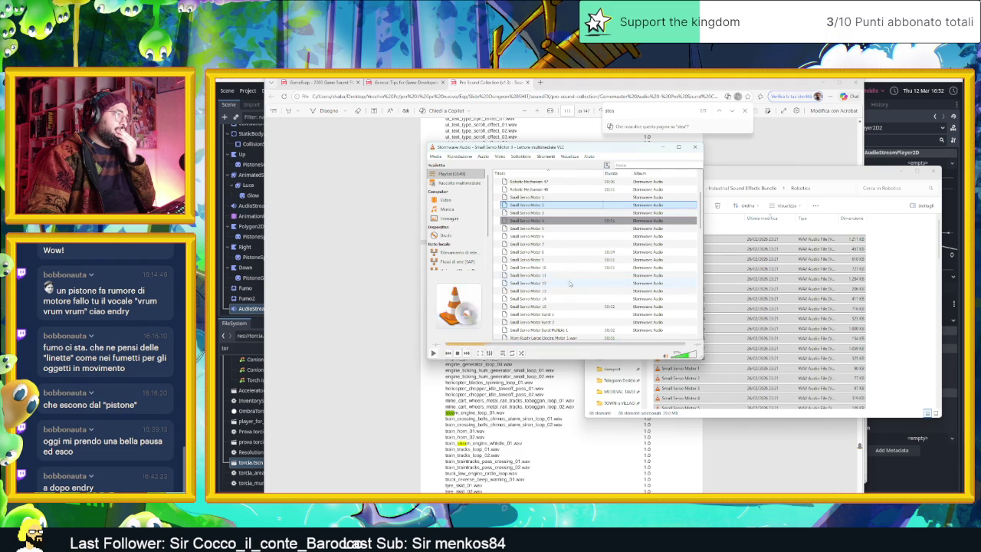
click(557, 315)
double_click(597, 316)
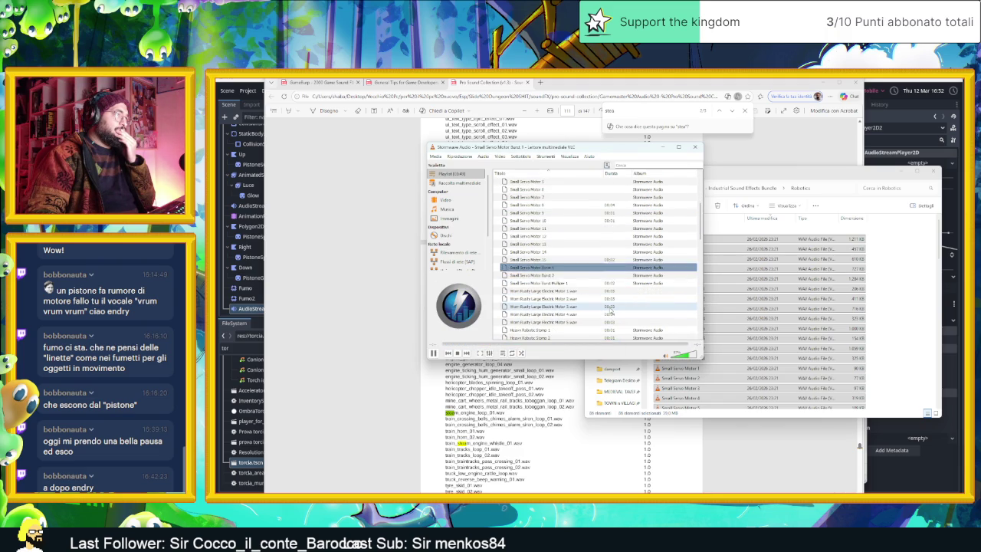
scroll(587, 307, down, 5)
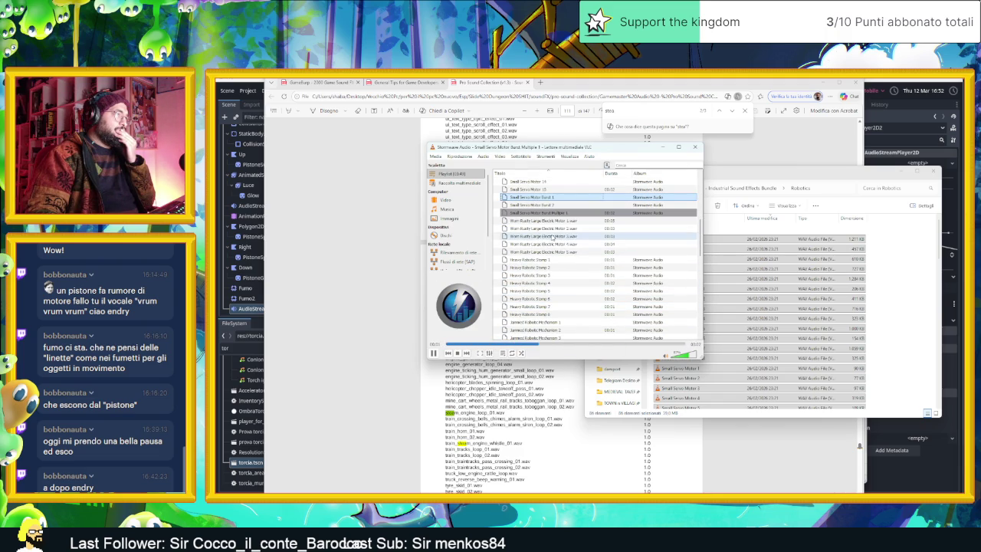
double_click(540, 236)
double_click(540, 252)
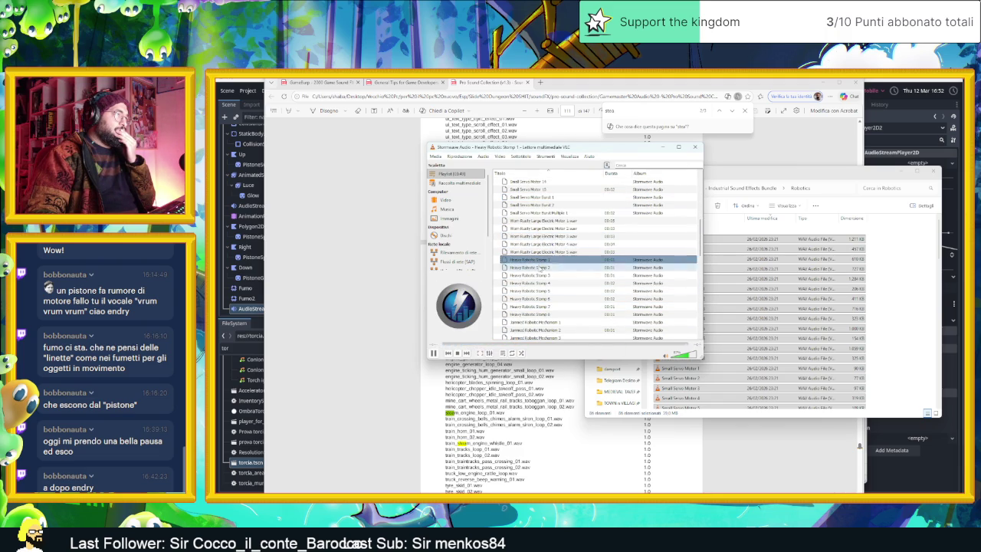
Audition Heavy Robotic Stomp, Jammed Robotic Mechanism 2 and Robotic Mechanism 1, 3, 14, 39, 5, then pause.
click(549, 283)
double_click(556, 330)
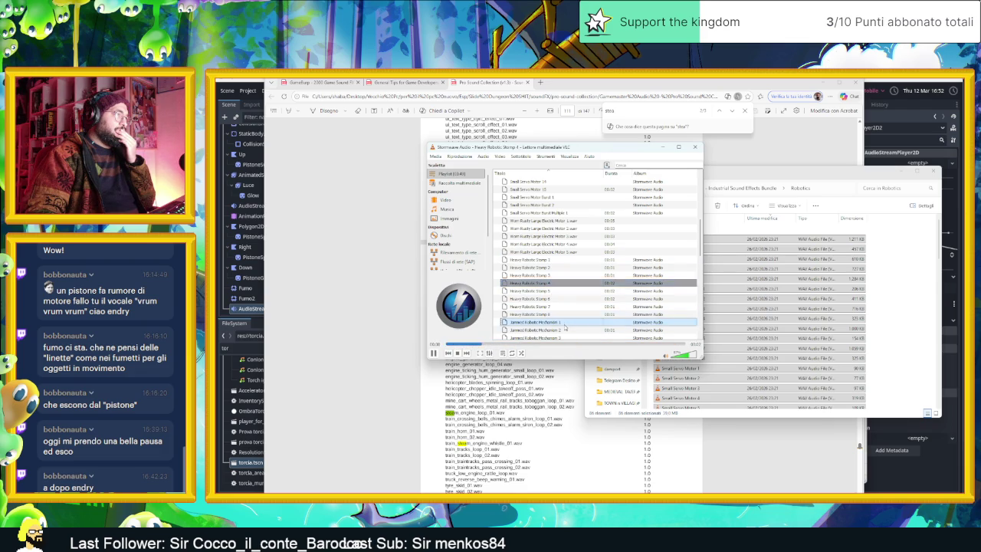
scroll(556, 310, down, 3)
click(552, 299)
double_click(549, 308)
double_click(548, 323)
scroll(575, 299, down, 5)
double_click(563, 305)
scroll(561, 308, down, 5)
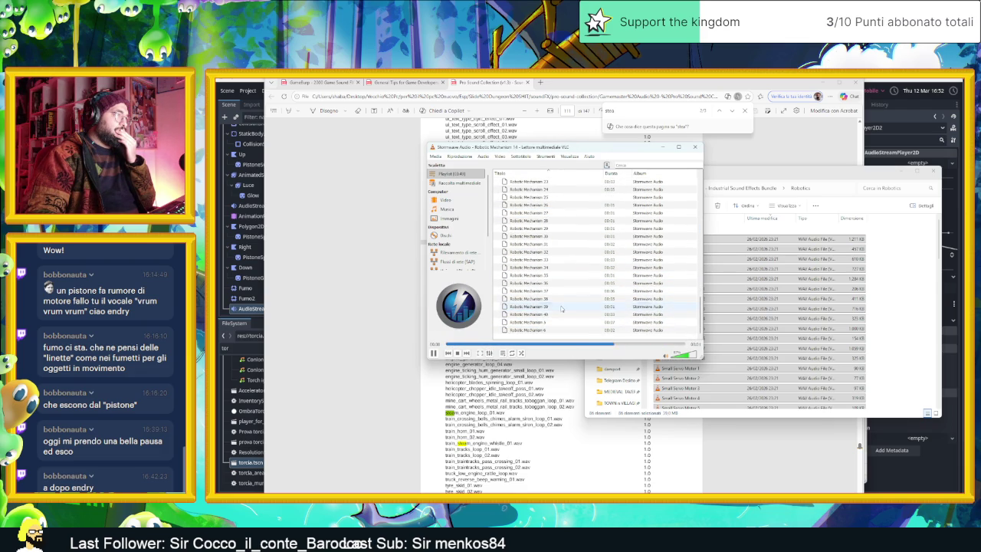
double_click(561, 307)
double_click(564, 322)
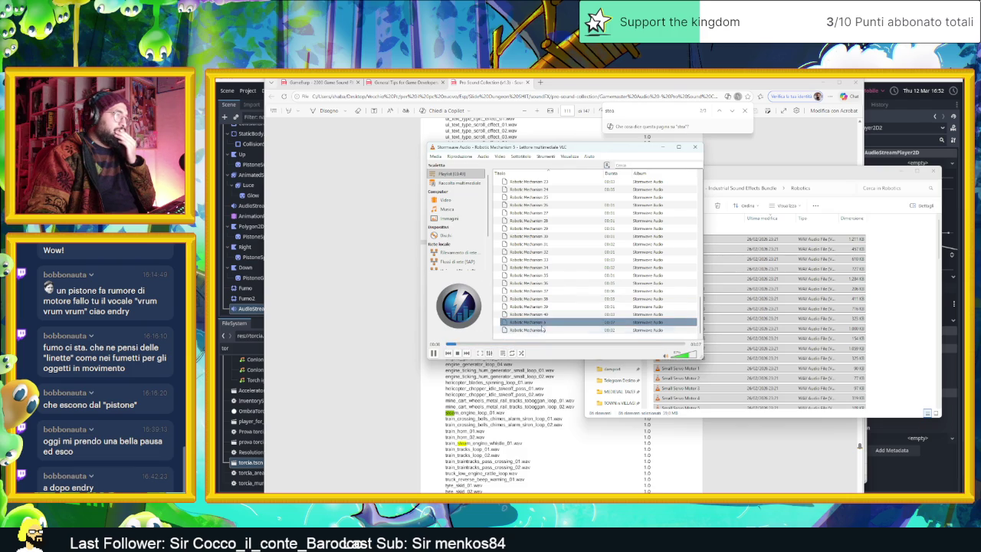
click(433, 353)
key(alt+Tab)
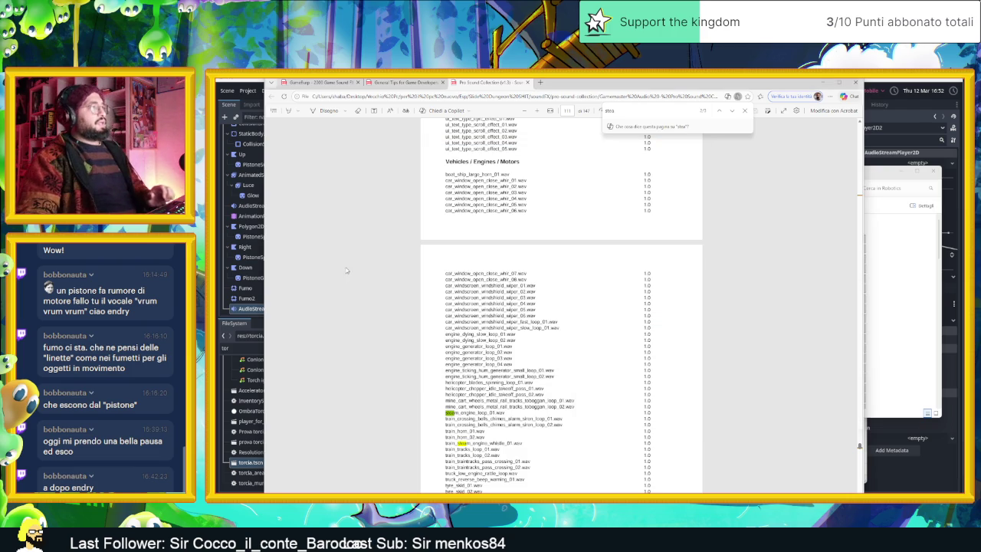
Find 'steam' in the Pro Sound Collection PDF, switch to the GameBurp list, and return Explorer to the bundle folder.
key(ctrl+f)
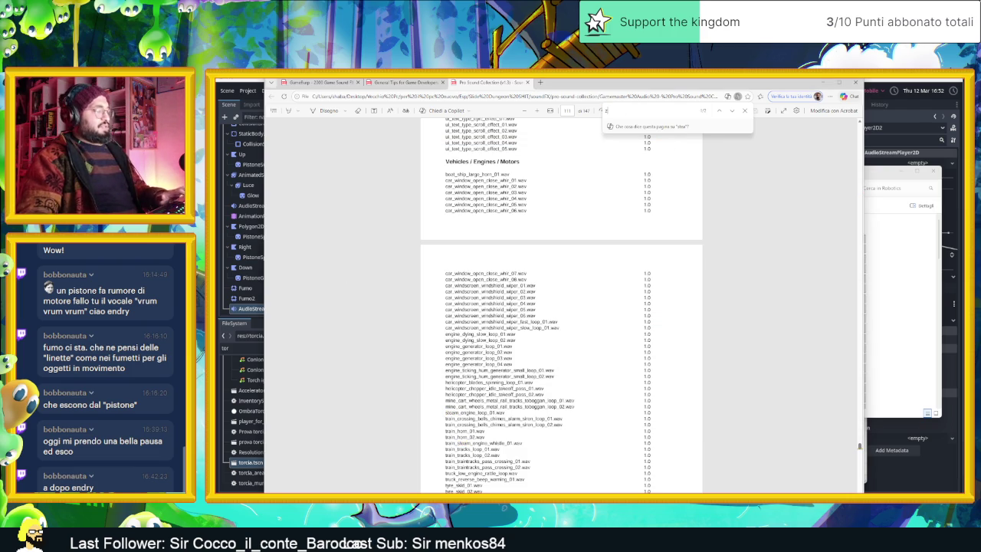
text(steam)
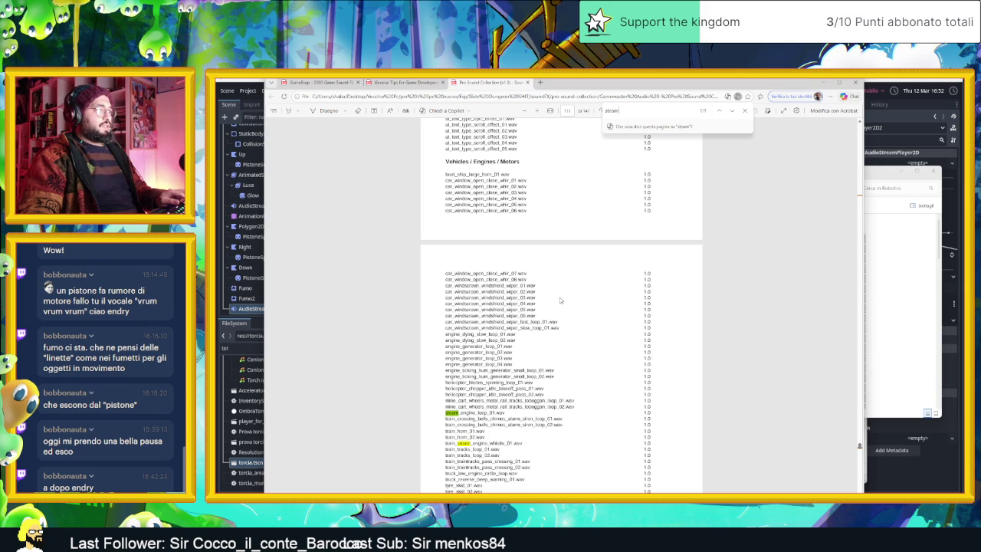
click(338, 82)
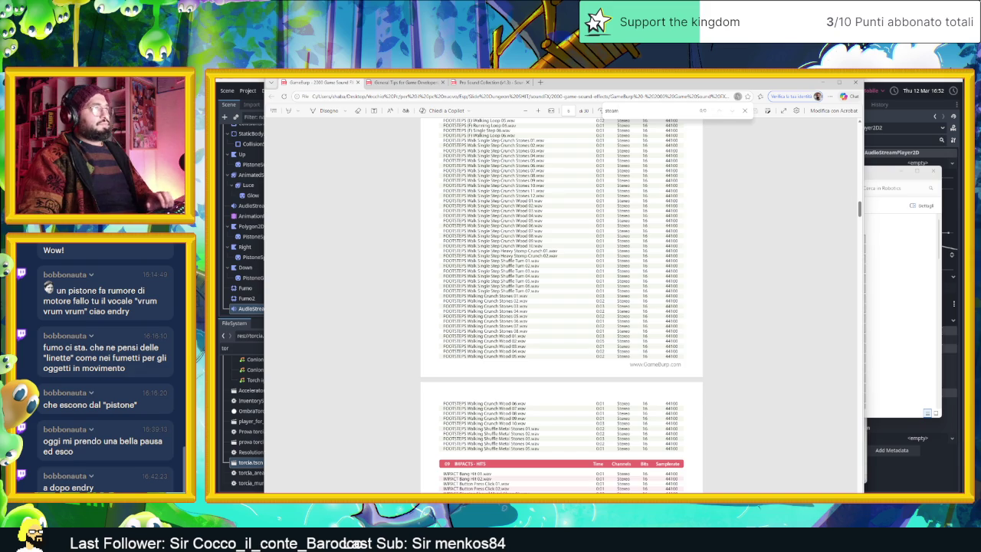
click(897, 230)
key(alt+Left)
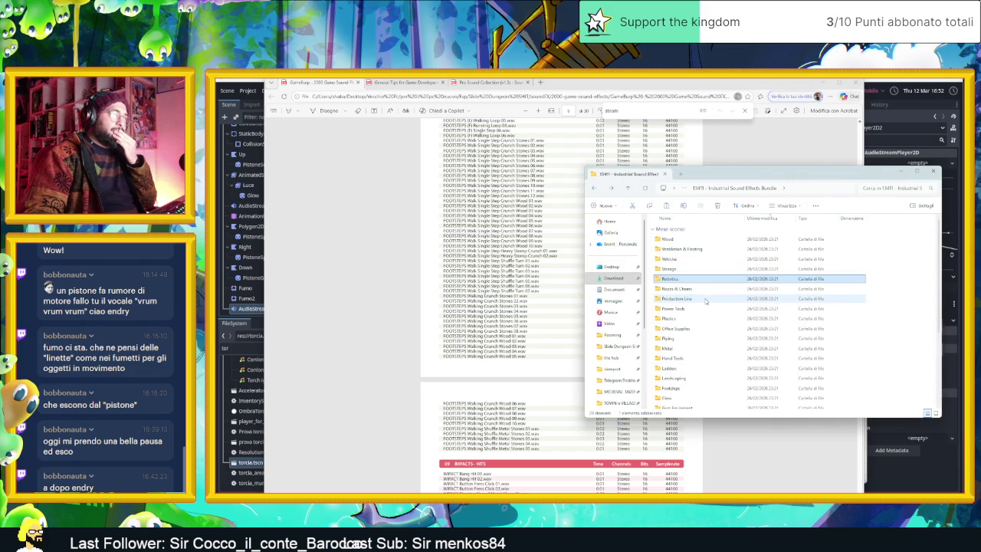
Open Production Line, clear the VLC playlist, and load all its WAV files into it.
click(706, 301)
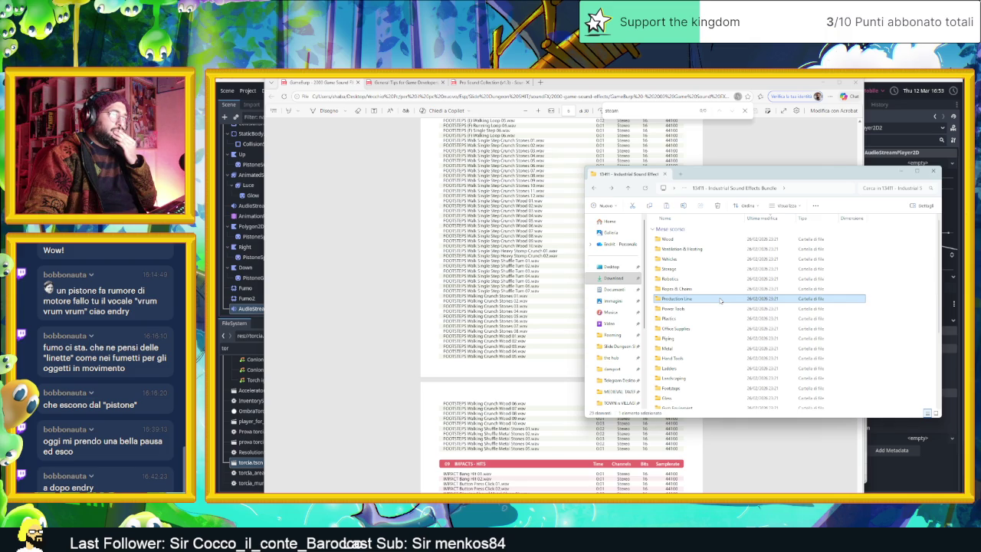
double_click(720, 300)
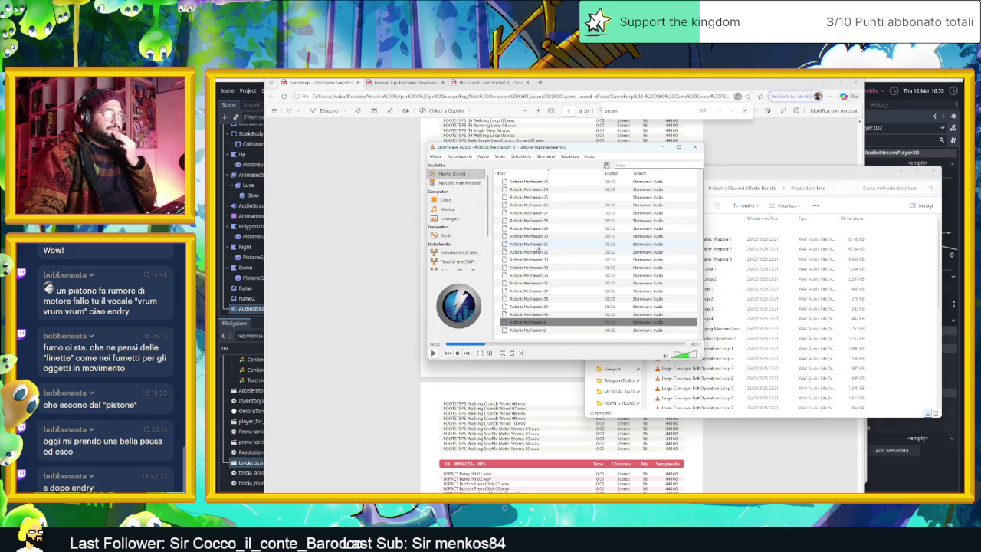
right_click(538, 245)
click(573, 339)
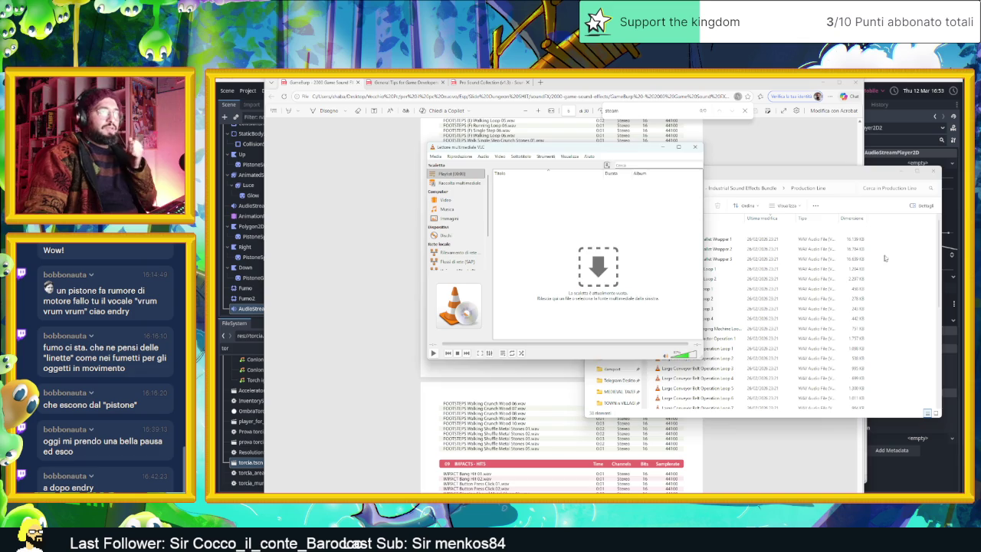
click(805, 254)
key(ctrl+a)
drag(805, 254, 529, 253)
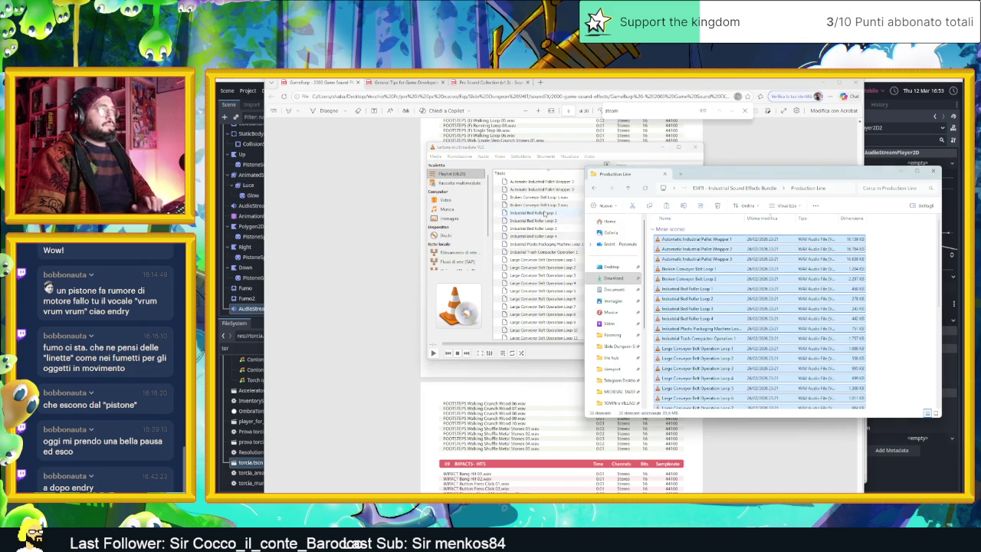
Preview a pallet wrapper clip, Plastic Packaging Machine Loop 1 and Trash Compactor Operation 1.
double_click(542, 182)
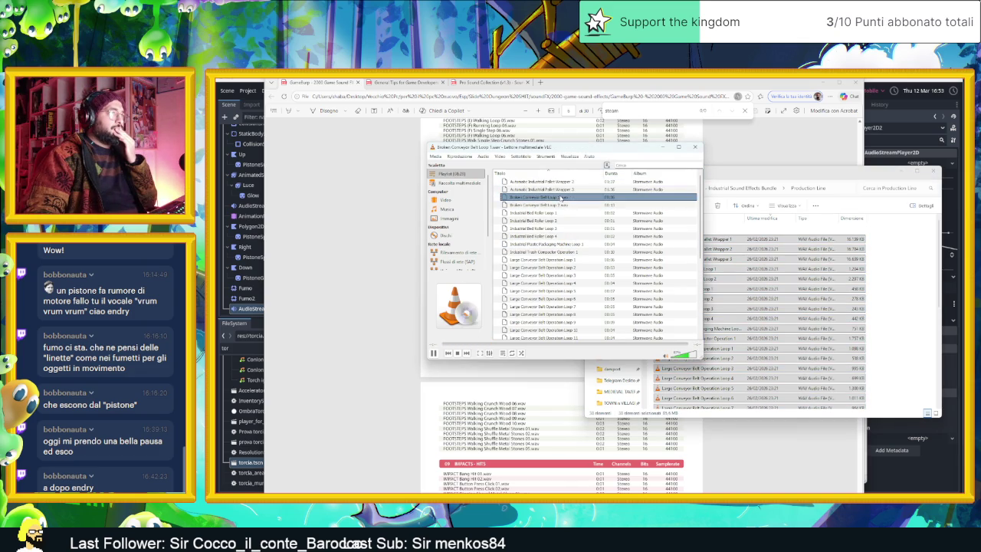
click(545, 244)
double_click(560, 251)
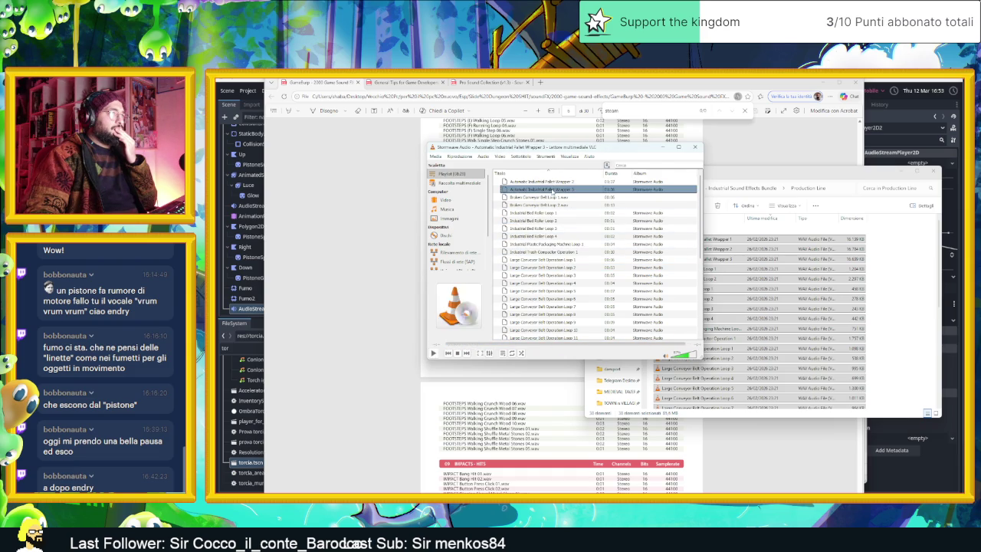
scroll(581, 242, down, 1)
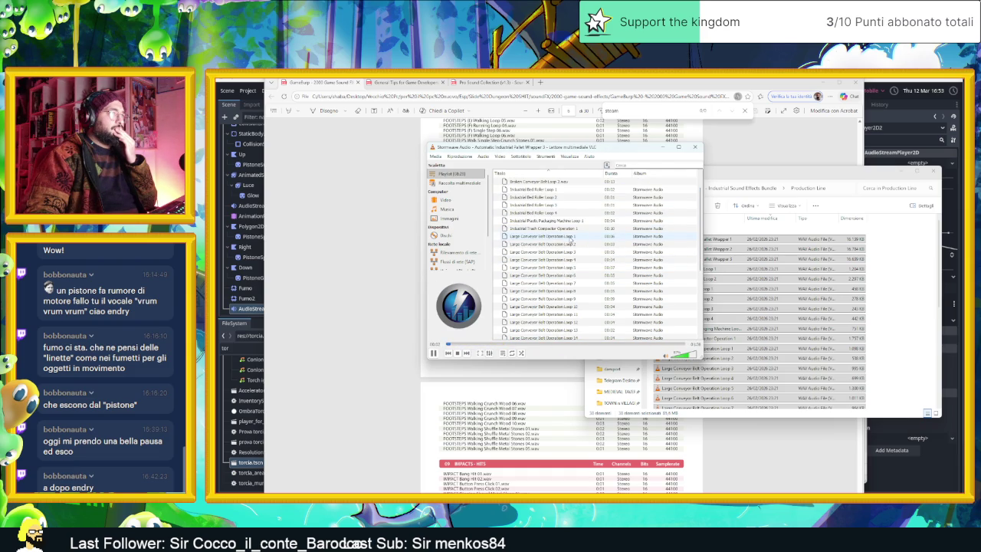
scroll(572, 243, up, 1)
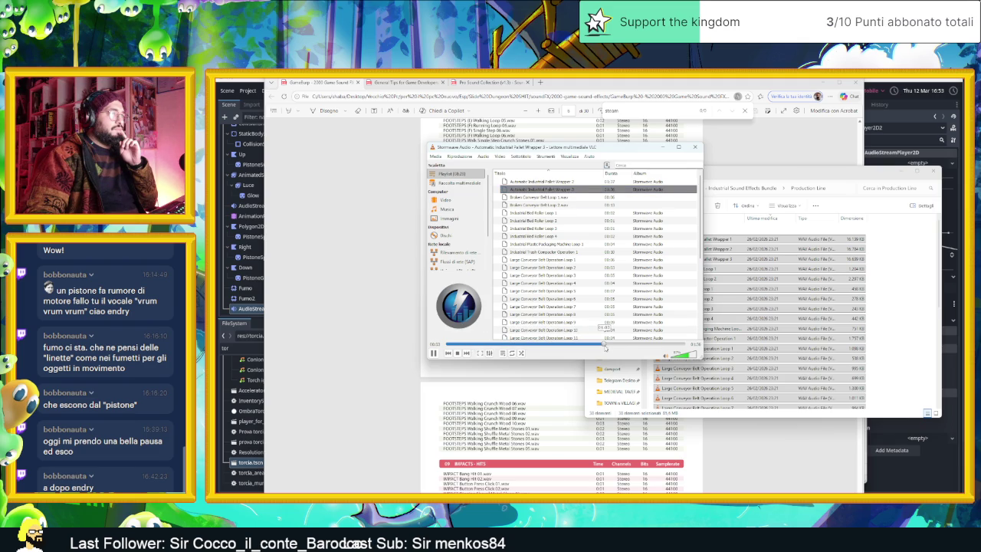
Audition Conveyor Belt Loops 4 and 14, Speeding Up 1–2, Sliding Plastic Box 3–4, and Pallet Wrapper 1.
double_click(577, 306)
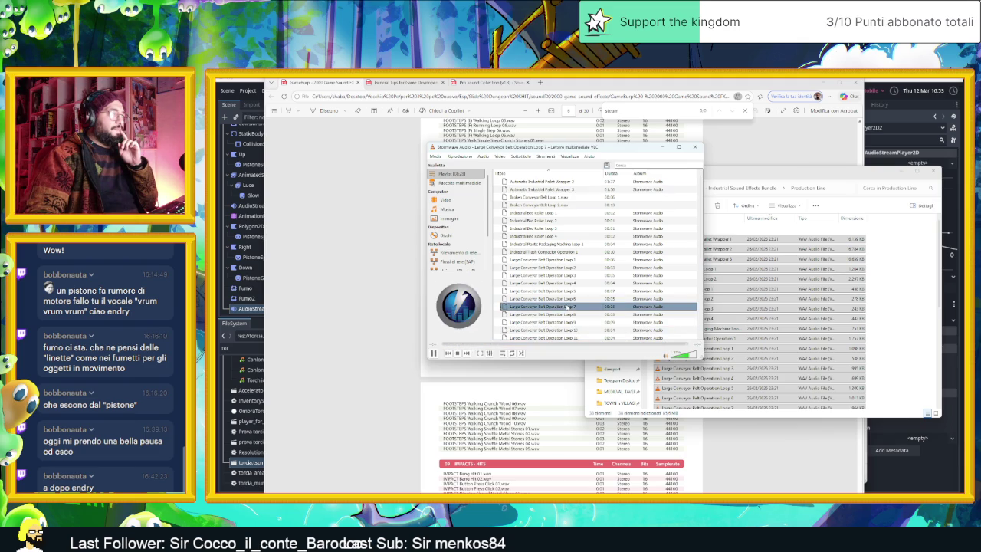
double_click(553, 282)
scroll(553, 283, down, 2)
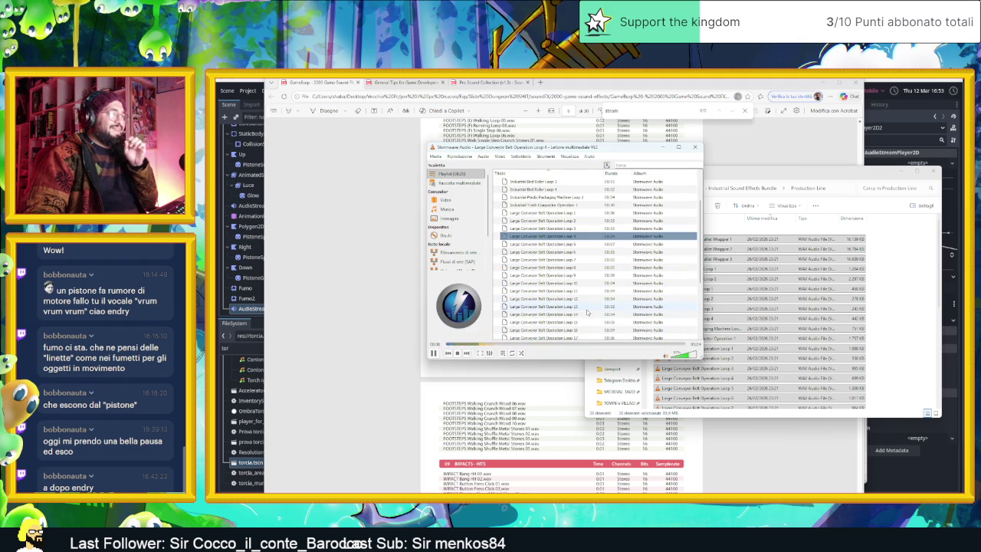
double_click(561, 314)
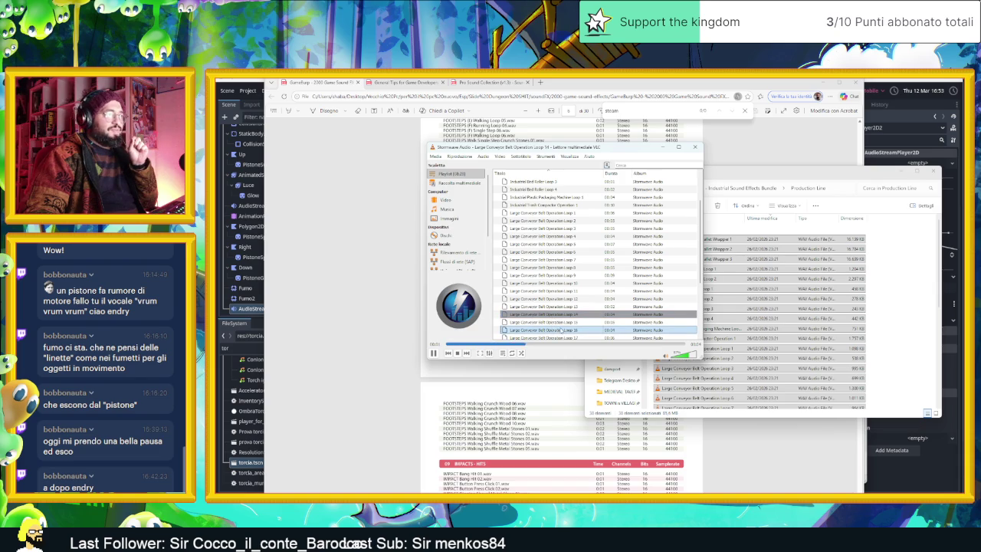
scroll(564, 331, down, 3)
double_click(560, 292)
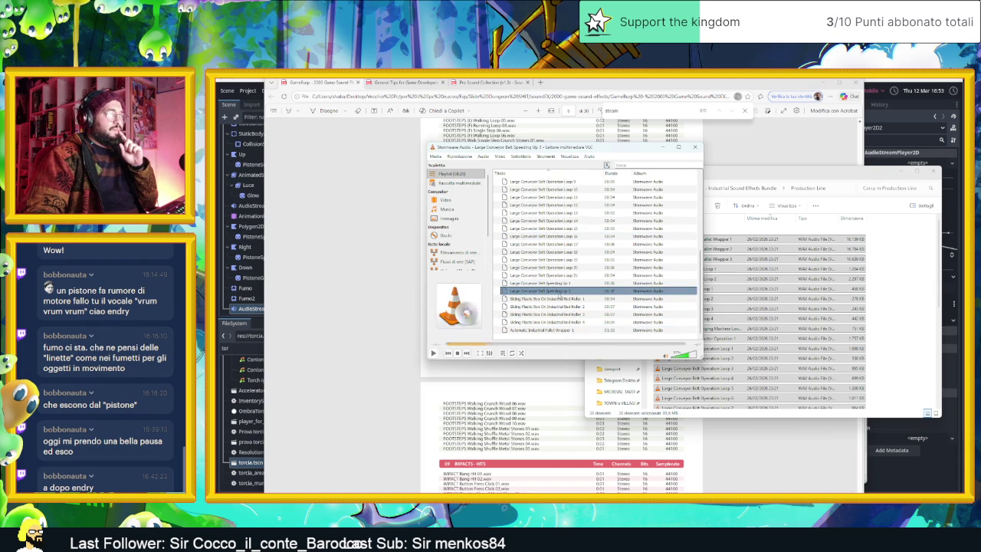
double_click(560, 306)
double_click(559, 314)
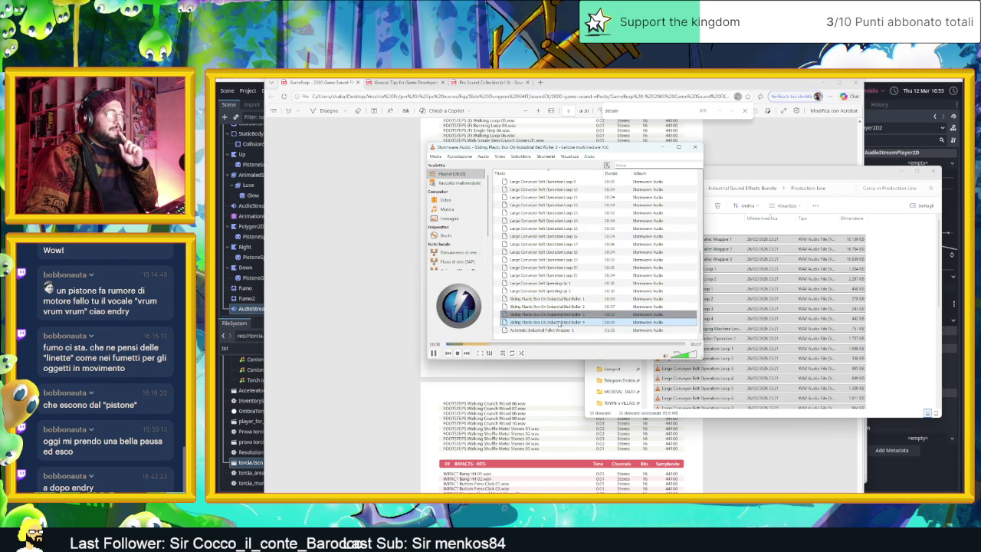
double_click(560, 322)
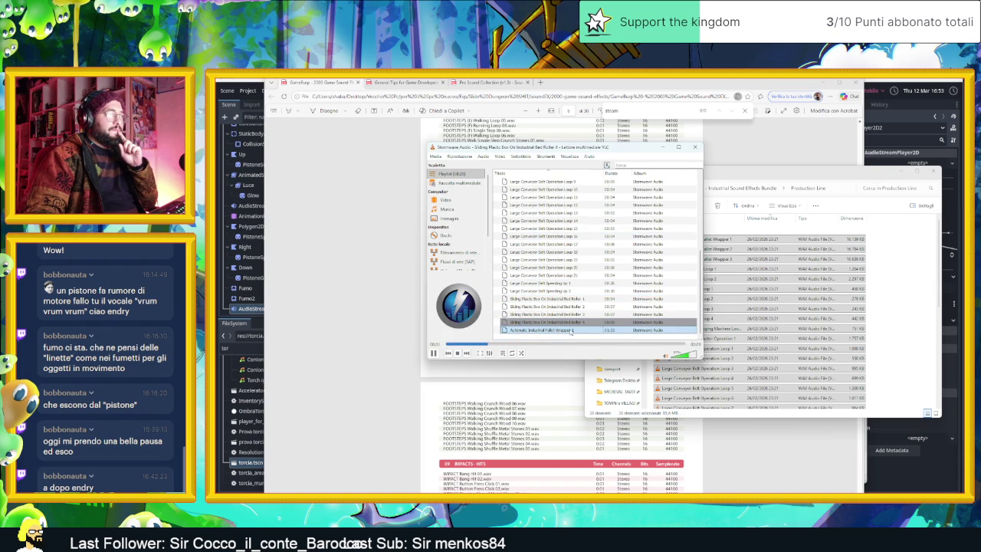
double_click(571, 331)
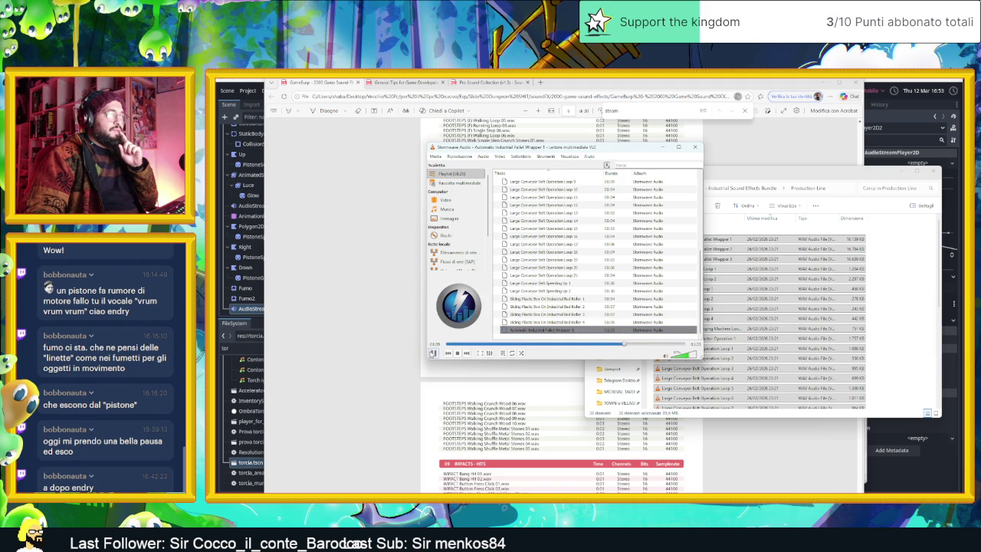
click(851, 352)
key(alt+Left)
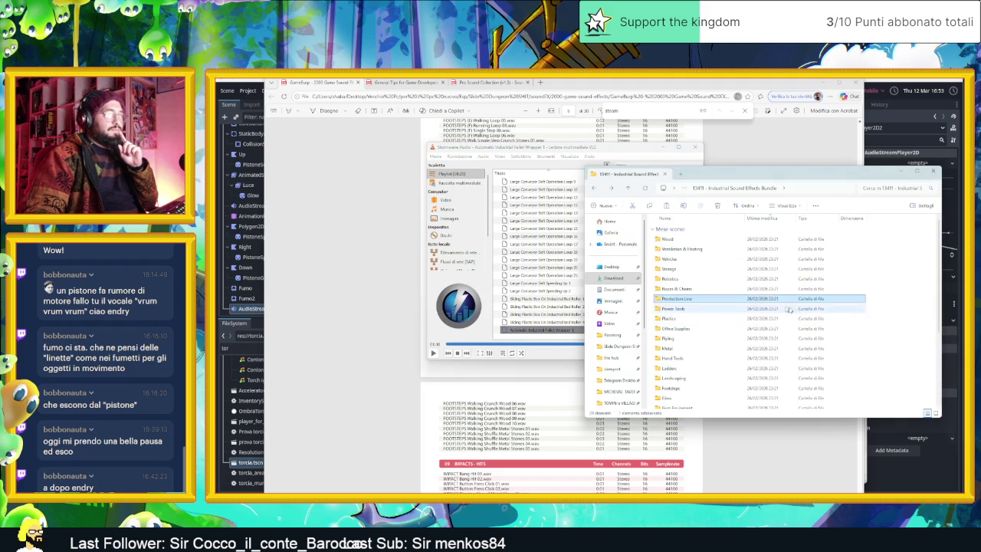
Empty the VLC playlist and look inside the Storage folder before returning to the bundle list.
right_click(557, 262)
click(598, 358)
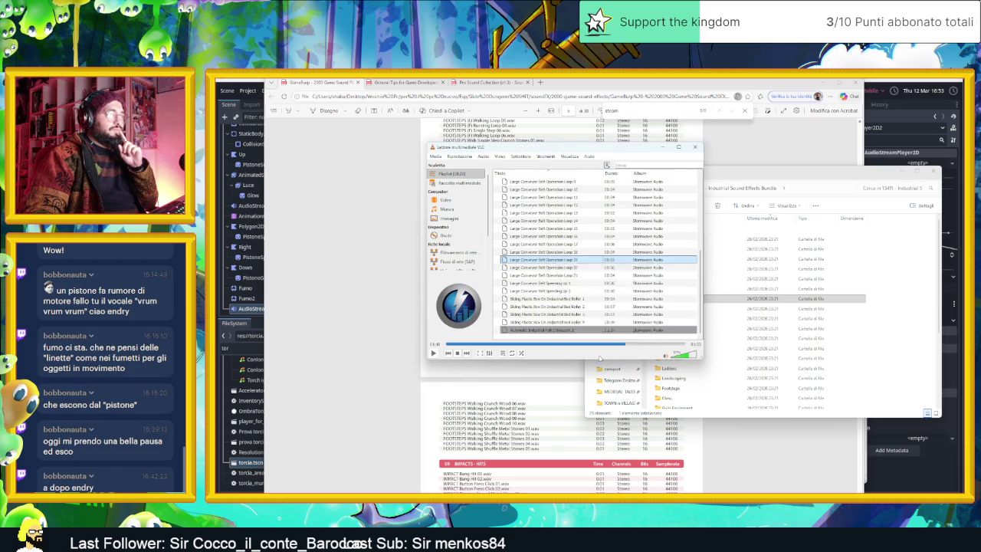
click(868, 341)
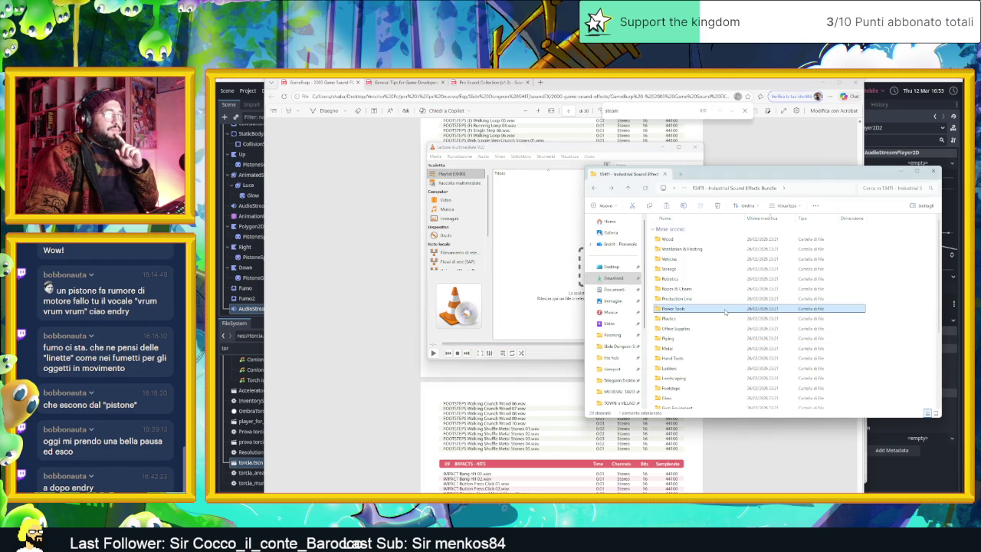
double_click(755, 269)
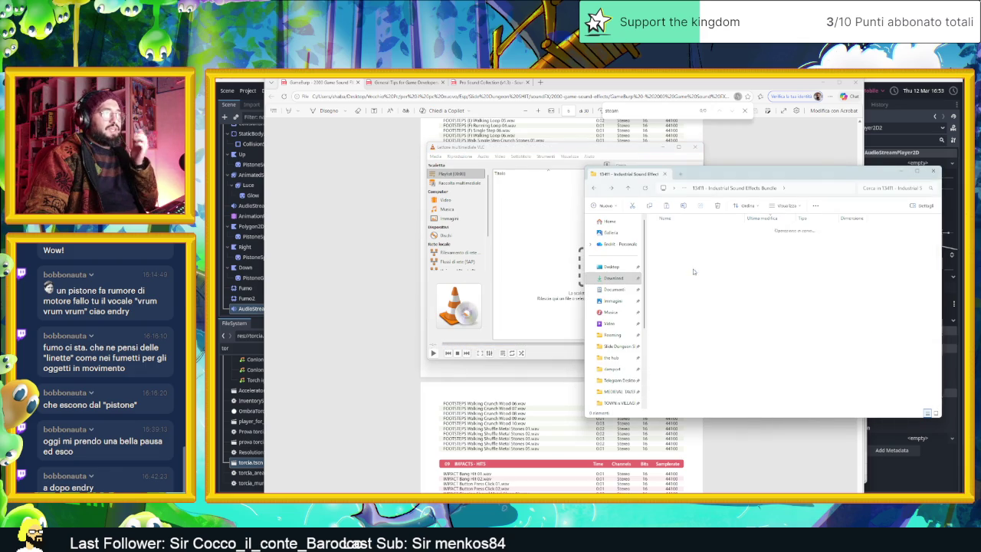
key(alt+Left)
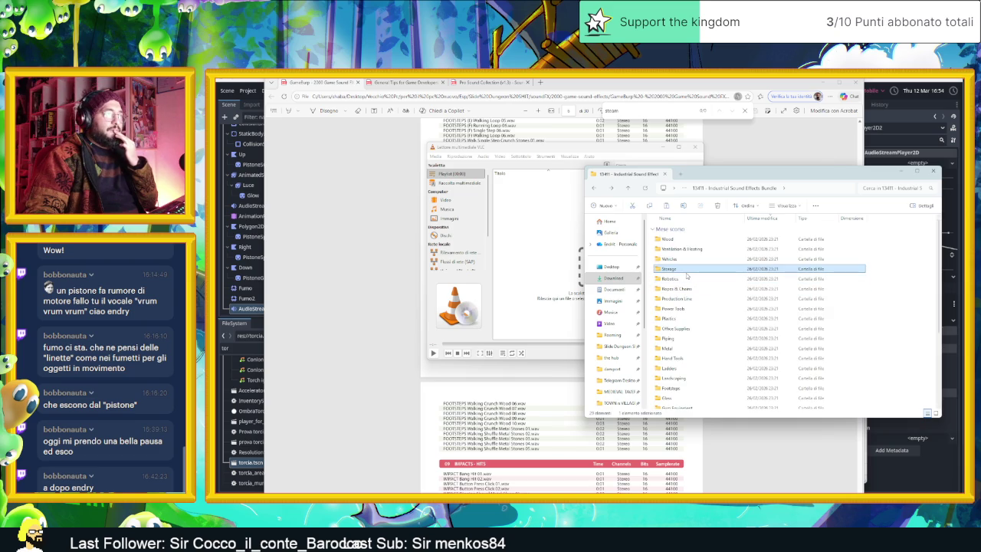
Browse through the Power Tools folder, then go back and open Office Supplies.
double_click(695, 308)
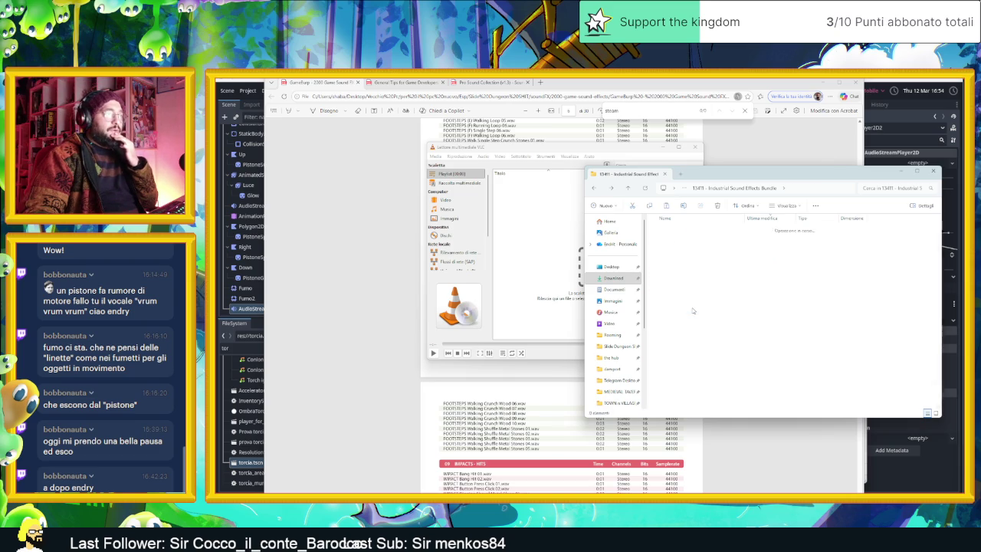
scroll(897, 271, down, 2)
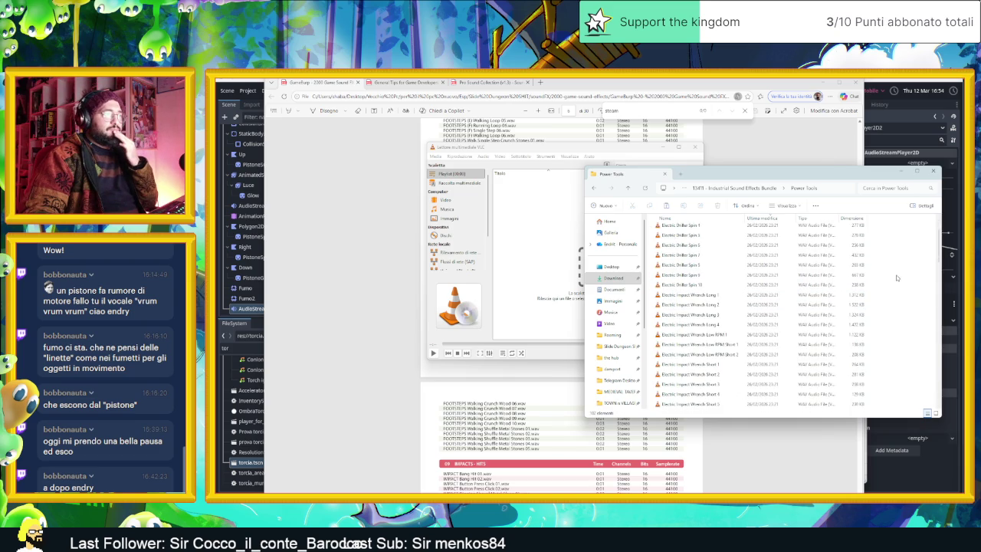
scroll(895, 283, down, 5)
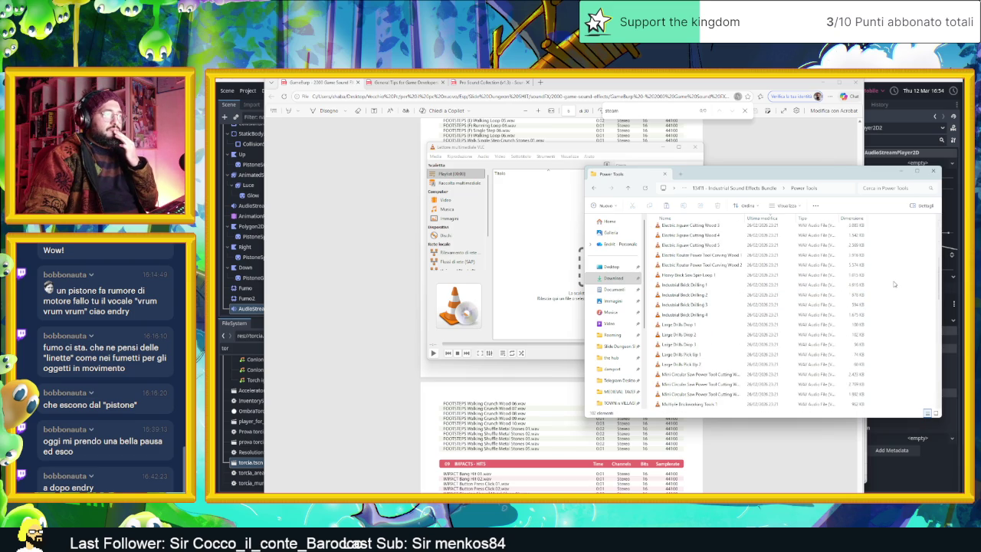
scroll(894, 284, down, 6)
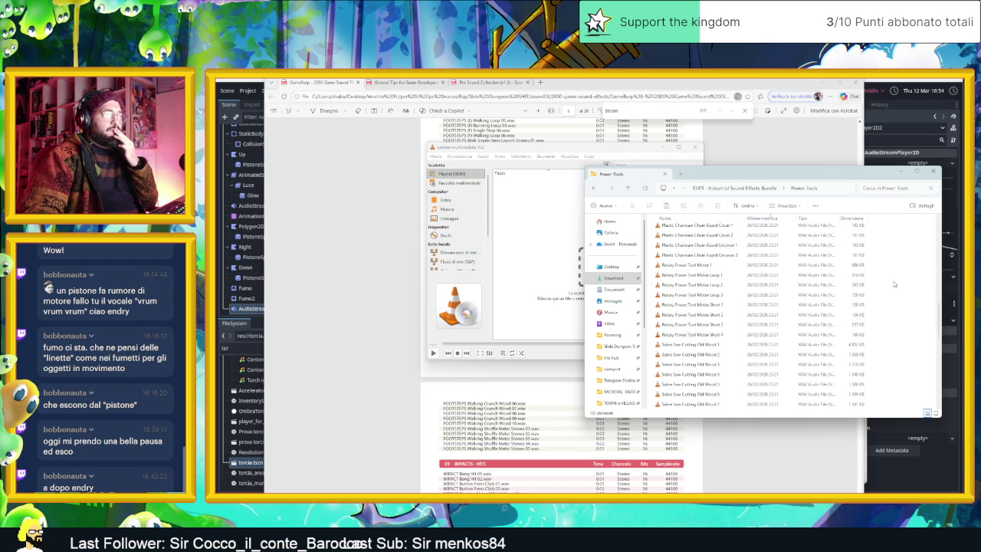
scroll(894, 284, down, 4)
scroll(894, 284, down, 2)
scroll(894, 284, down, 2)
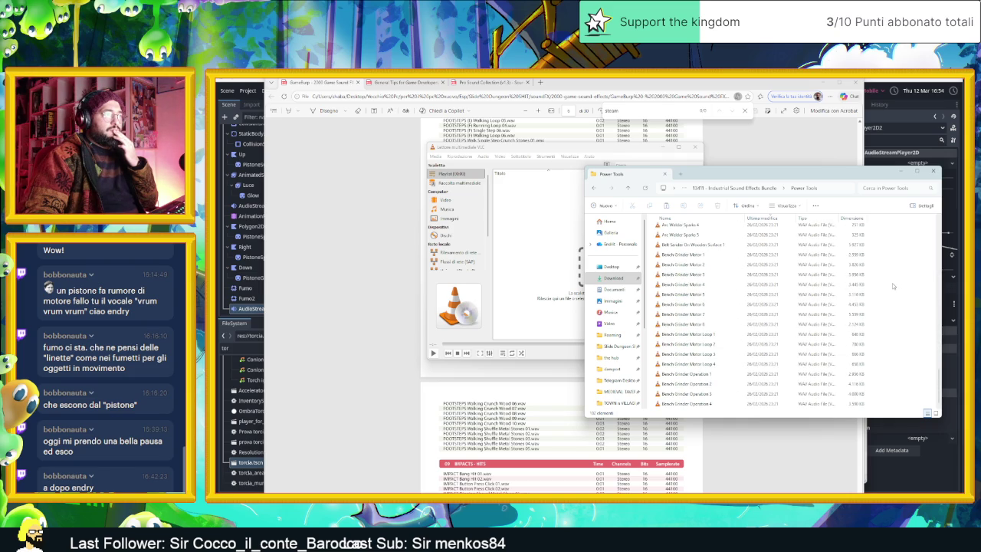
key(alt+Left)
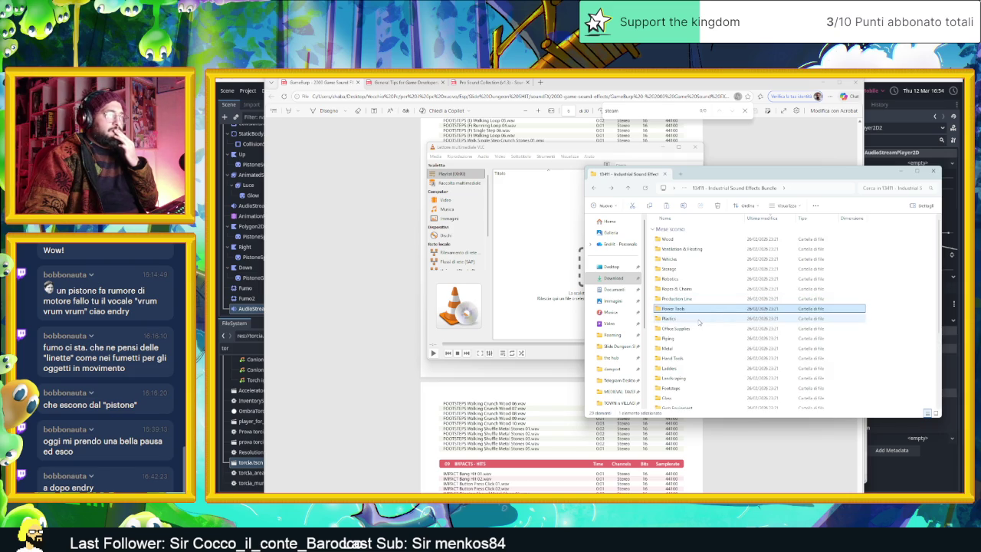
click(700, 330)
double_click(699, 330)
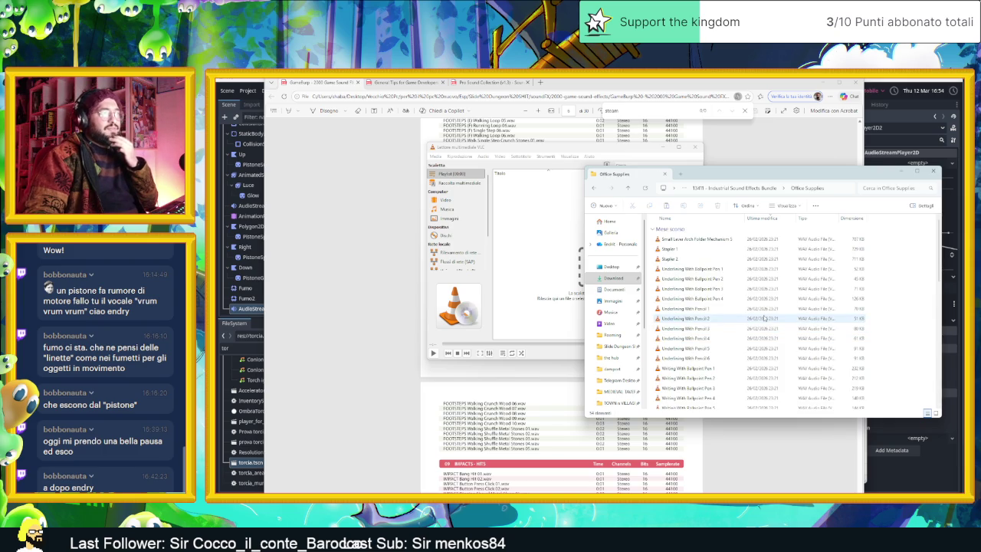
Load every Office Supplies sound file into the VLC playlist for previewing.
scroll(764, 318, down, 8)
scroll(794, 325, down, 1)
scroll(793, 325, down, 1)
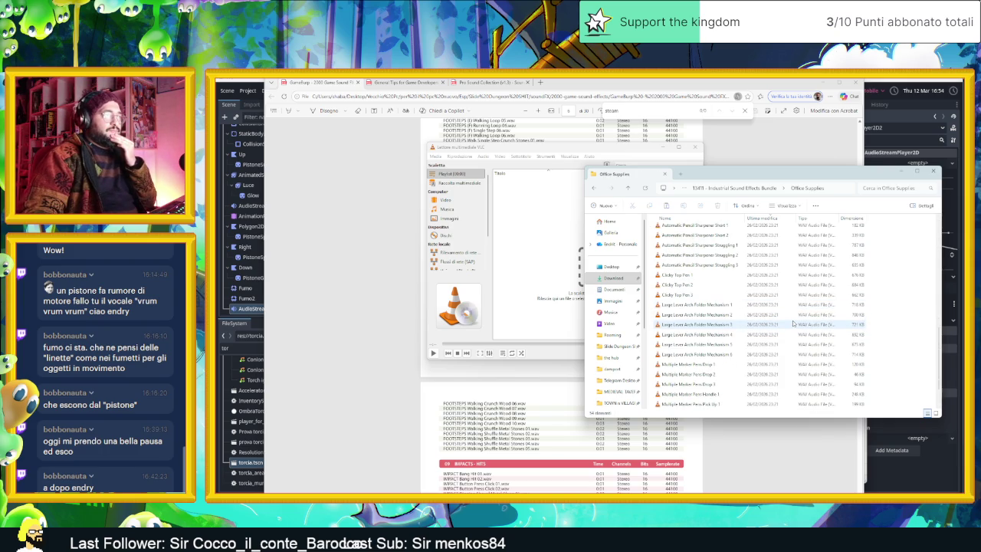
key(ctrl+a)
drag(793, 324, 528, 256)
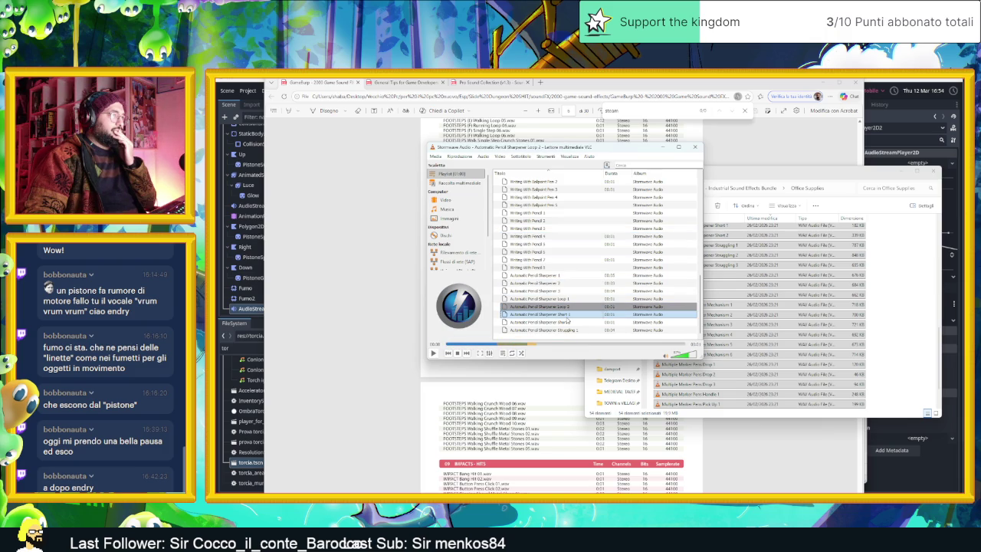
Clear the VLC playlist and open the bundle's Piping folder.
right_click(575, 269)
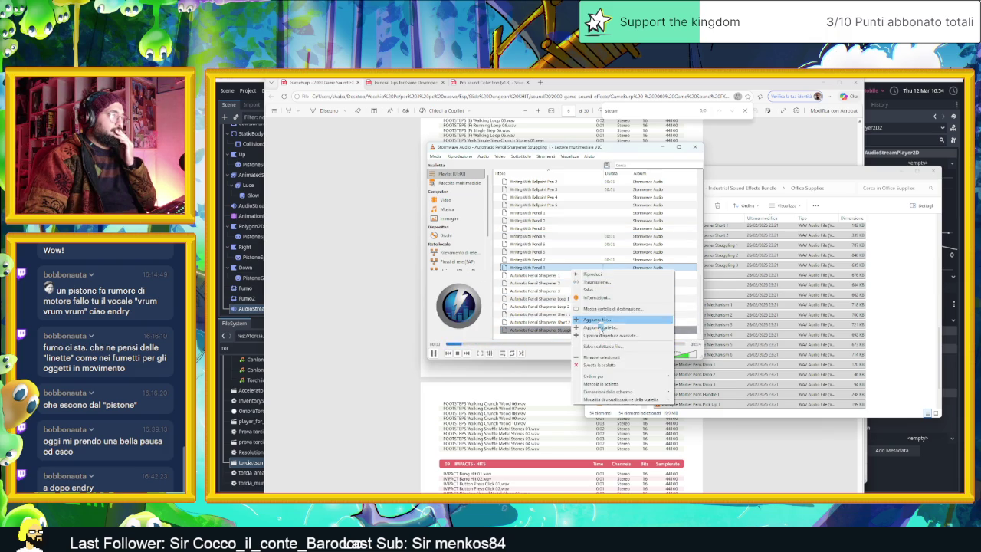
click(603, 366)
click(885, 322)
key(alt+Left)
double_click(812, 338)
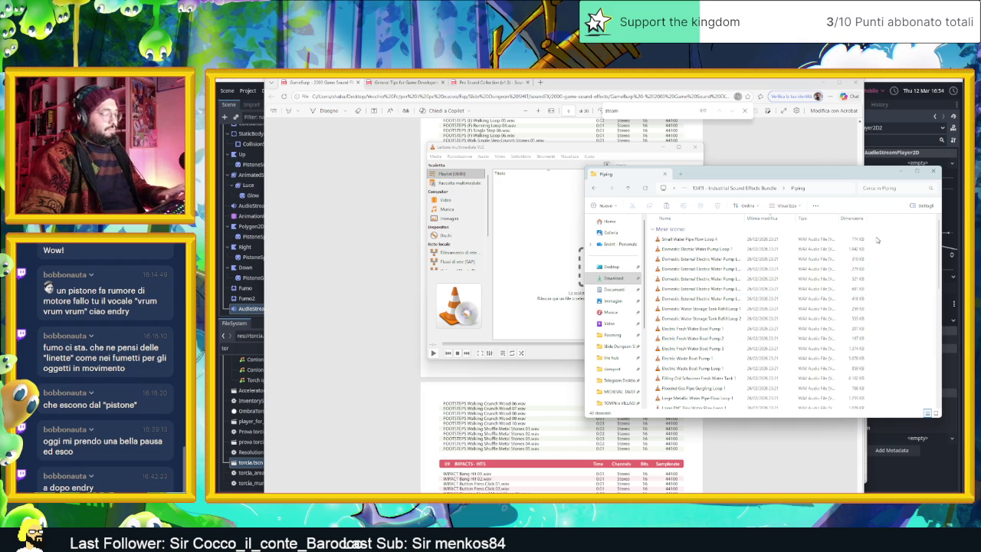
Load all 40 Piping files into VLC and preview the boat pump, tank-filling and large pipe sounds.
key(ctrl+a)
drag(536, 247, 539, 243)
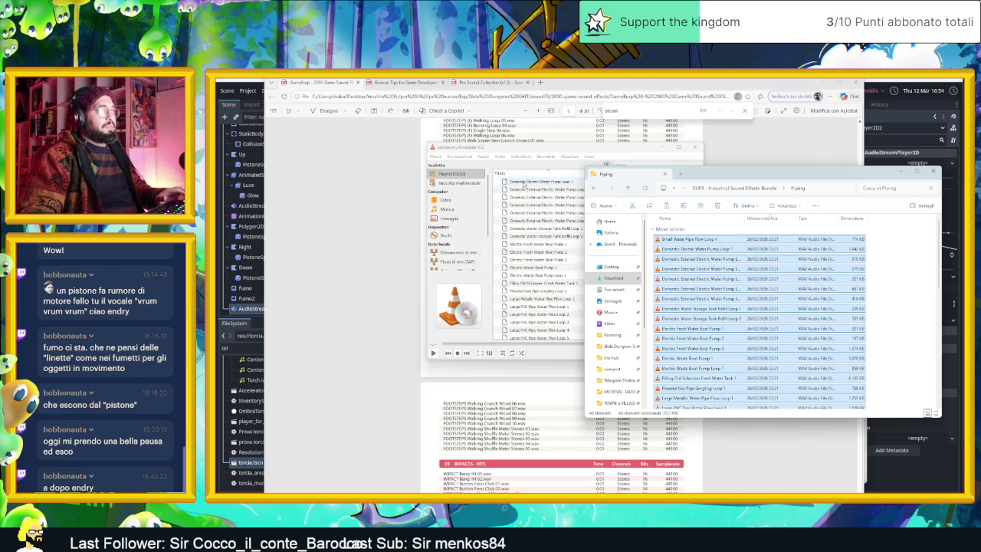
double_click(560, 251)
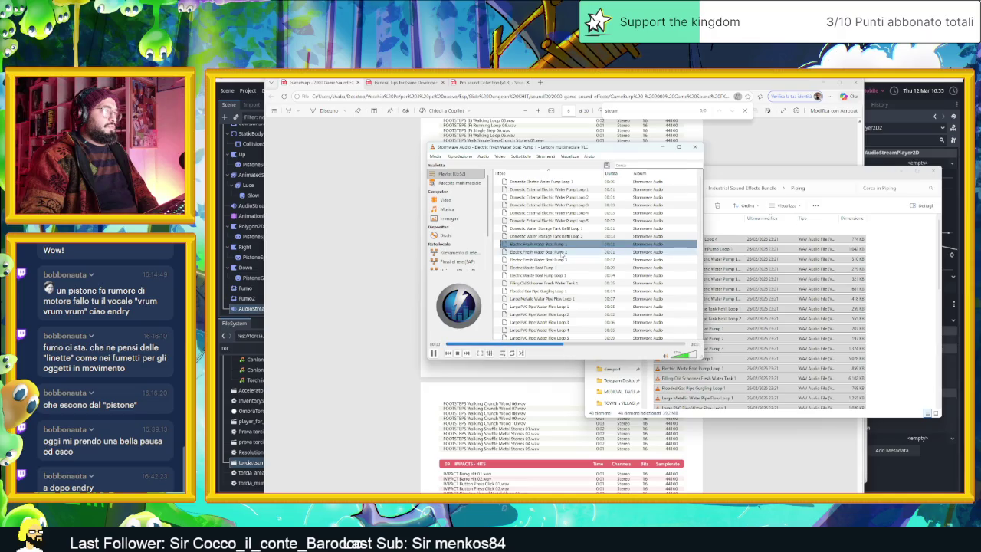
double_click(562, 260)
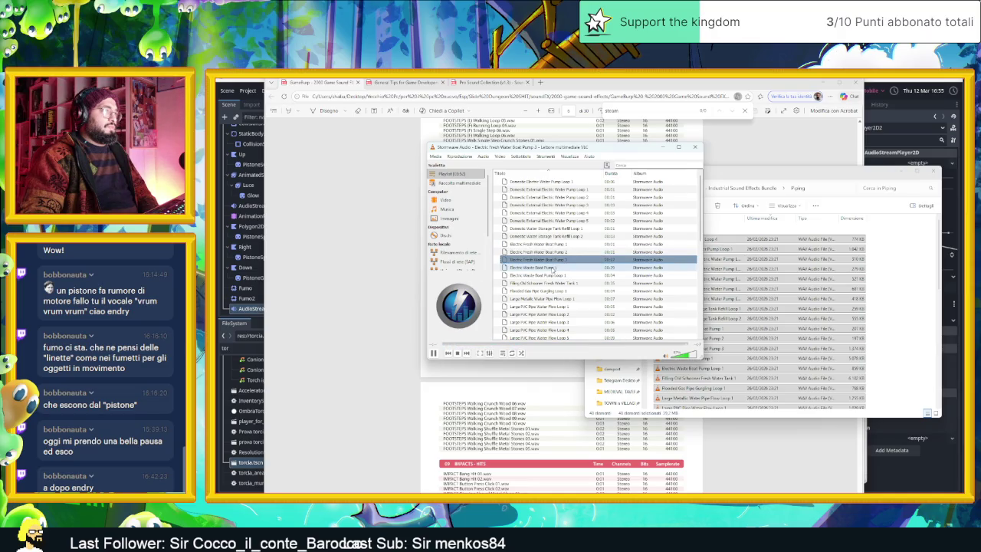
double_click(564, 267)
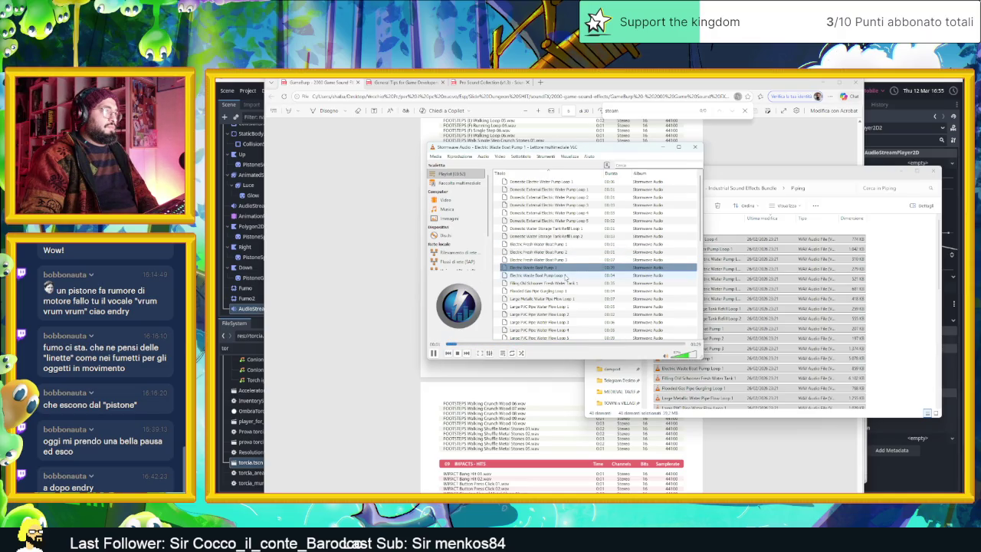
double_click(563, 276)
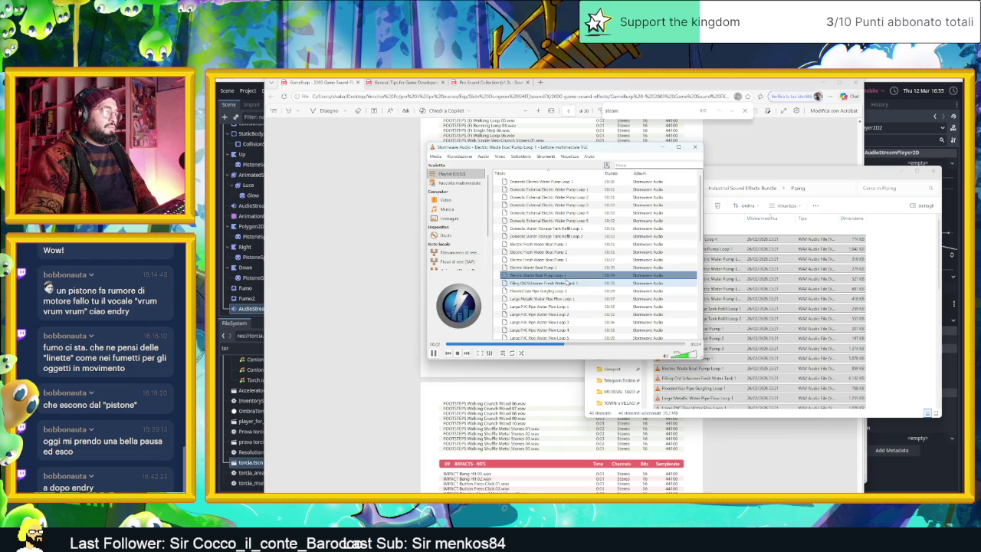
double_click(565, 283)
double_click(567, 291)
double_click(571, 299)
double_click(575, 308)
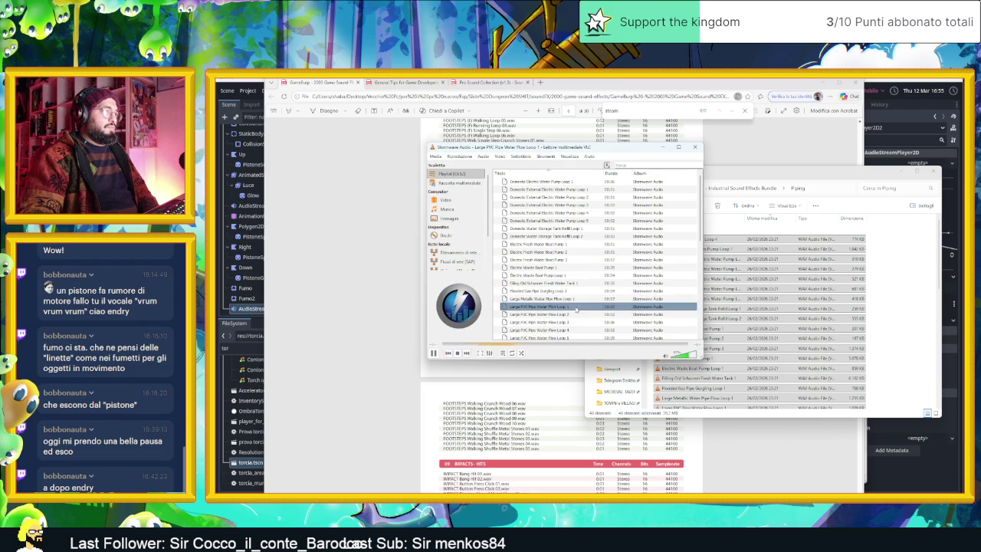
Preview Large PVC Pipe Water Flow Loop 5 and Metallic Water Pipe Flow Loops 1 through 10.
scroll(575, 308, down, 2)
double_click(571, 292)
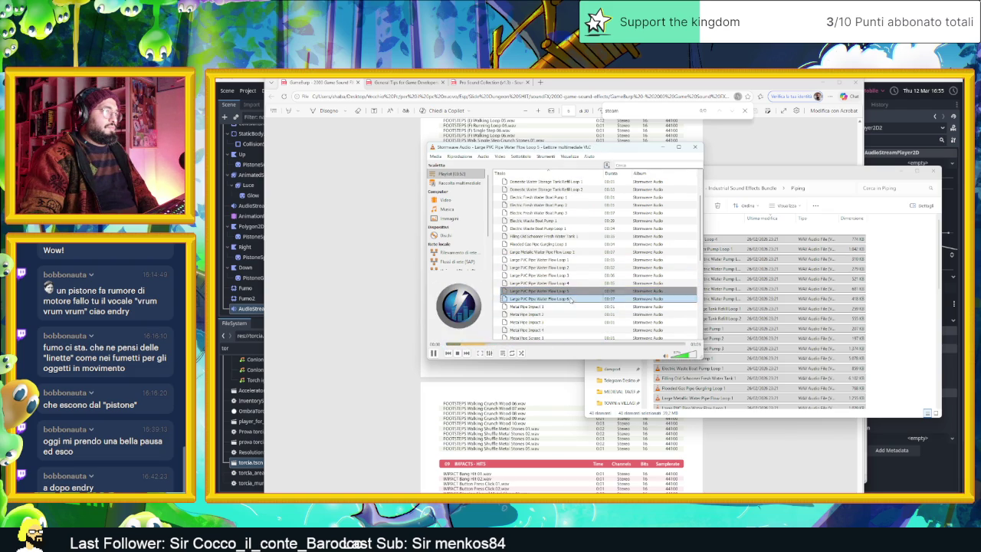
scroll(556, 290, down, 3)
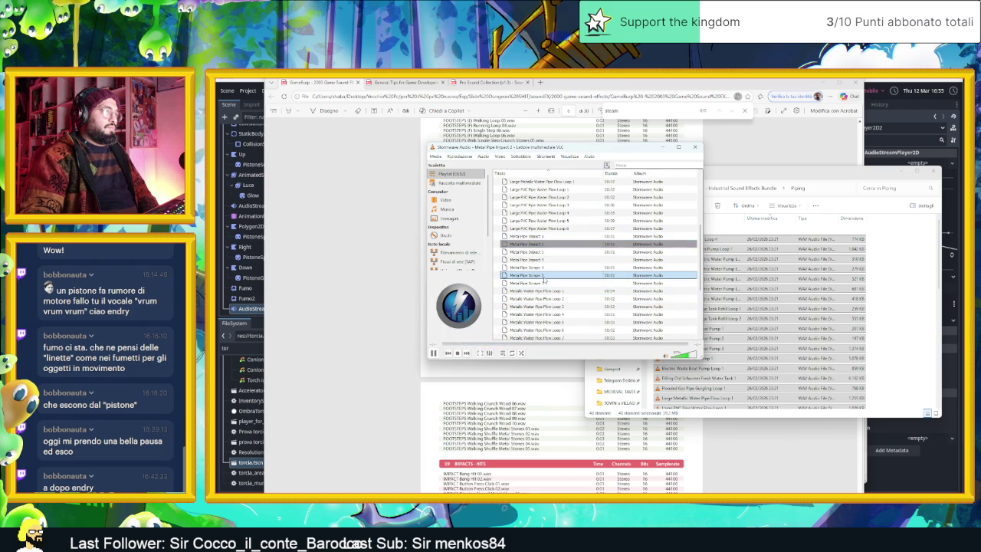
click(579, 292)
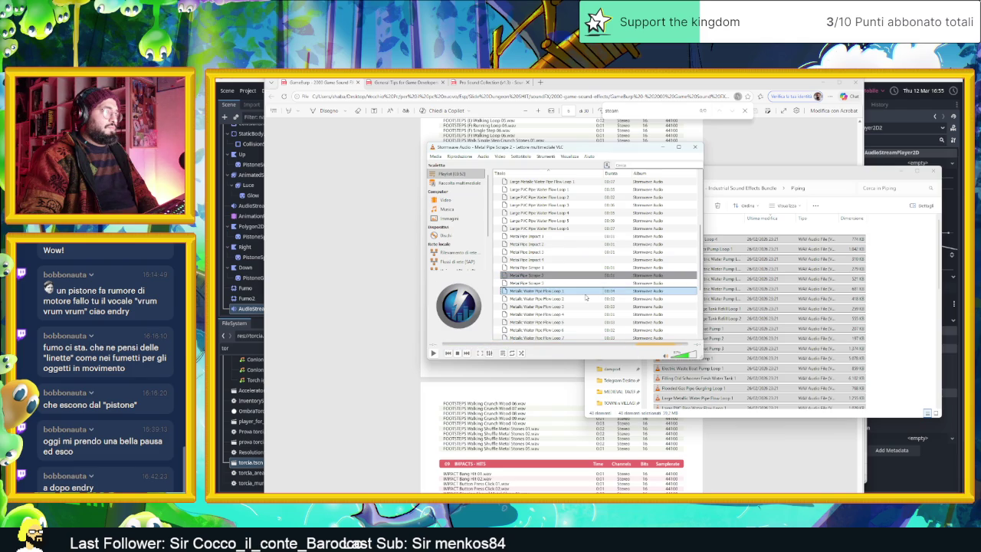
double_click(586, 299)
click(573, 307)
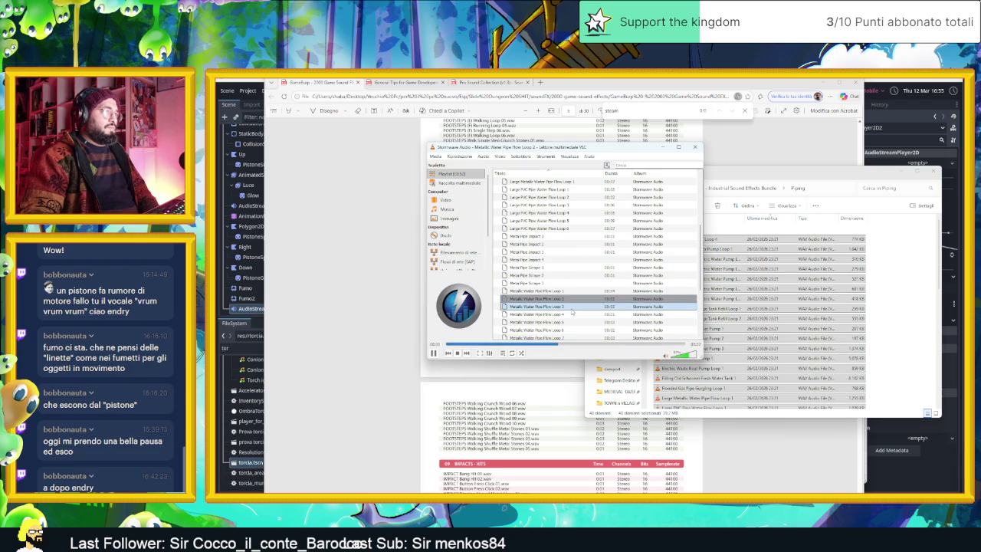
double_click(571, 314)
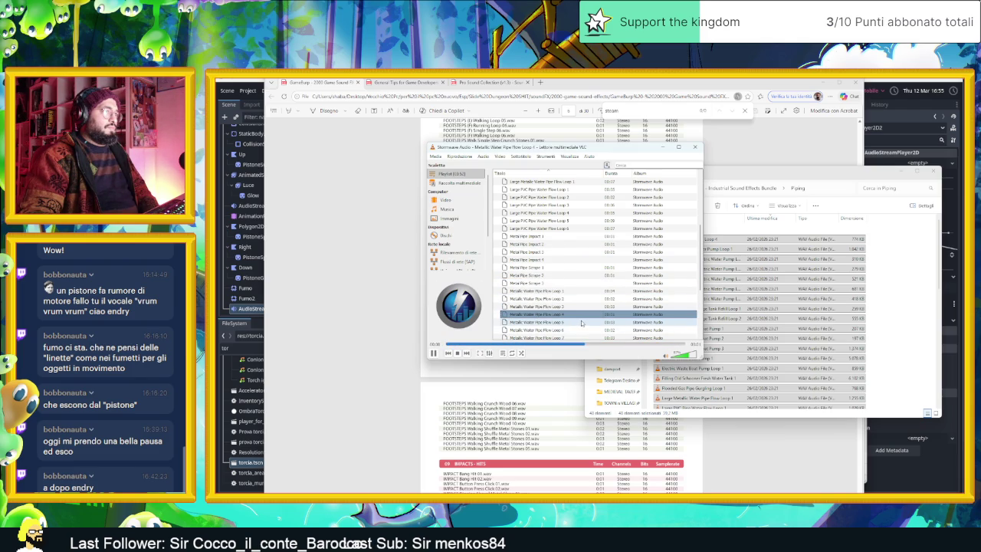
scroll(581, 322, down, 2)
double_click(581, 292)
click(581, 307)
double_click(581, 307)
double_click(581, 316)
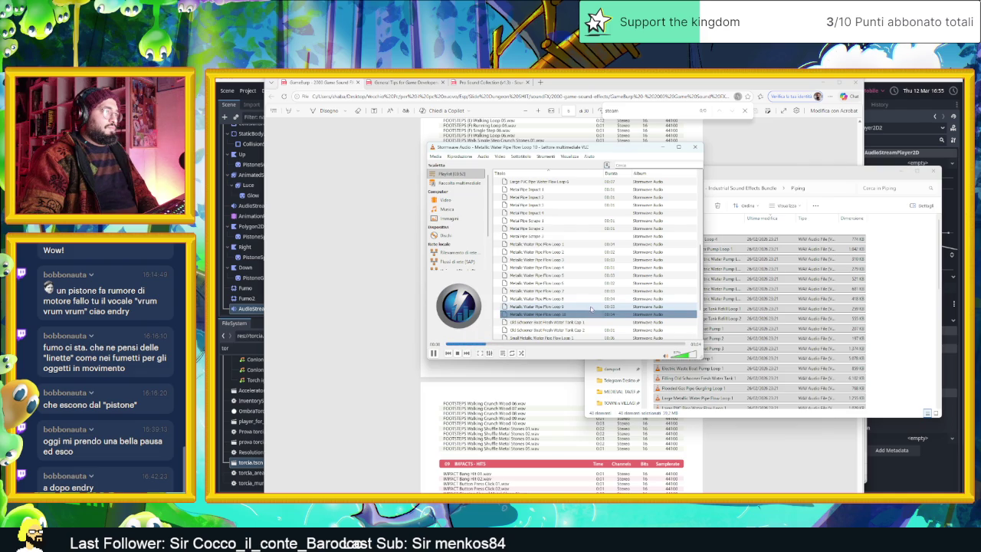
double_click(581, 316)
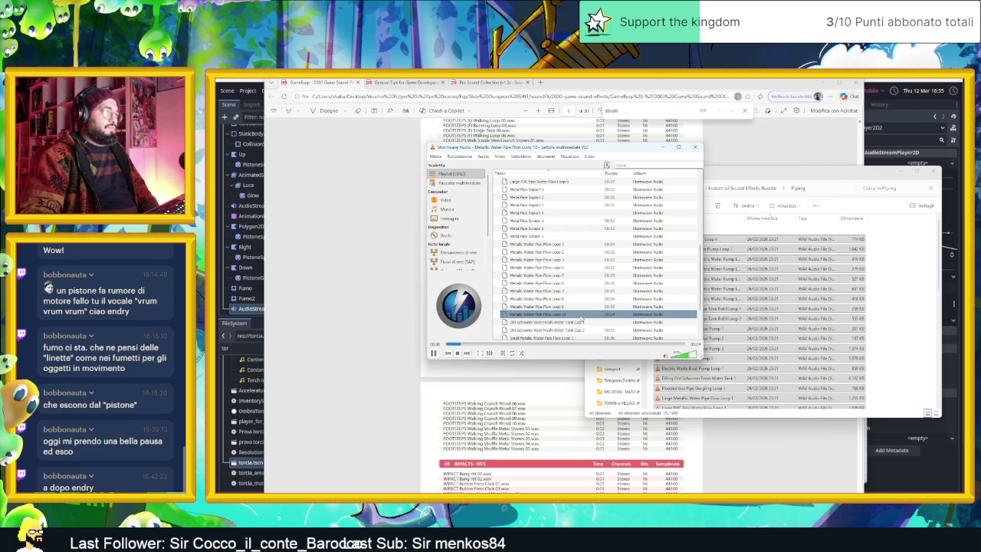
double_click(582, 316)
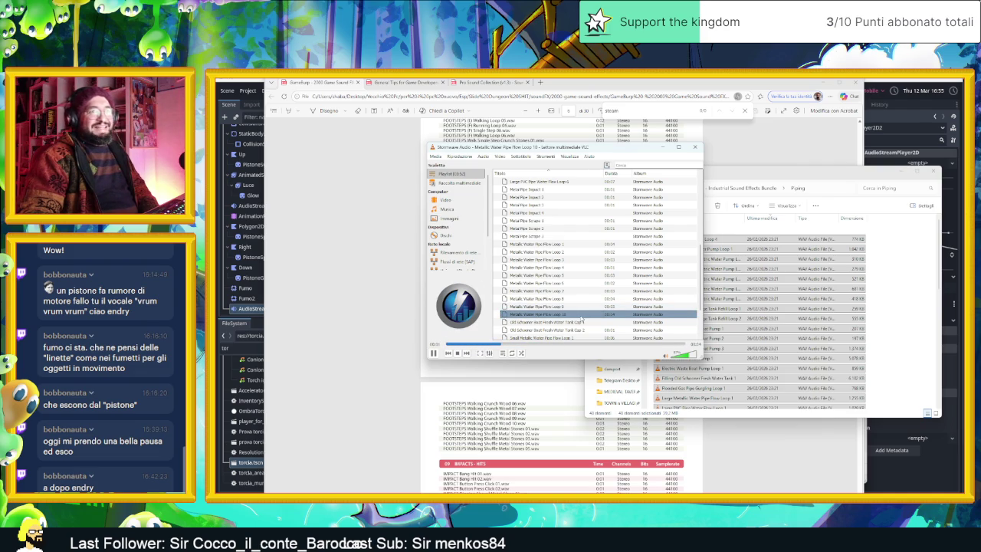
Preview the tank cap and the Small Metallic and Small Water Pipe Flow Loops, then close VLC.
double_click(582, 322)
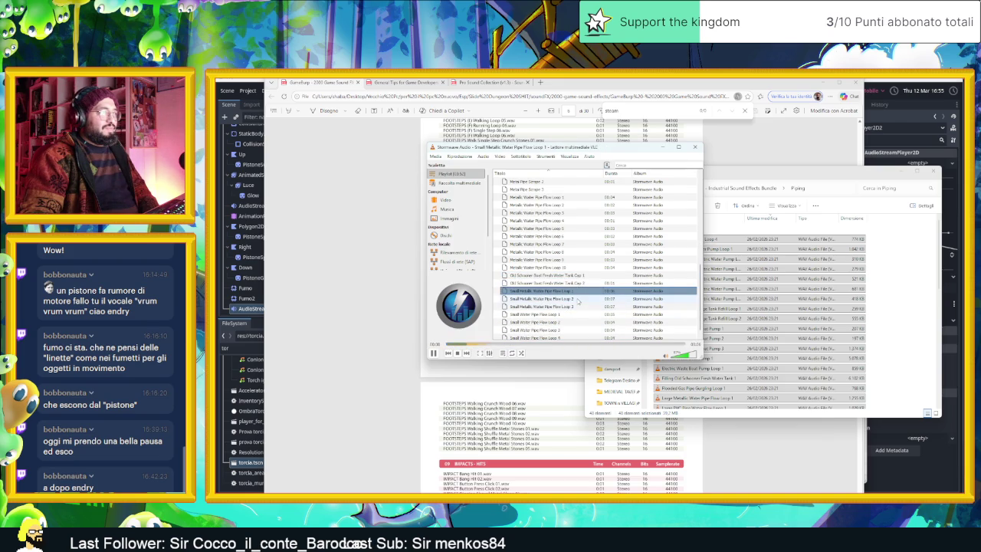
double_click(578, 300)
double_click(577, 293)
double_click(565, 315)
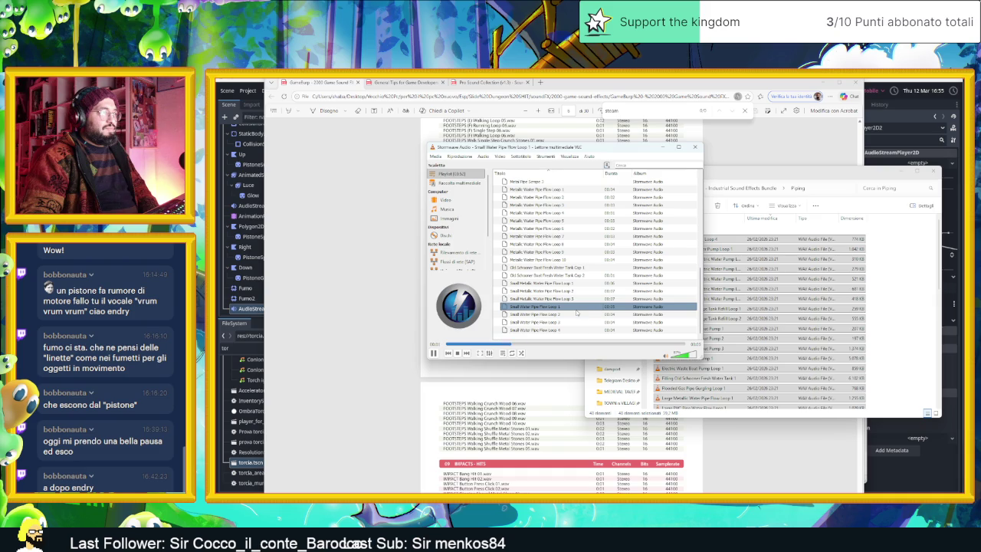
double_click(571, 329)
double_click(575, 283)
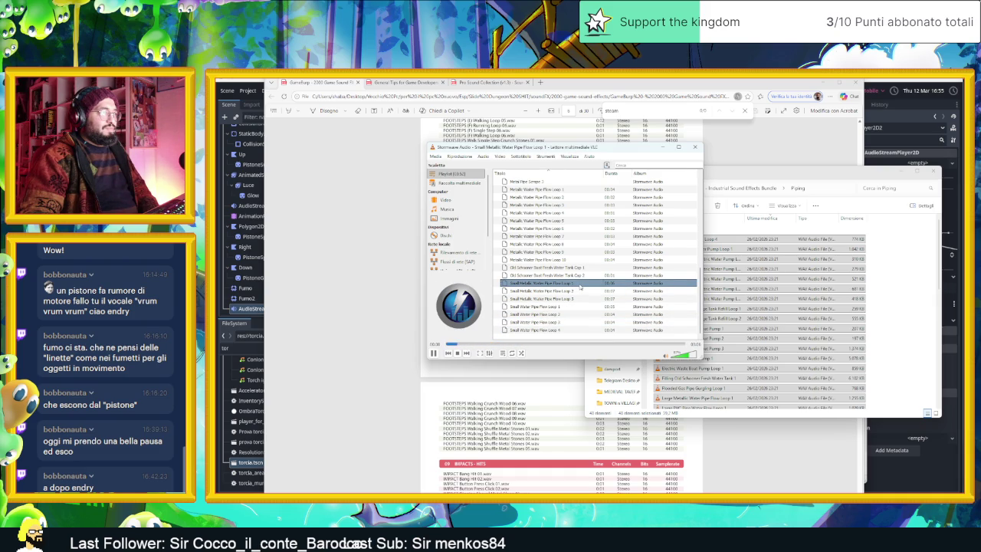
click(695, 147)
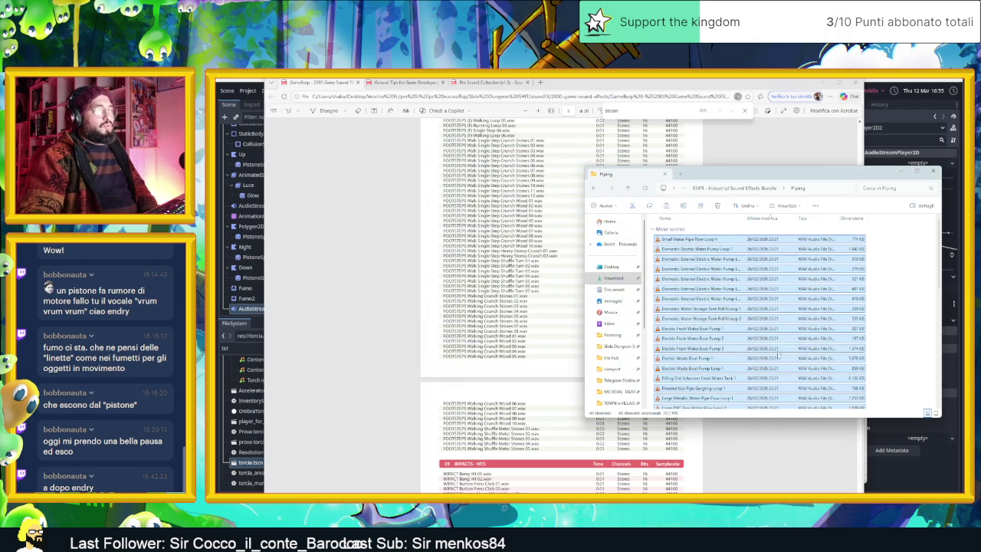
Browse the Piping file list, play Small Water Pipe Flow Loop 4 alone, then close the player.
scroll(775, 353, down, 5)
click(761, 365)
scroll(759, 368, down, 5)
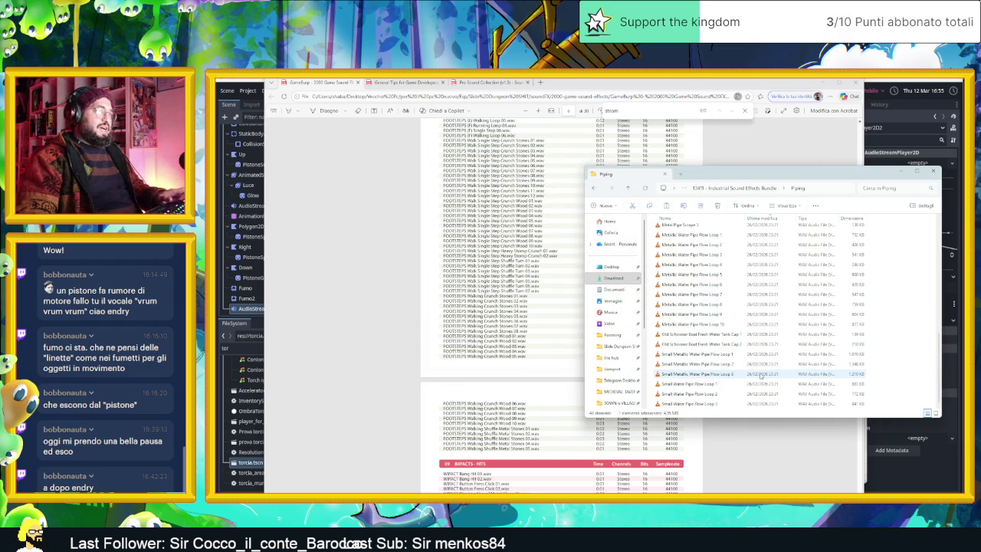
click(726, 383)
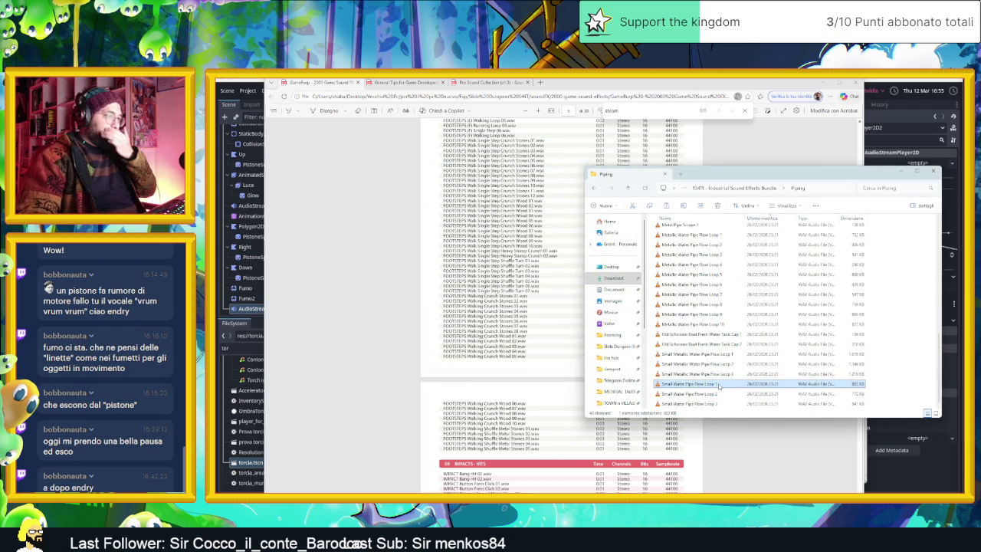
mouse_move(726, 385)
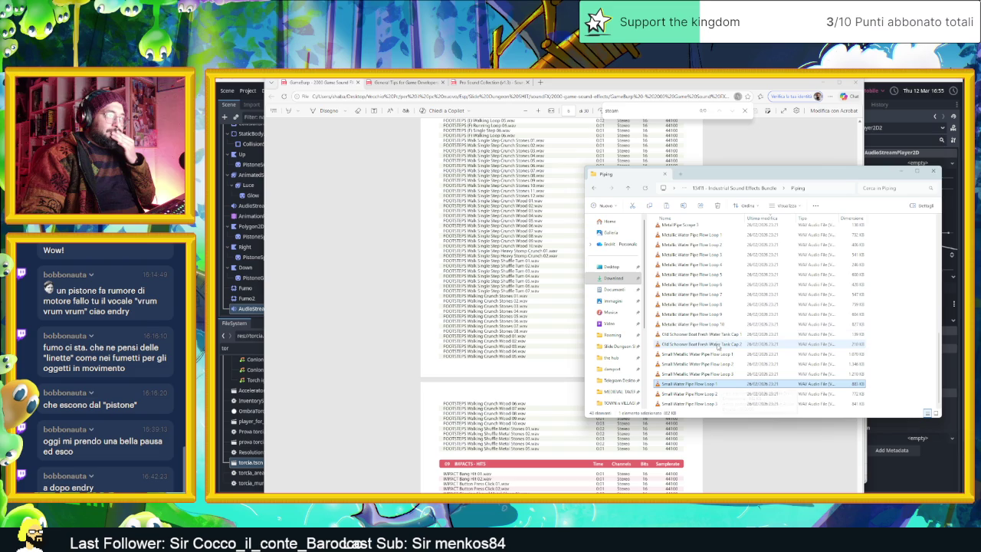
scroll(717, 330, up, 4)
scroll(718, 310, up, 1)
scroll(723, 263, up, 5)
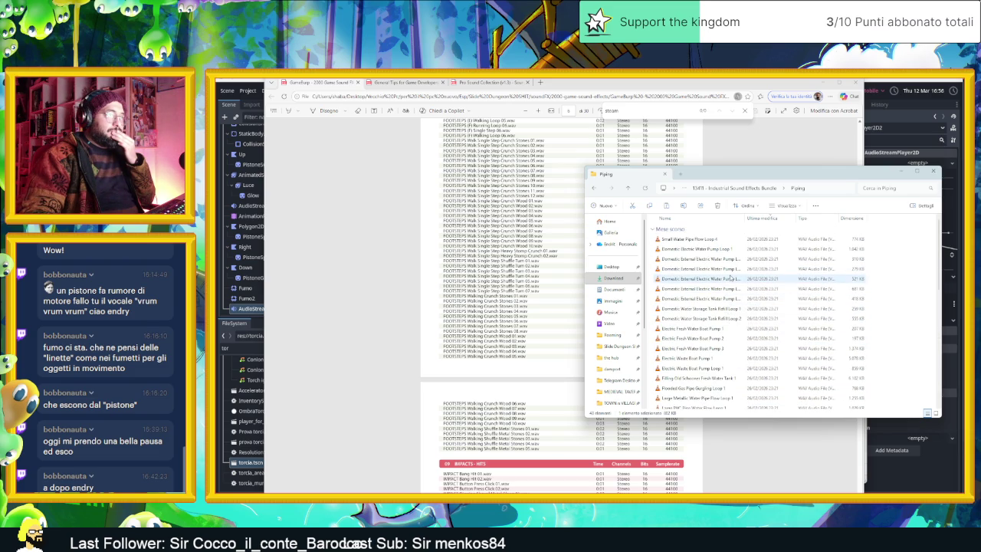
scroll(725, 307, down, 1)
scroll(725, 320, up, 1)
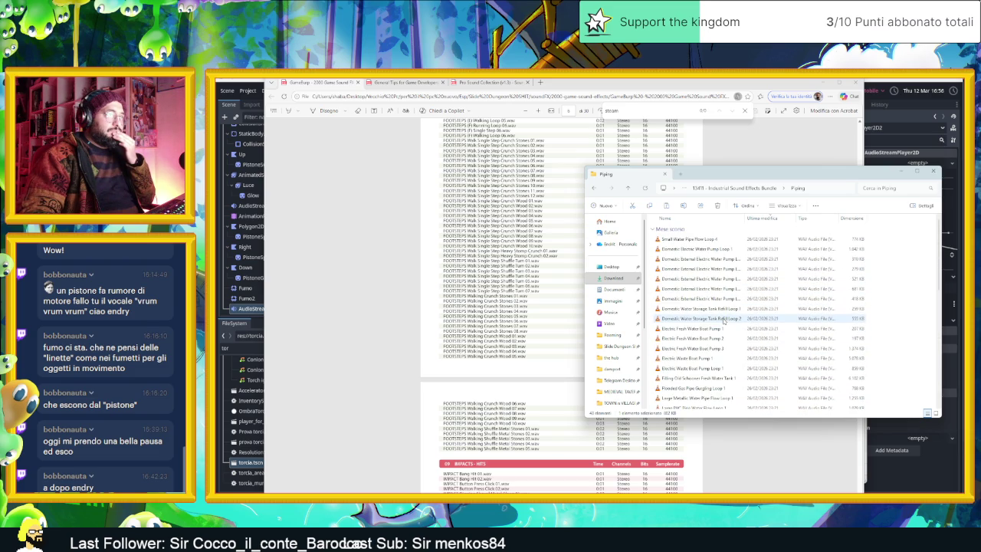
double_click(716, 240)
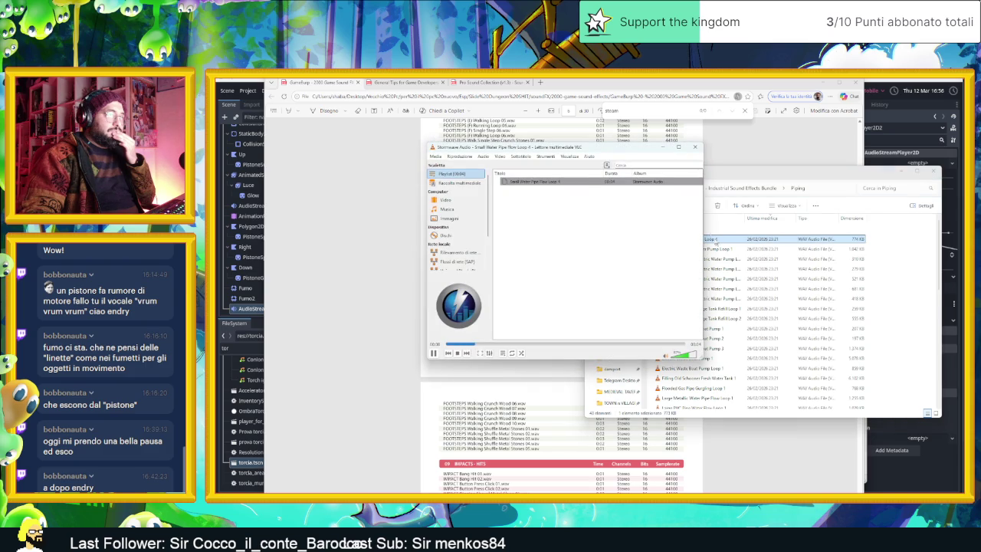
click(695, 148)
Open Small Water Pipe Flow Loop 1 and Loop 2 from Explorer for preview.
scroll(740, 320, down, 3)
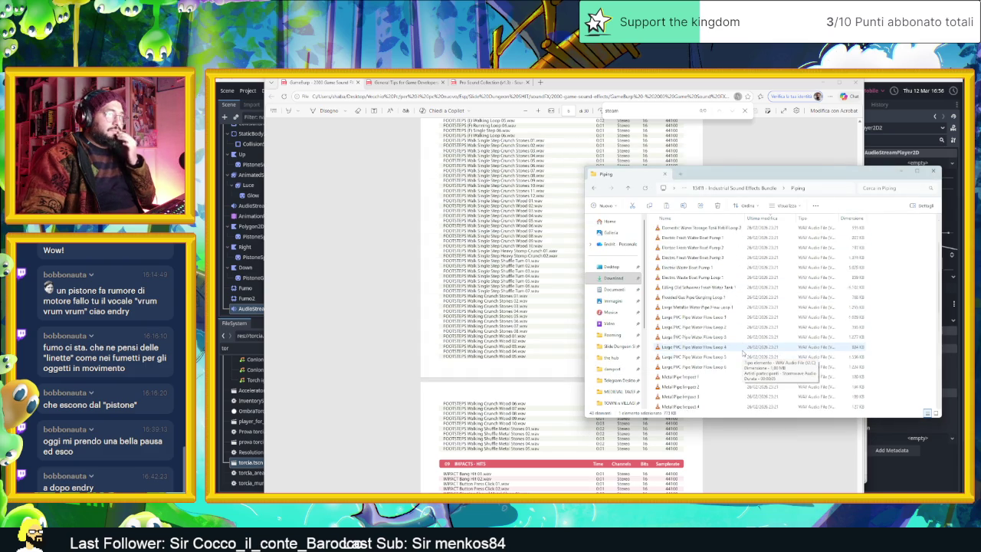
scroll(742, 354, down, 6)
click(735, 355)
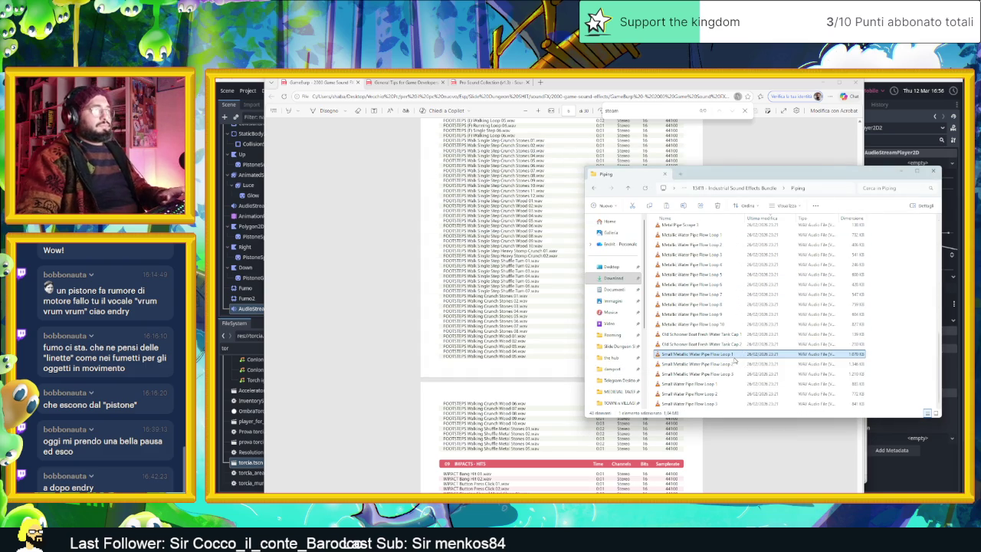
click(748, 386)
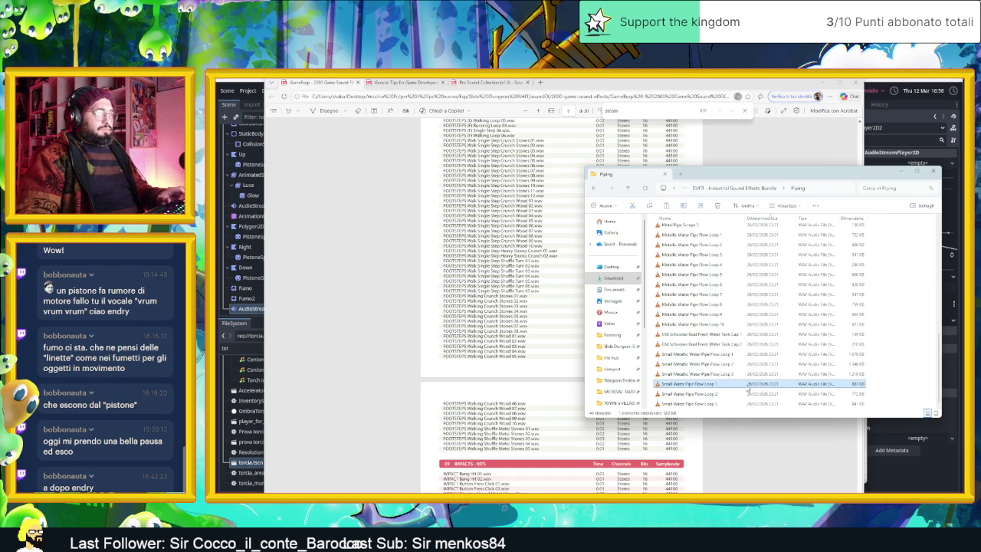
double_click(740, 387)
double_click(737, 393)
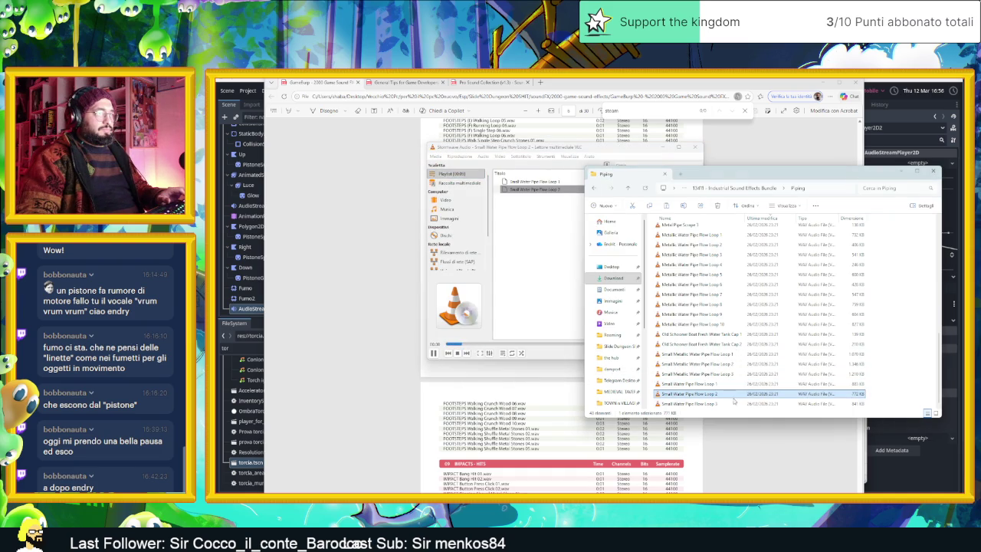
Queue another water pipe loop and replay Small Water Pipe Flow Loops 1 and 2.
double_click(734, 403)
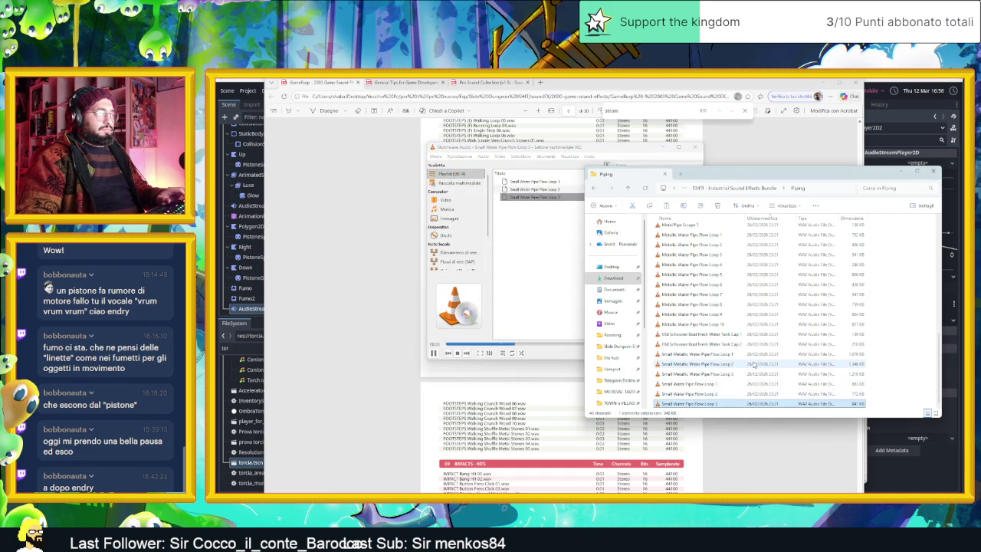
scroll(756, 365, up, 3)
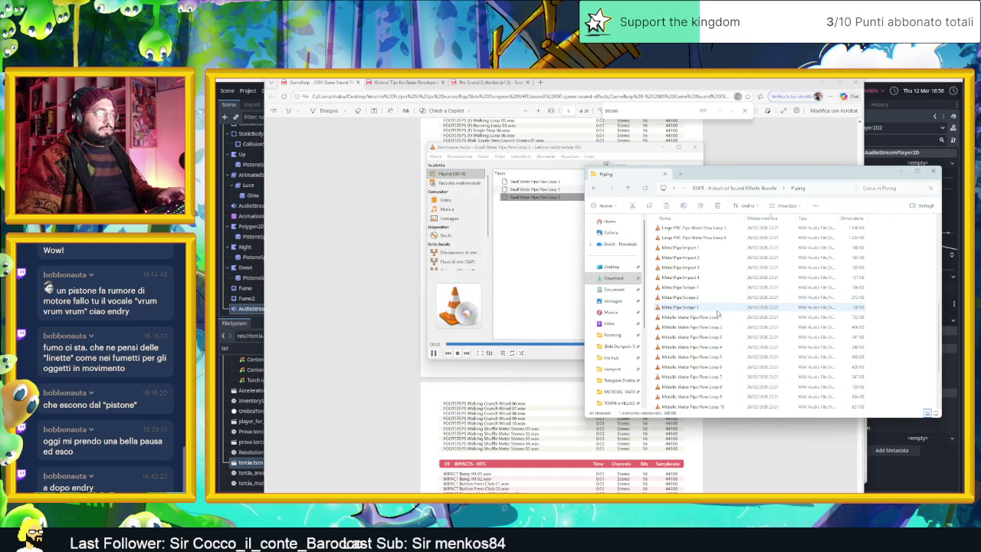
scroll(721, 345, down, 3)
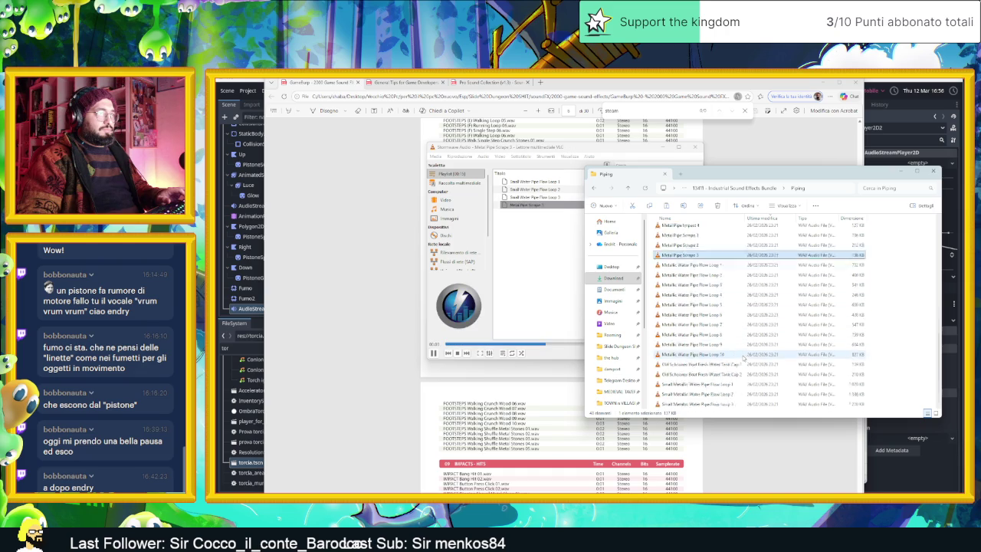
click(725, 383)
double_click(725, 383)
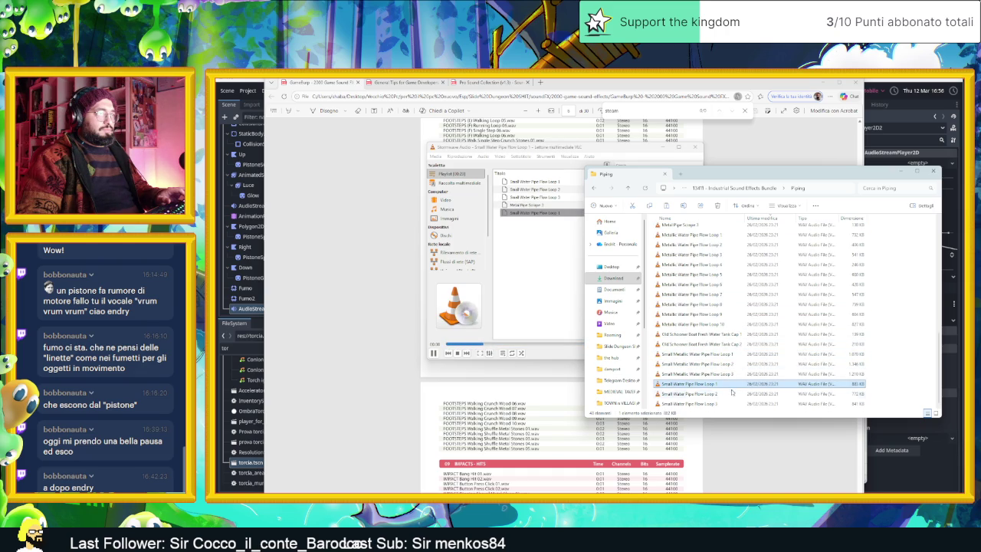
double_click(732, 393)
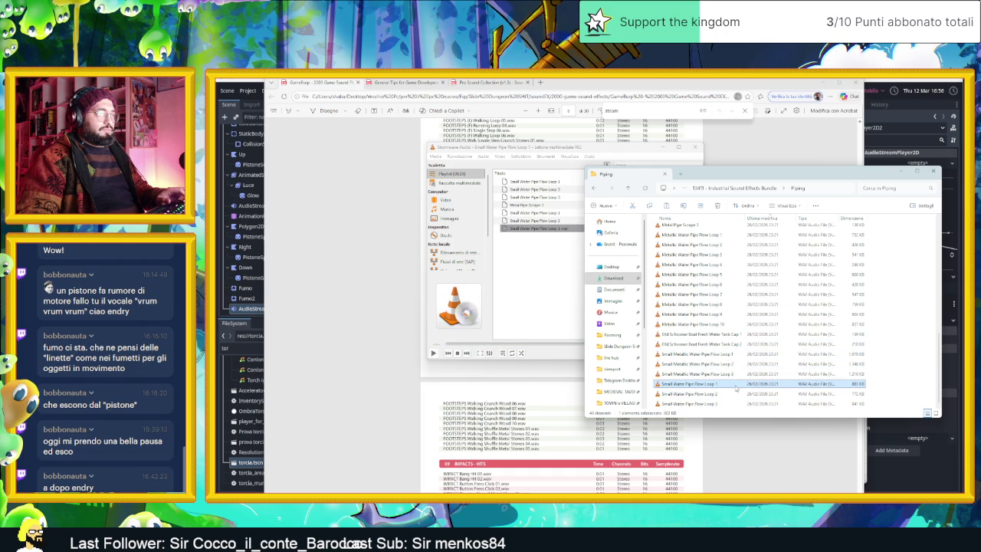
Compare Small Metallic Water Pipe Flow Loops 1, 2 and 3, then close VLC.
double_click(736, 355)
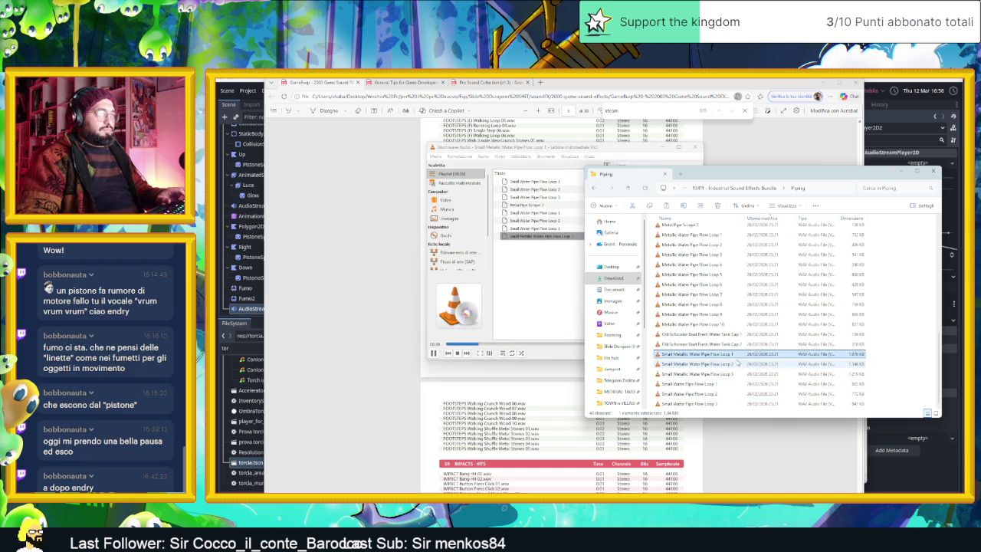
double_click(737, 363)
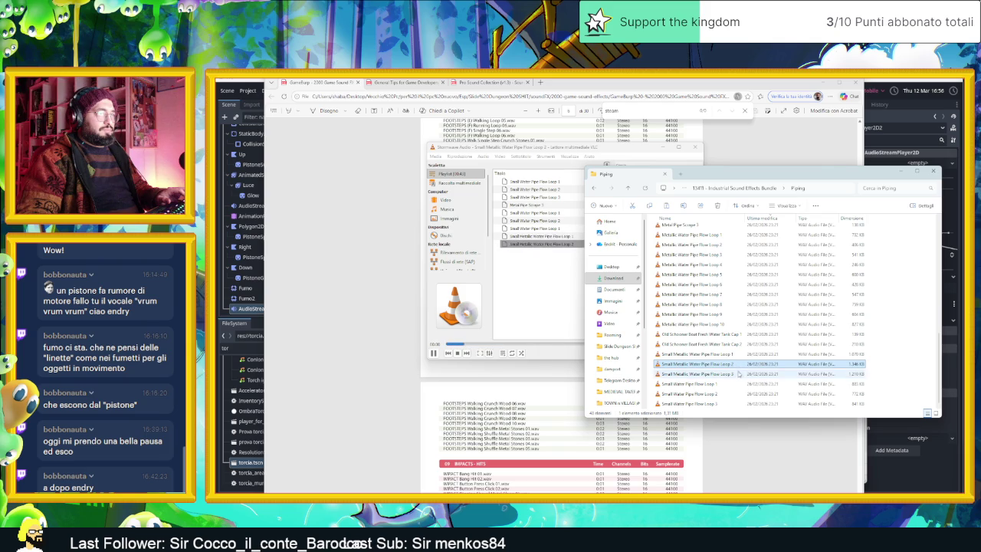
double_click(739, 374)
double_click(740, 355)
double_click(737, 365)
double_click(739, 354)
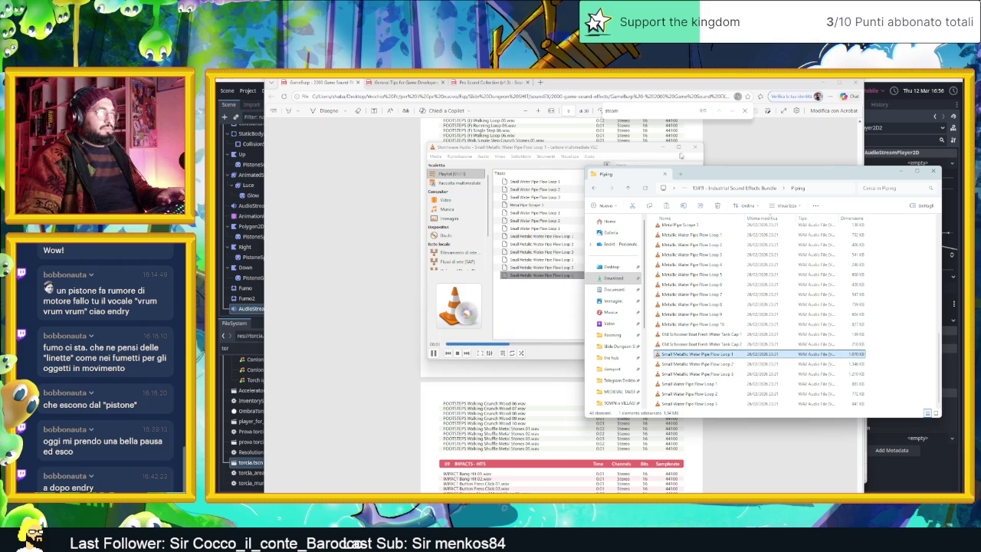
click(695, 147)
Import Small Metallic Water Pipe Flow Loop 1 into maximized Audacity, solo it and audition it.
mouse_move(742, 358)
mouse_down()
mouse_move(801, 414)
mouse_move(718, 491)
mouse_move(712, 401)
mouse_move(729, 390)
mouse_move(723, 339)
mouse_up()
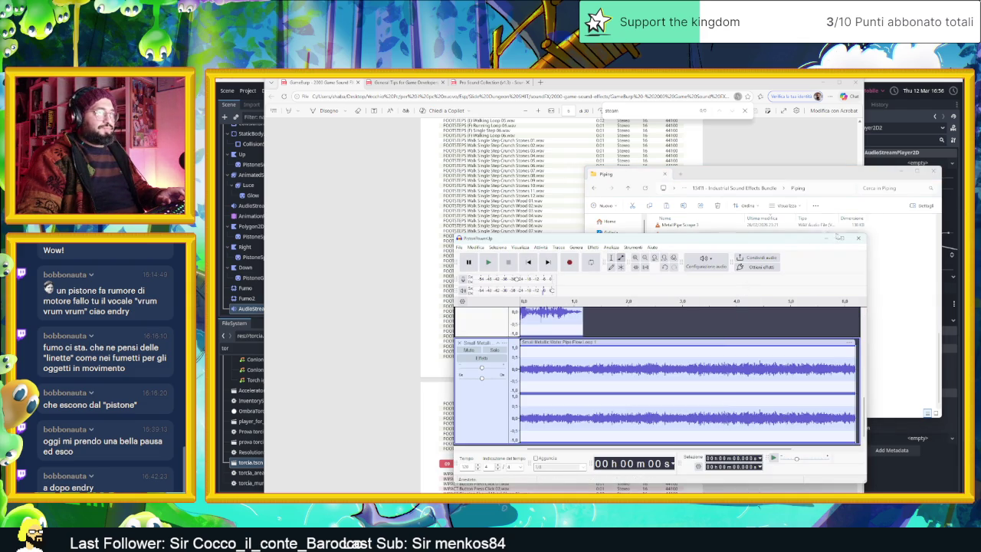
double_click(777, 239)
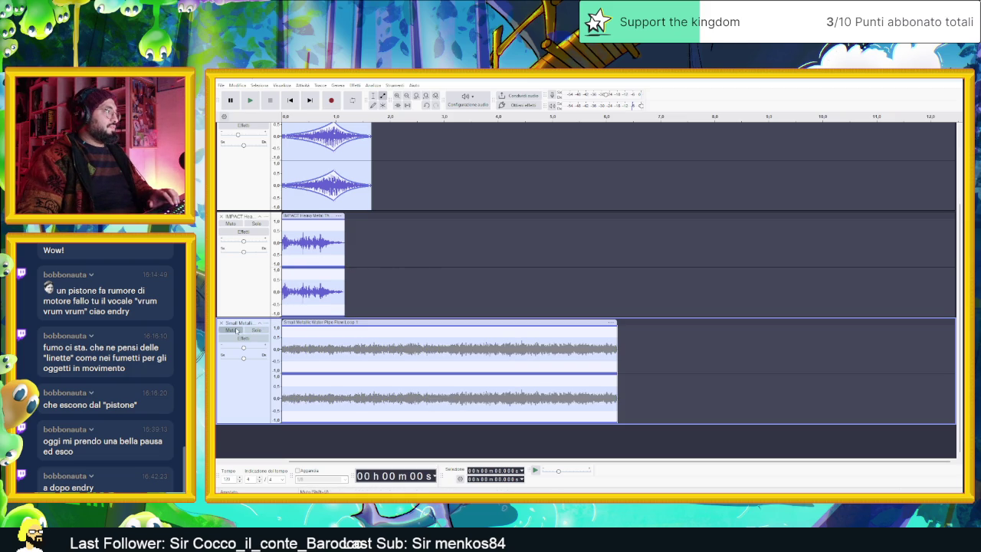
scroll(249, 333, up, 1)
click(259, 354)
key(space)
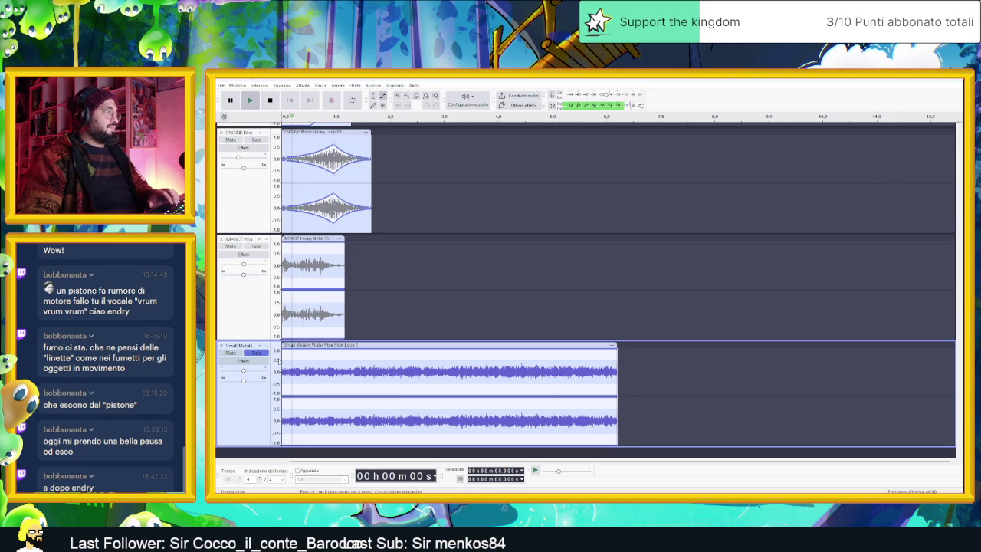
key(space)
key(space)
key(space)
key(space)
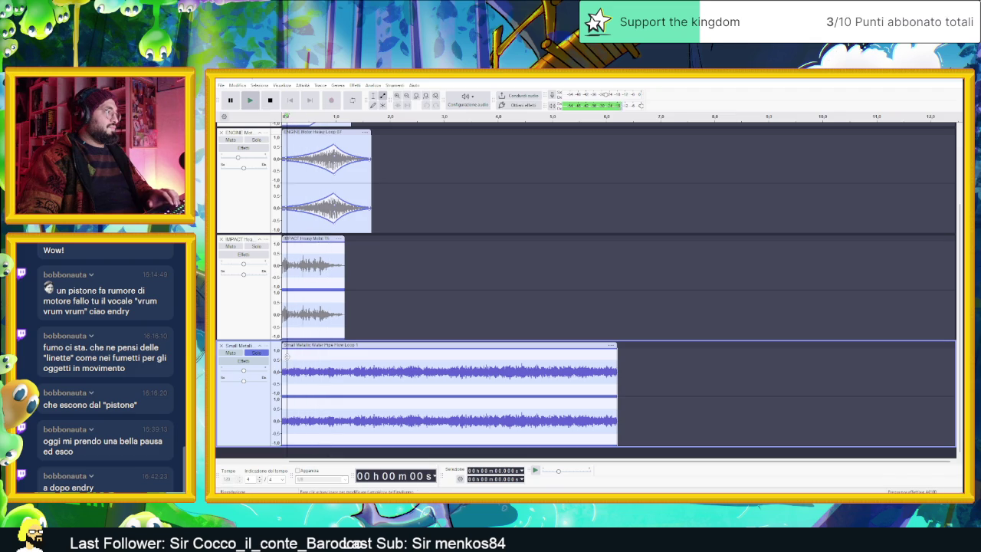
key(space)
key(space)
key(space)
key(space)
key(space)
key(space)
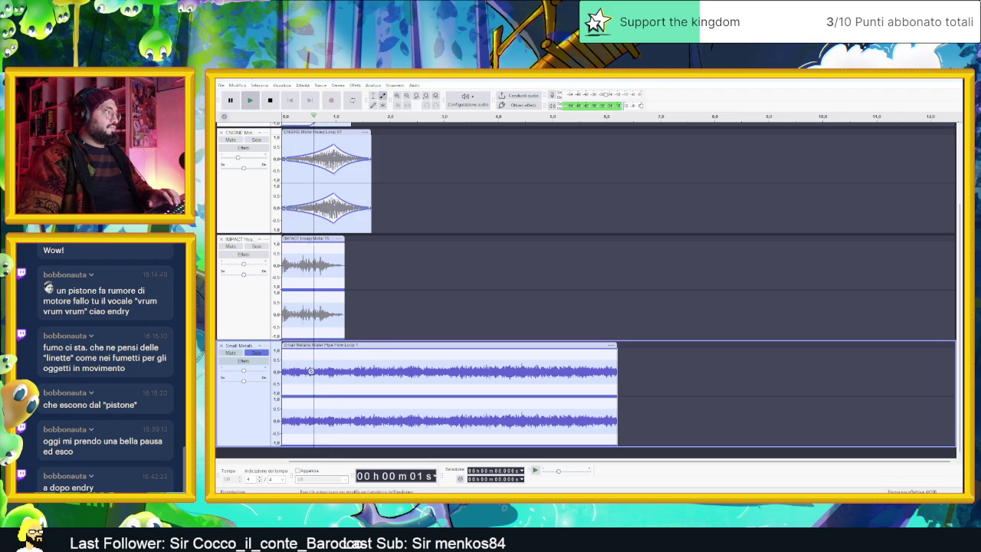
key(space)
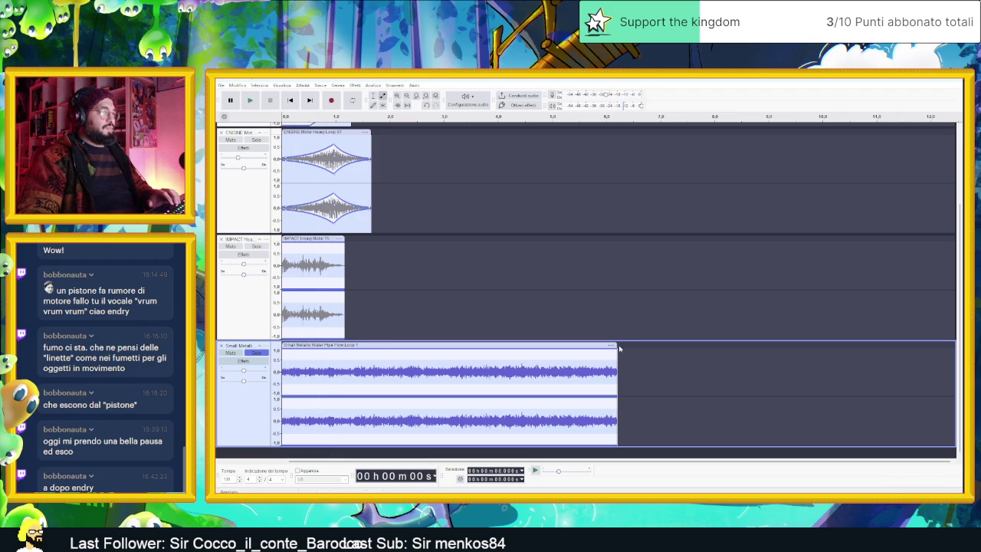
Trim the Small Metallic clip to under one second and play it.
drag(619, 345, 320, 372)
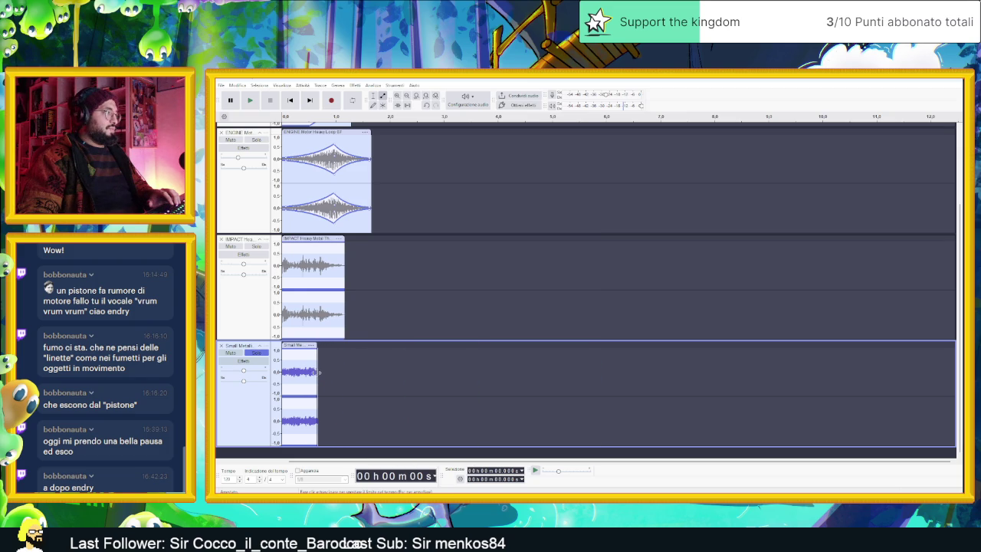
key(space)
key(space)
key(space)
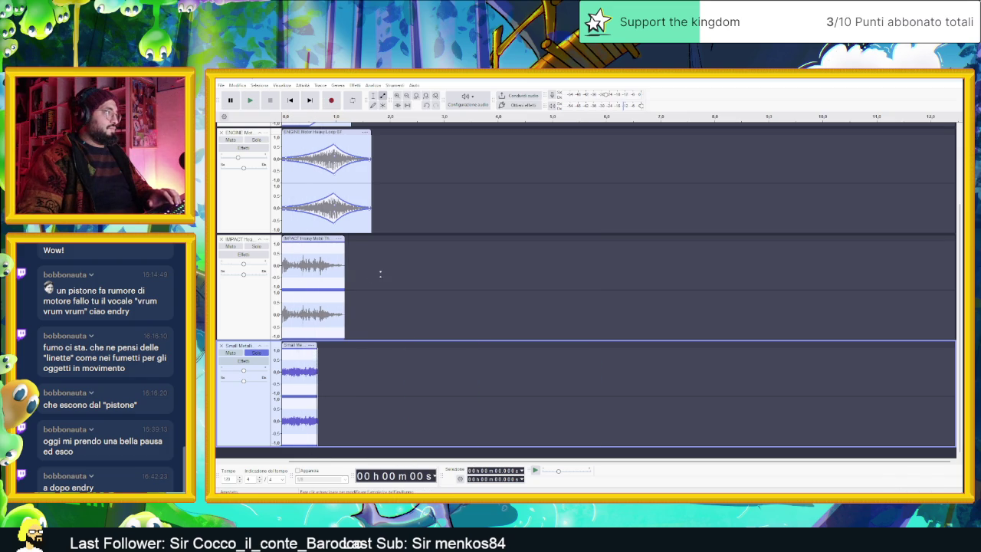
scroll(380, 274, up, 5)
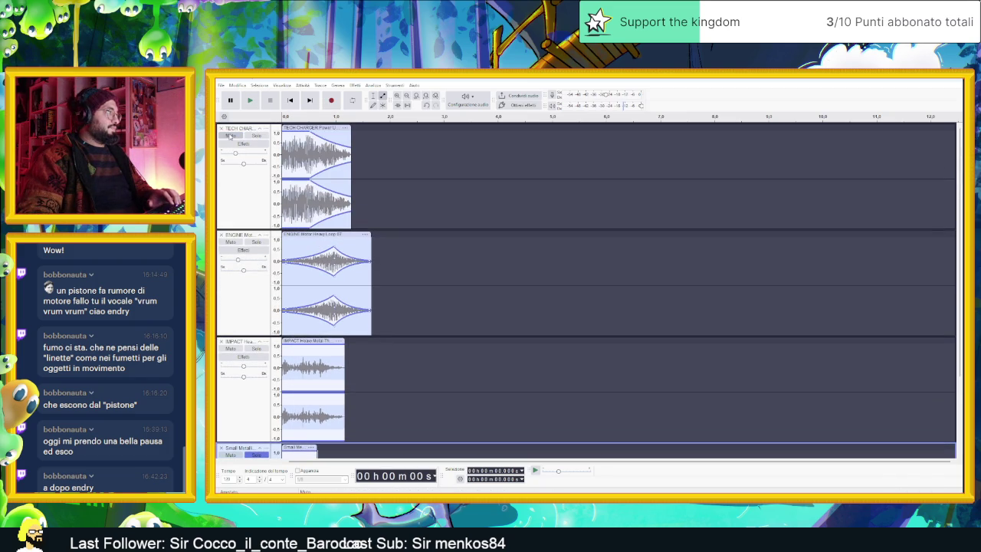
Drag the TECH CHARGER clip slightly right and audition the four-layer mix repeatedly.
scroll(582, 292, down, 3)
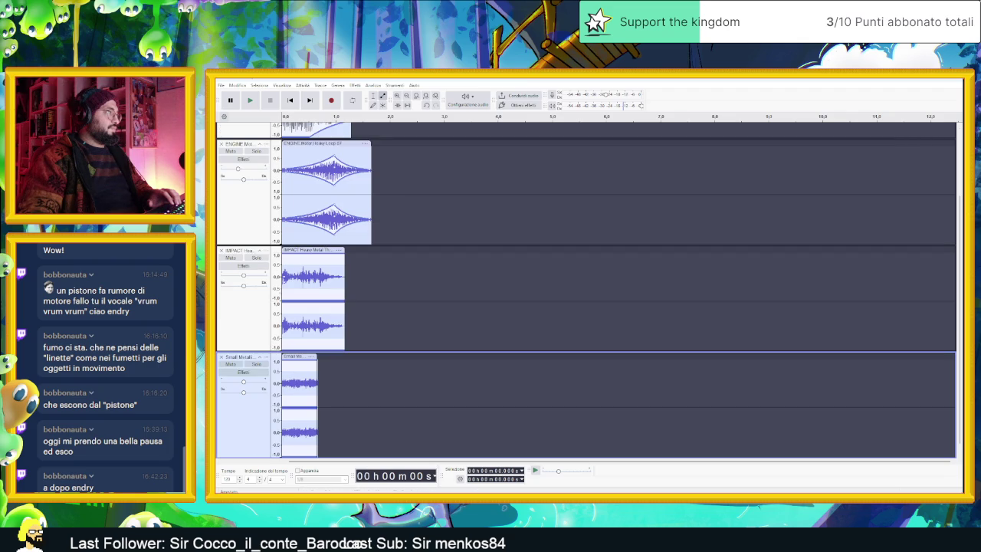
scroll(587, 290, up, 3)
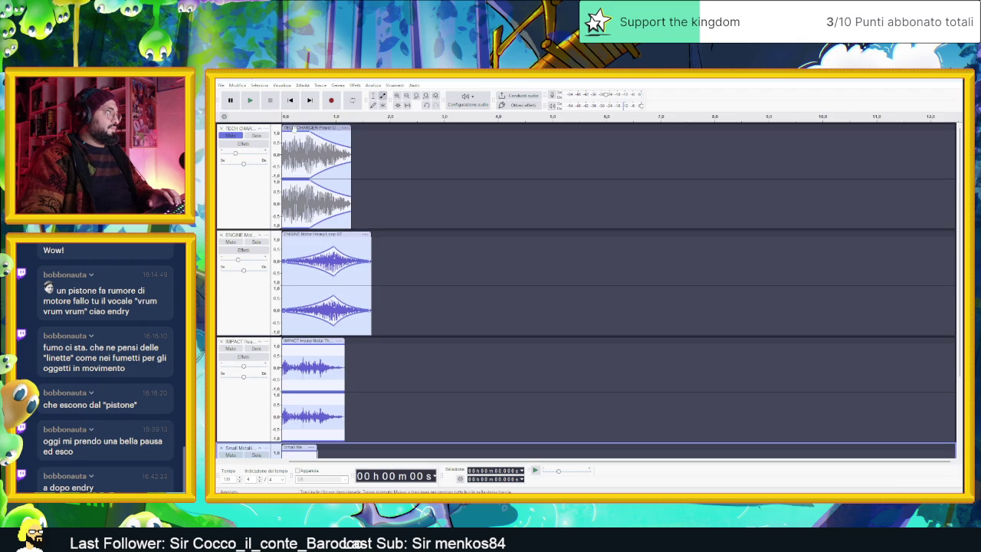
click(298, 127)
drag(299, 126, 310, 126)
key(space)
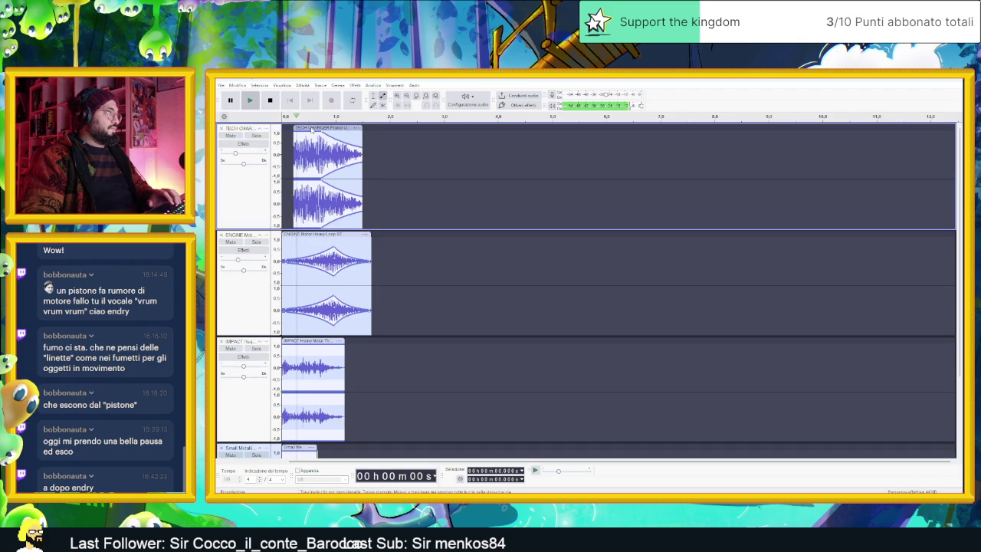
key(space)
key(space)
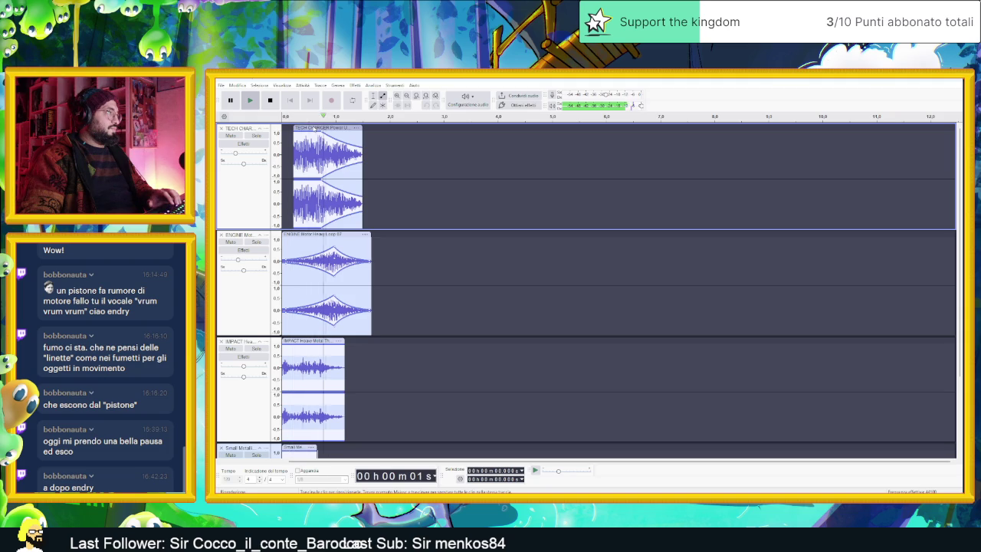
key(space)
key(space)
key(space)
key(space)
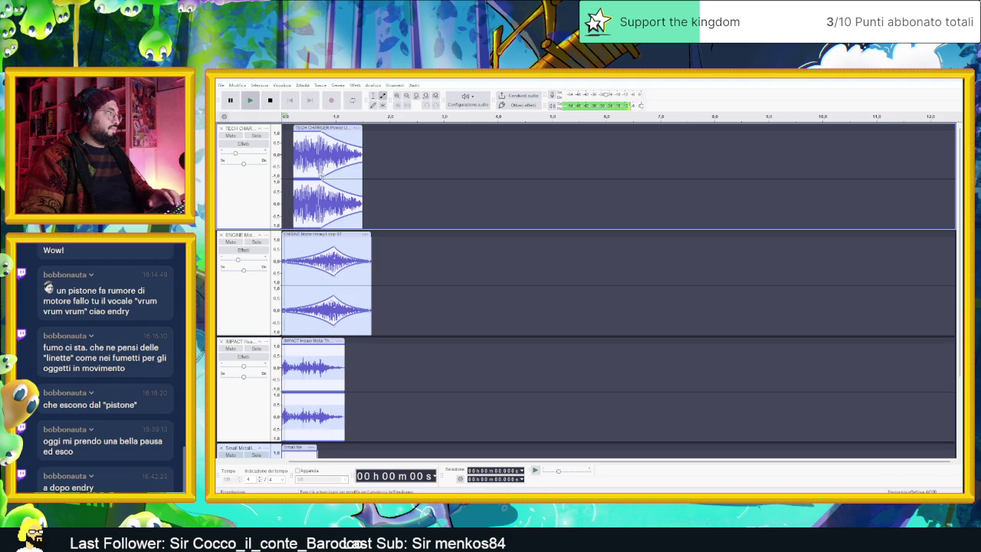
key(space)
key(space)
key(space)
key(space)
key(space)
scroll(412, 329, down, 2)
key(space)
Shorten the Small Metallic clip to a brief burst and audition the layered mix.
scroll(361, 355, down, 2)
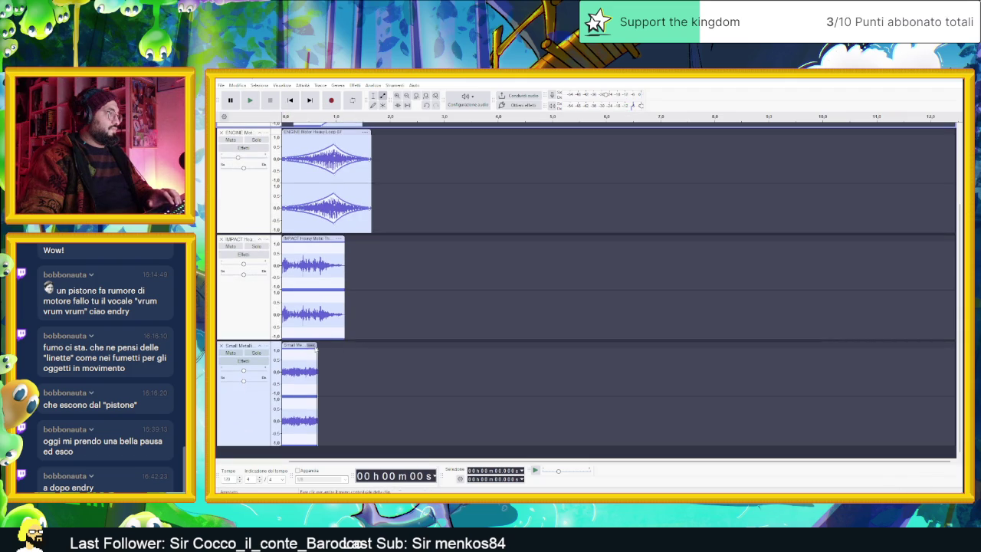
drag(305, 346, 300, 347)
key(space)
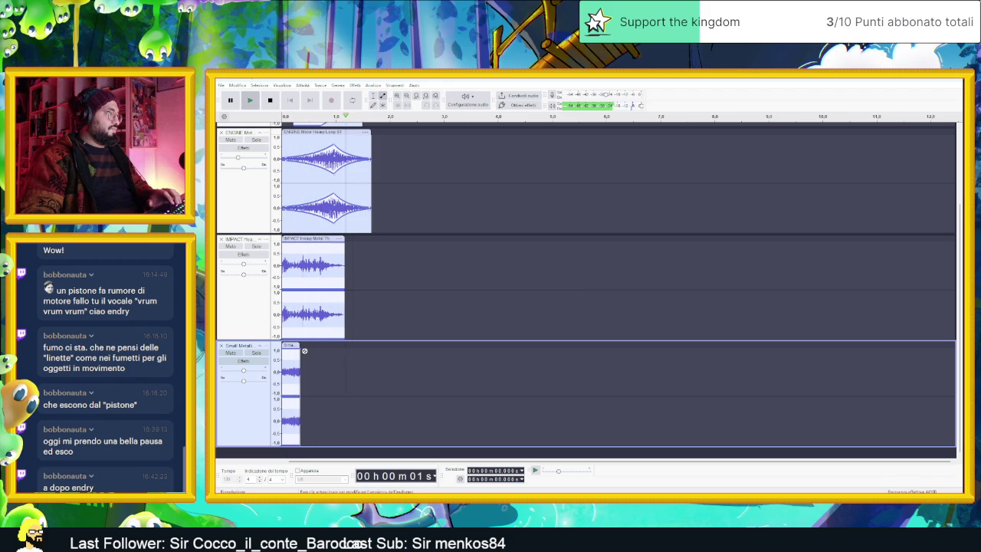
key(space)
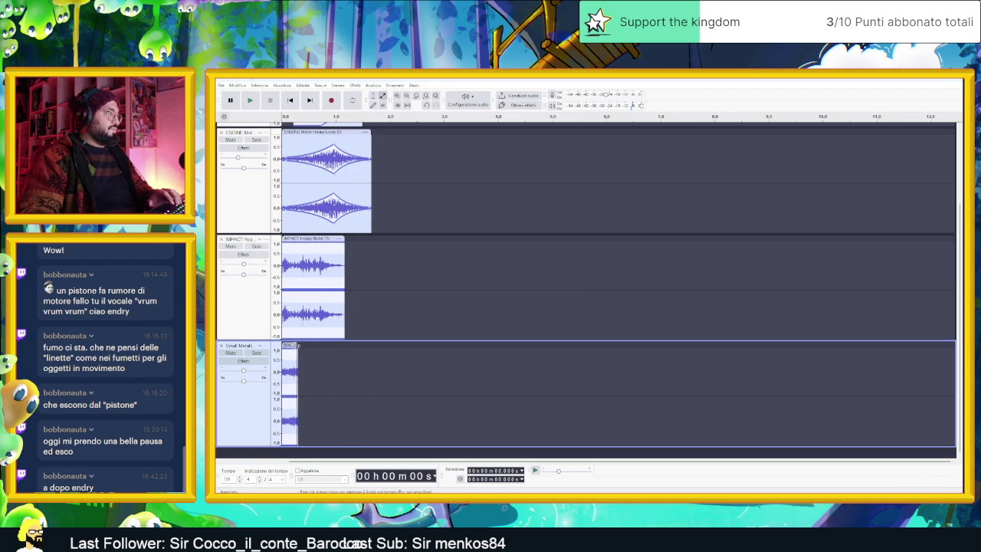
key(space)
scroll(333, 243, up, 2)
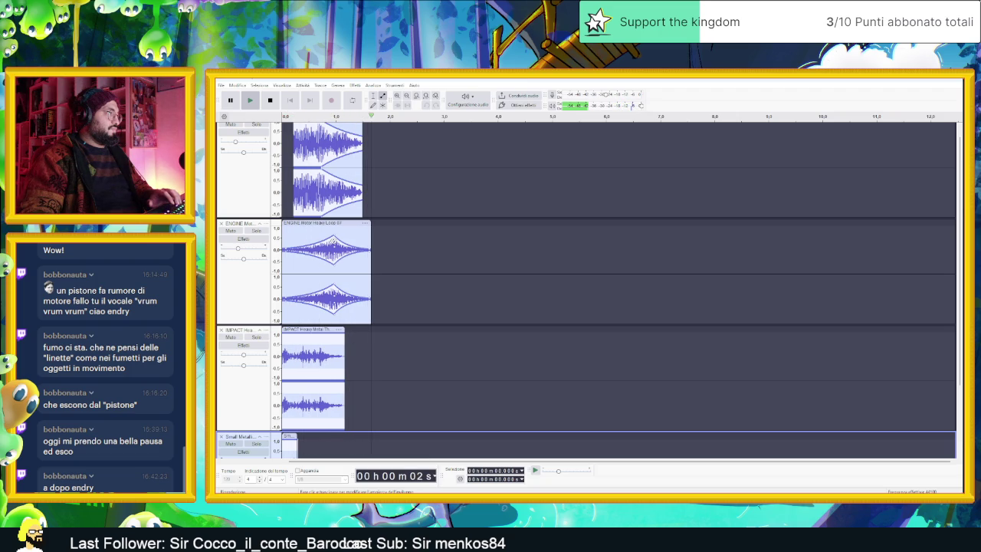
key(space)
key(space)
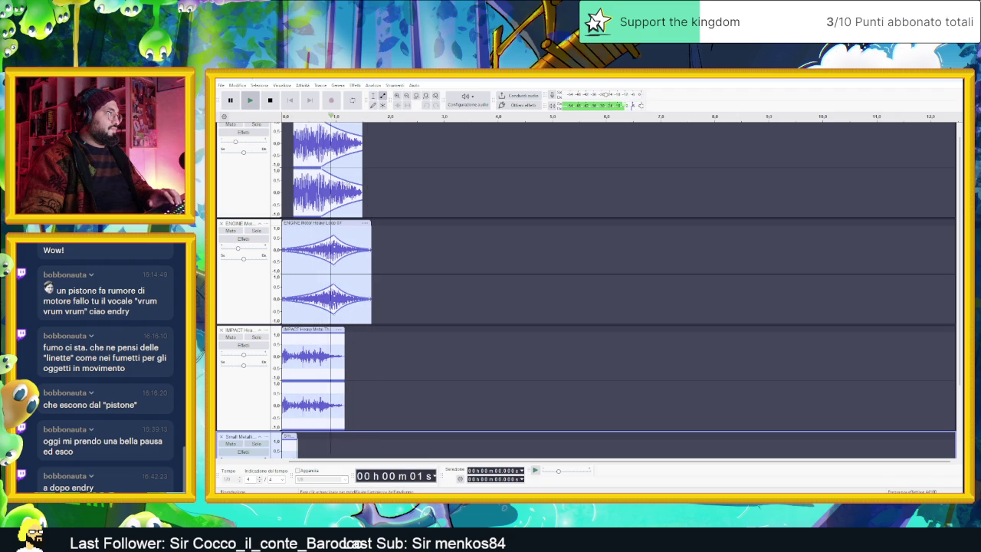
scroll(322, 176, up, 1)
Nudge the TECH CHARGER clip back to 0 s, then bring up the GameBurp sound list PDF.
key(space)
mouse_move(318, 127)
mouse_down()
mouse_move(307, 128)
mouse_move(316, 129)
mouse_up()
key(space)
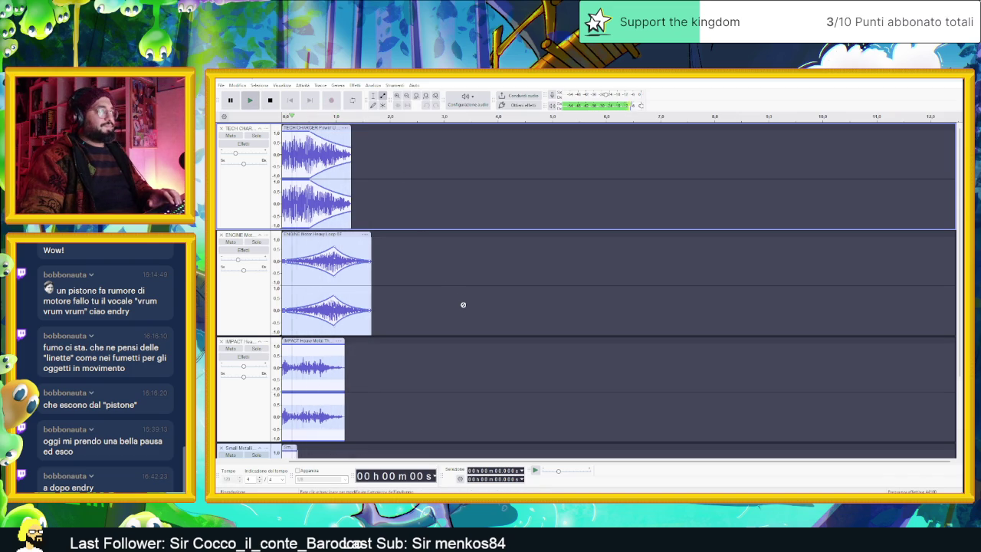
key(alt+Tab)
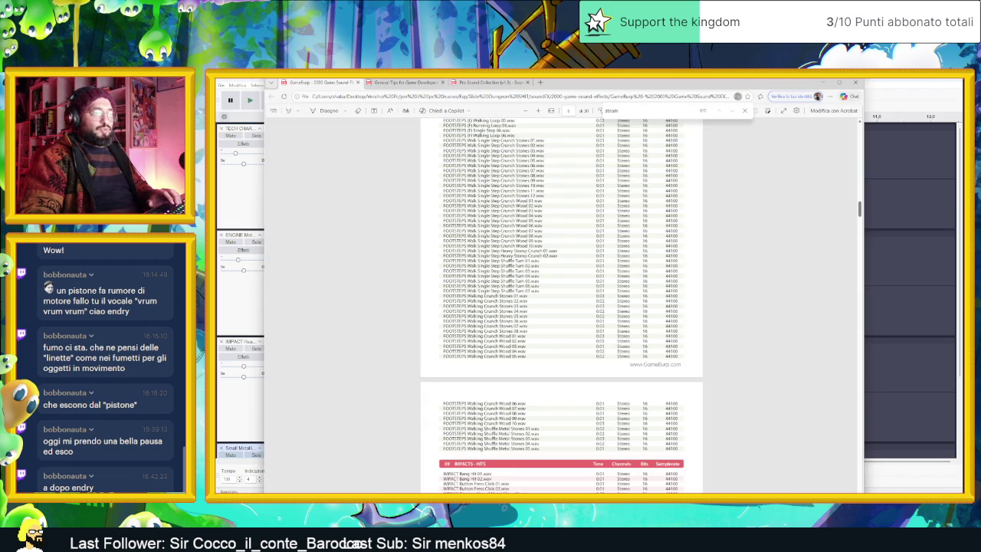
Go up from Piping to the Industrial Sound Effects Bundle, browse its categories, and open Air Pumps.
key(alt+Tab)
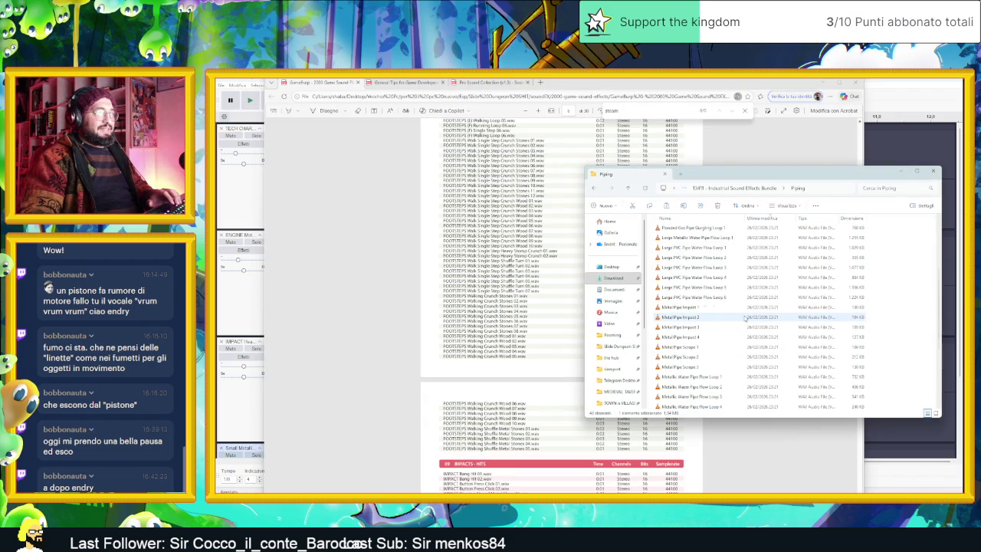
key(alt+Up)
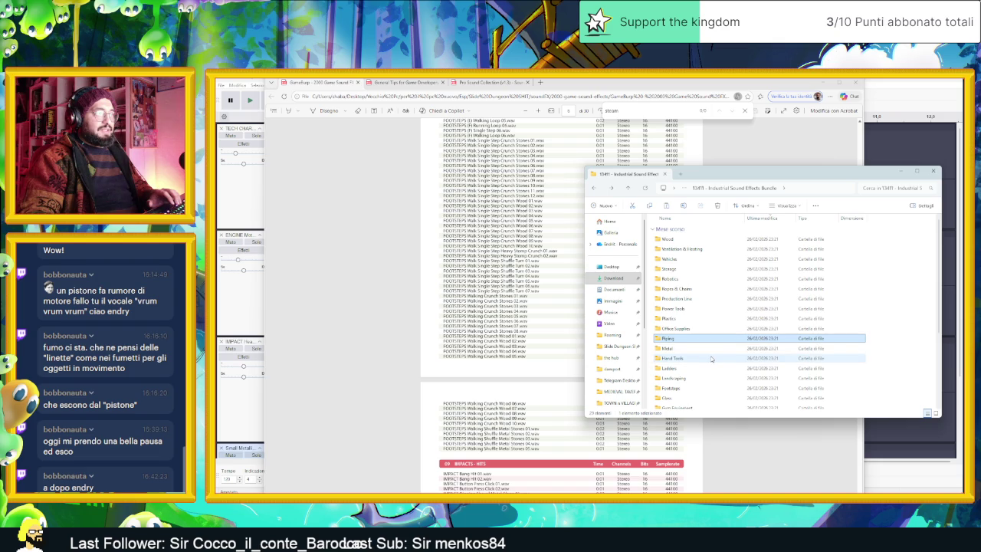
click(712, 358)
click(714, 370)
scroll(749, 365, down, 1)
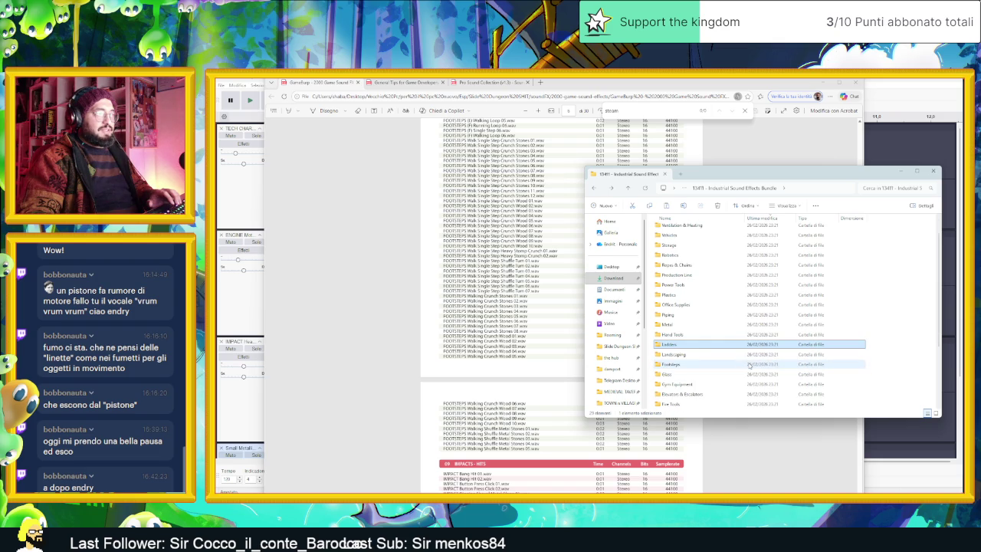
scroll(731, 366, down, 1)
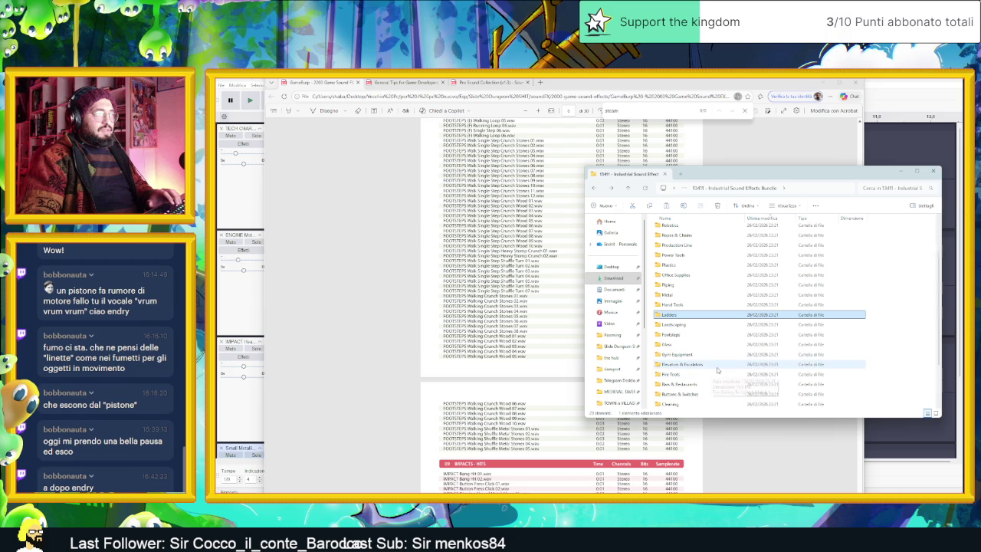
click(716, 374)
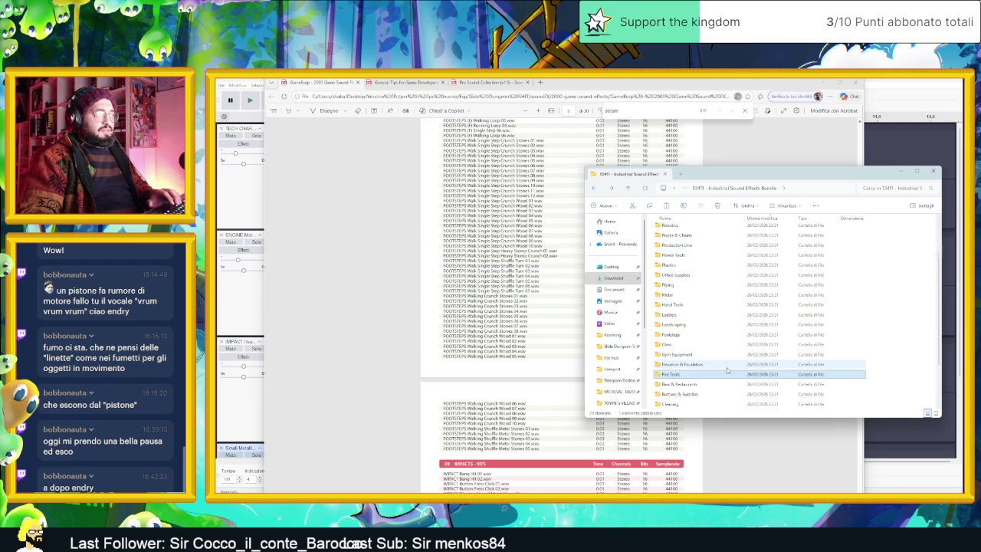
scroll(719, 374, down, 1)
scroll(729, 370, down, 1)
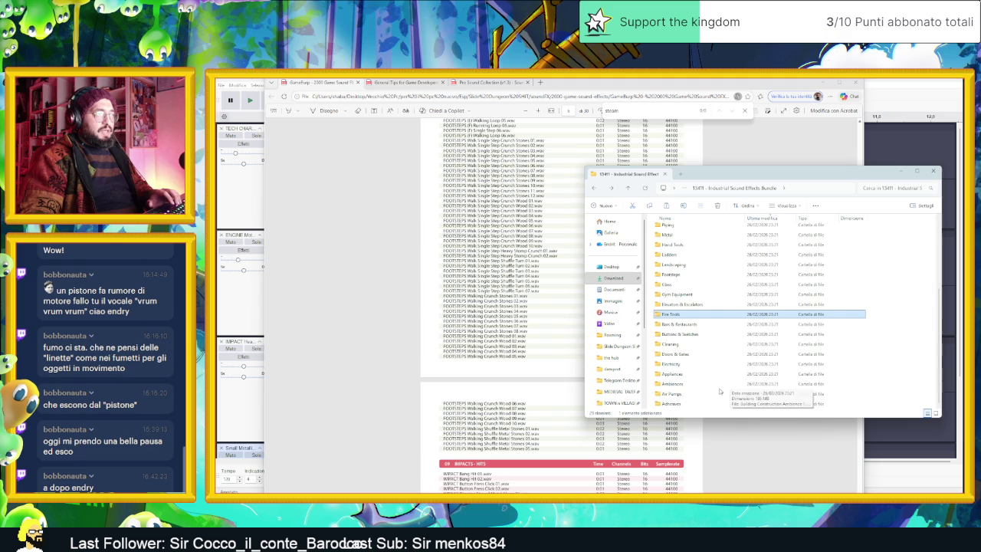
double_click(723, 394)
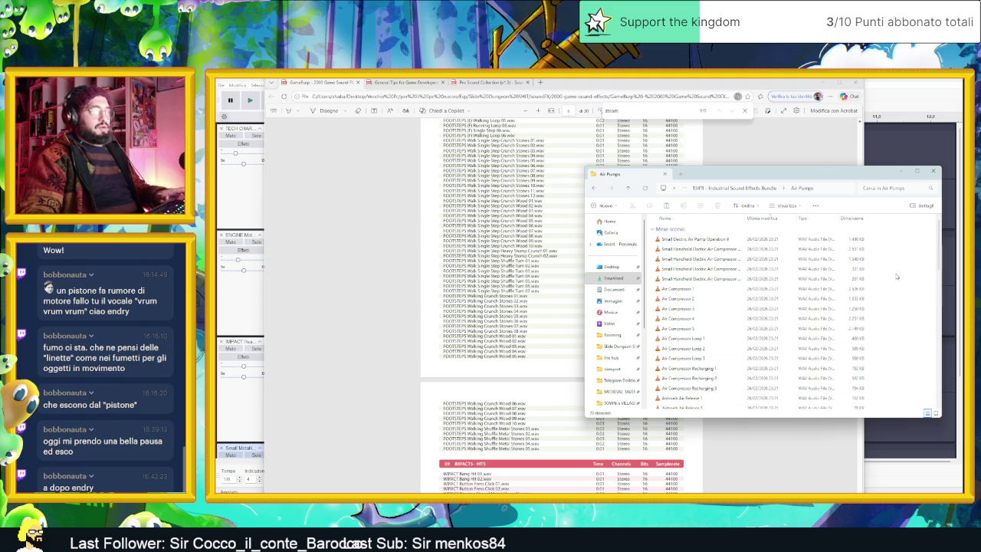
Select all Air Pumps files, launch VLC via a 'vl' search, add them, and play Air Compressor 1.
key(ctrl+a)
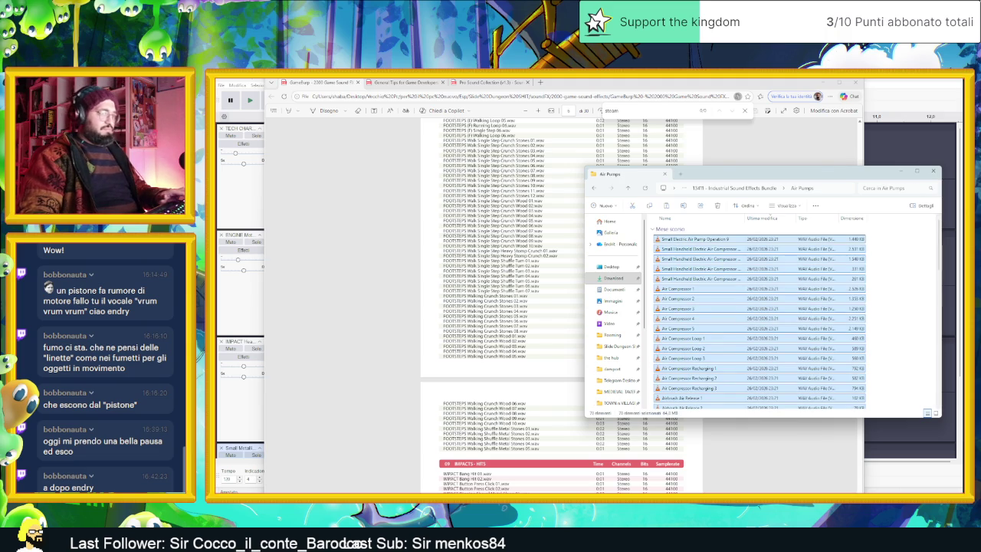
key(super)
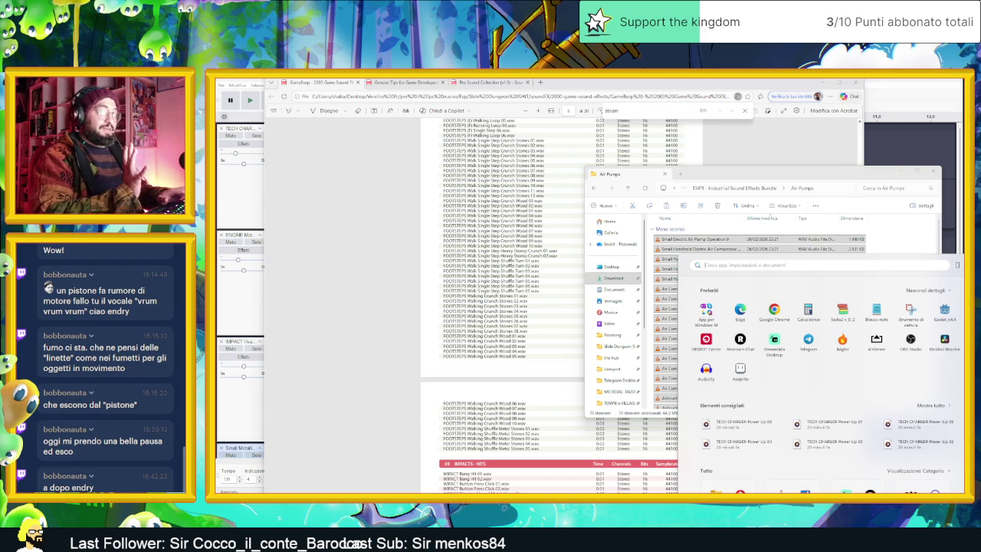
text(vl)
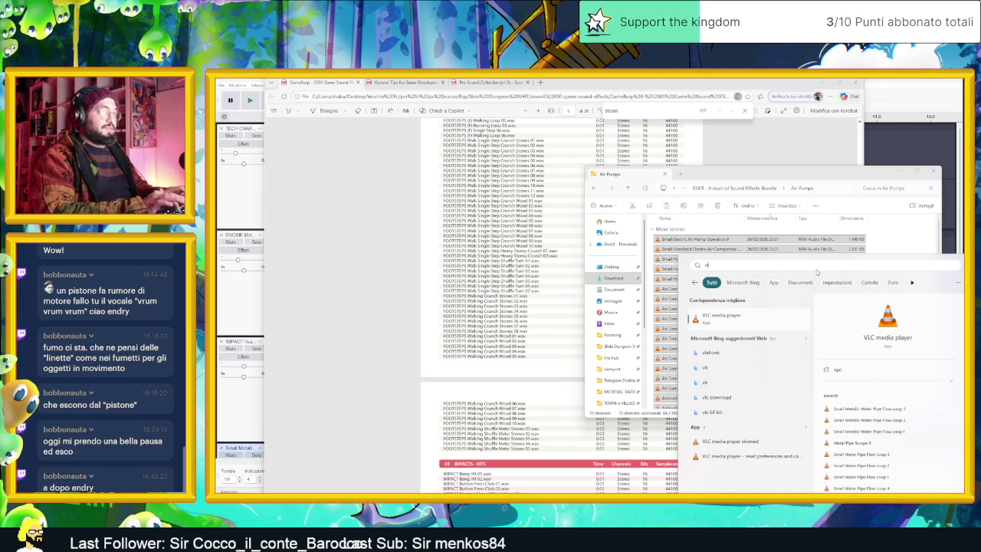
click(765, 318)
drag(756, 281, 582, 253)
double_click(545, 189)
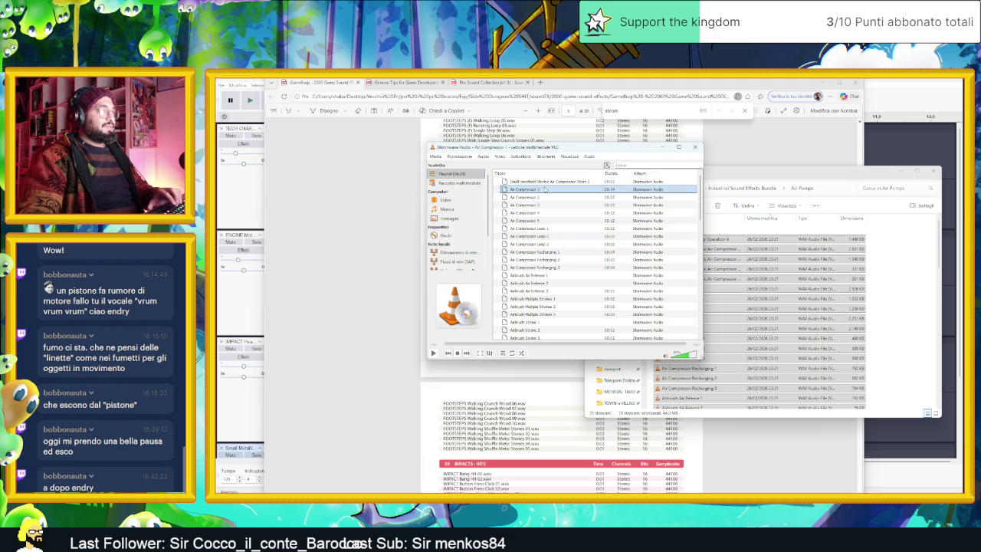
Preview Air Compressors 2 and 3, Airbrush Air Release 3, and Airbrush Multiple Strokes 2 and 3.
click(547, 183)
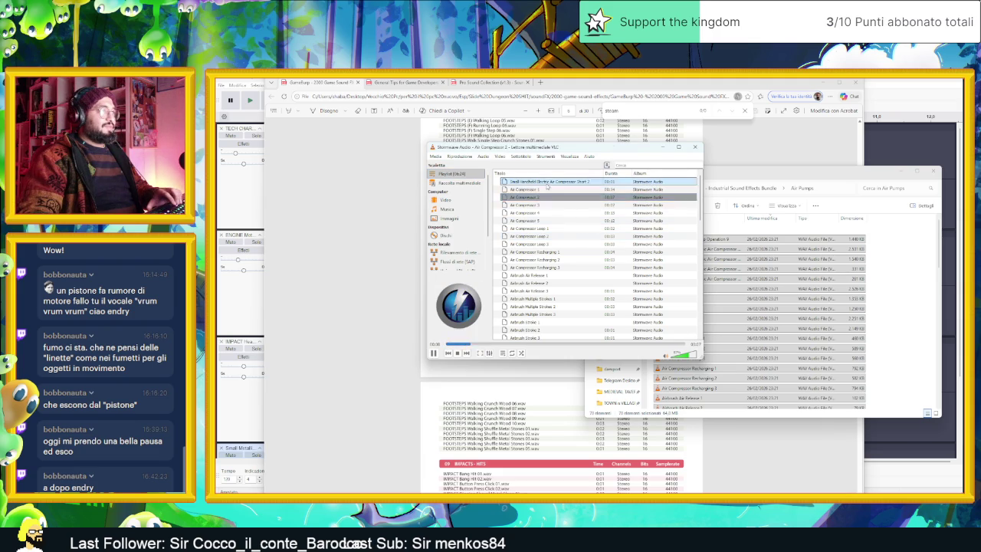
double_click(541, 205)
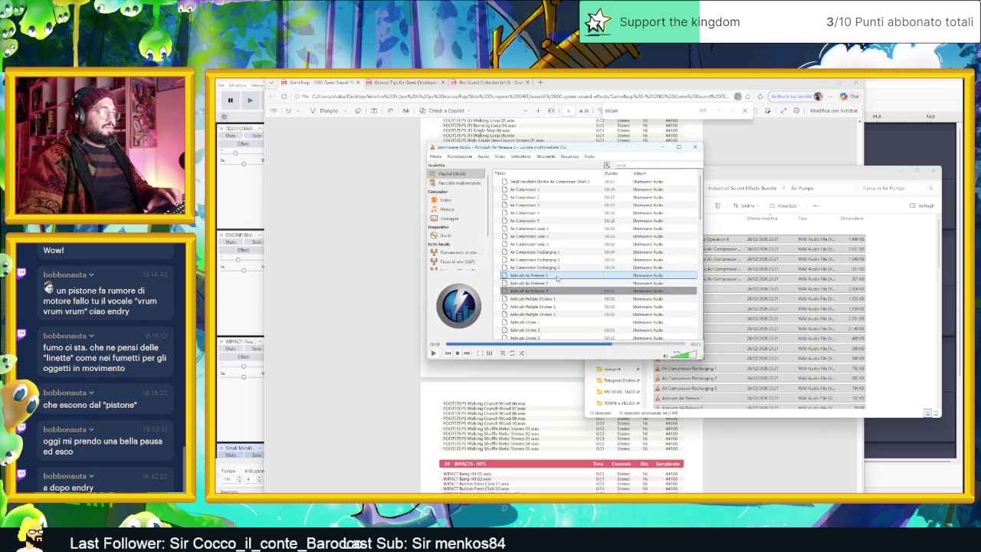
double_click(556, 289)
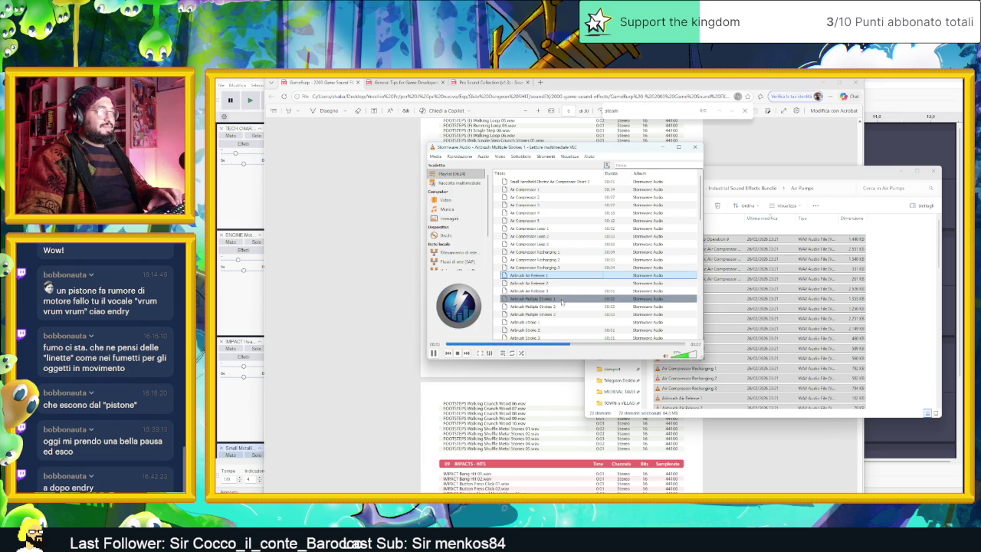
click(562, 305)
double_click(555, 315)
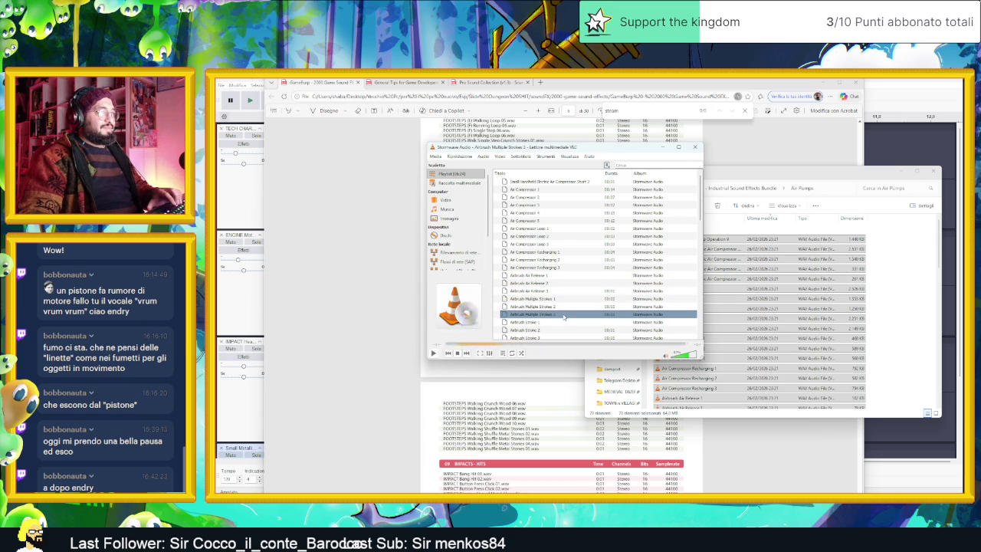
double_click(562, 307)
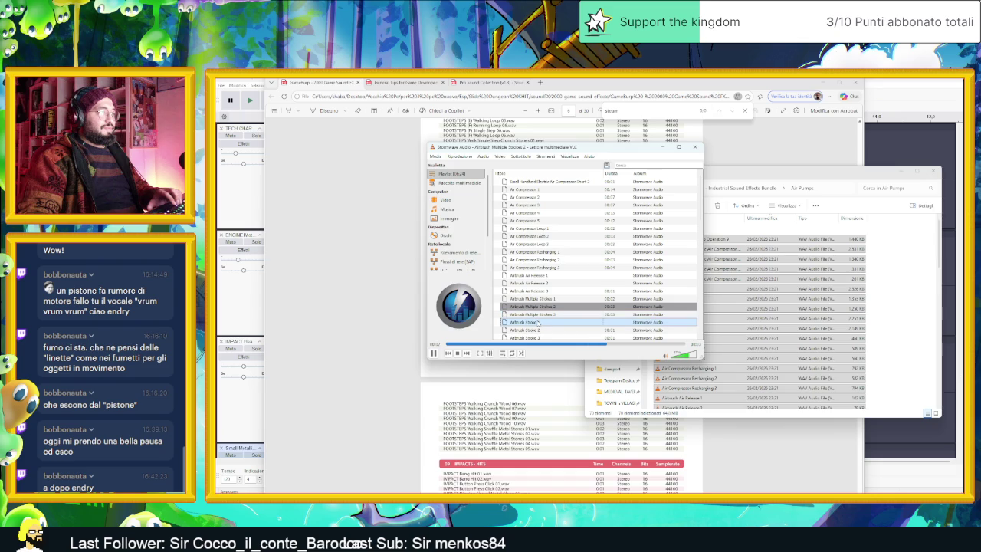
Preview Airbrush Strokes 2–6, Airbrush Air Release 2 and Bicycle Pump Operation 1.
double_click(570, 324)
scroll(564, 307, down, 2)
double_click(554, 285)
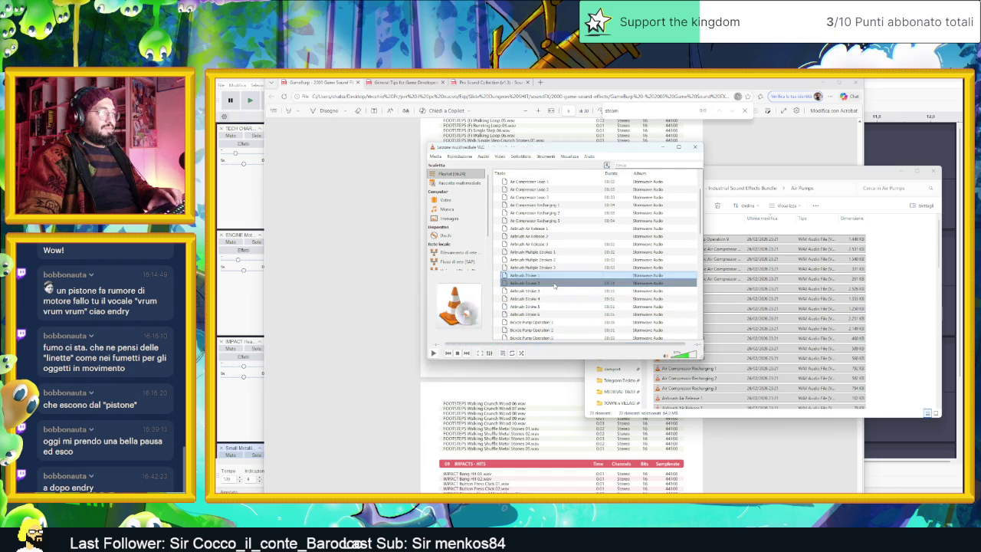
double_click(556, 291)
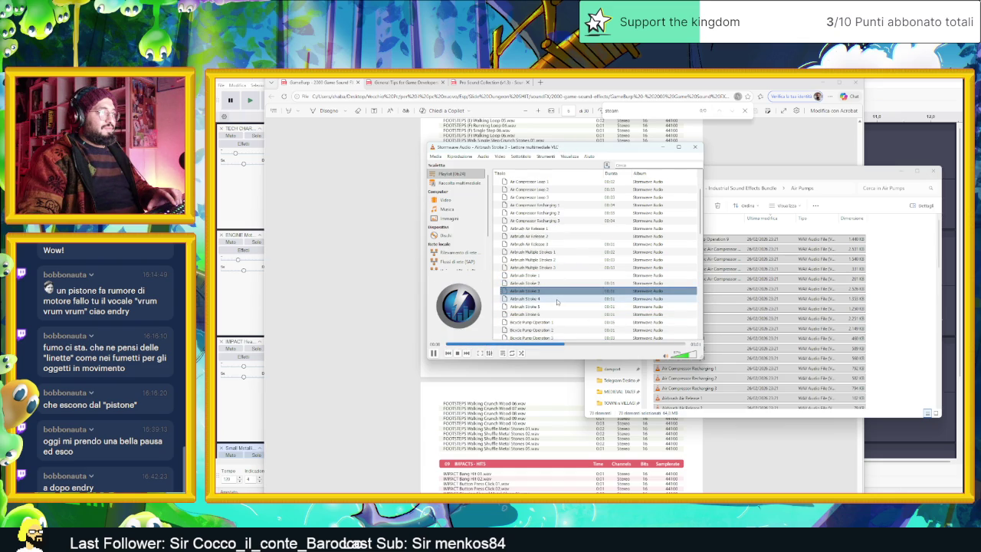
double_click(550, 301)
double_click(556, 307)
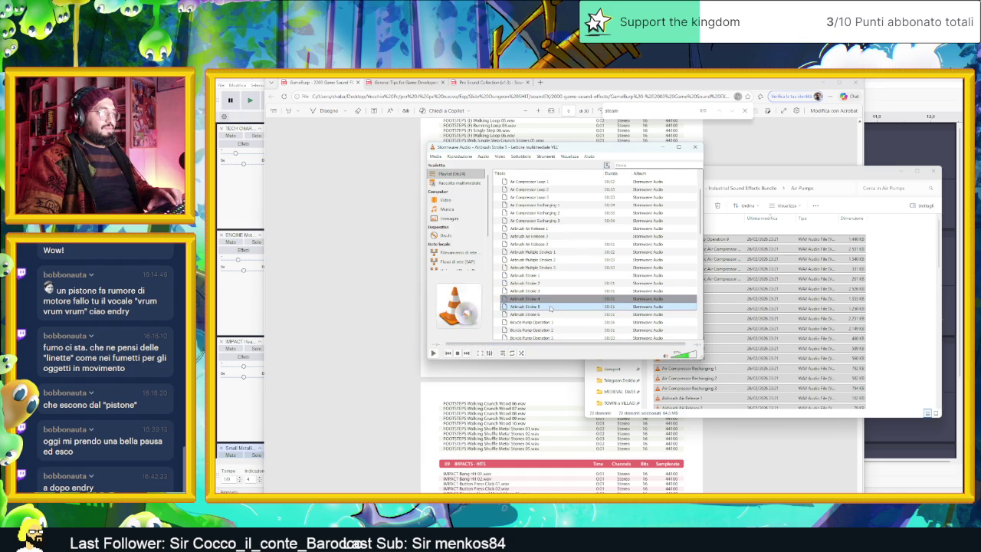
double_click(555, 315)
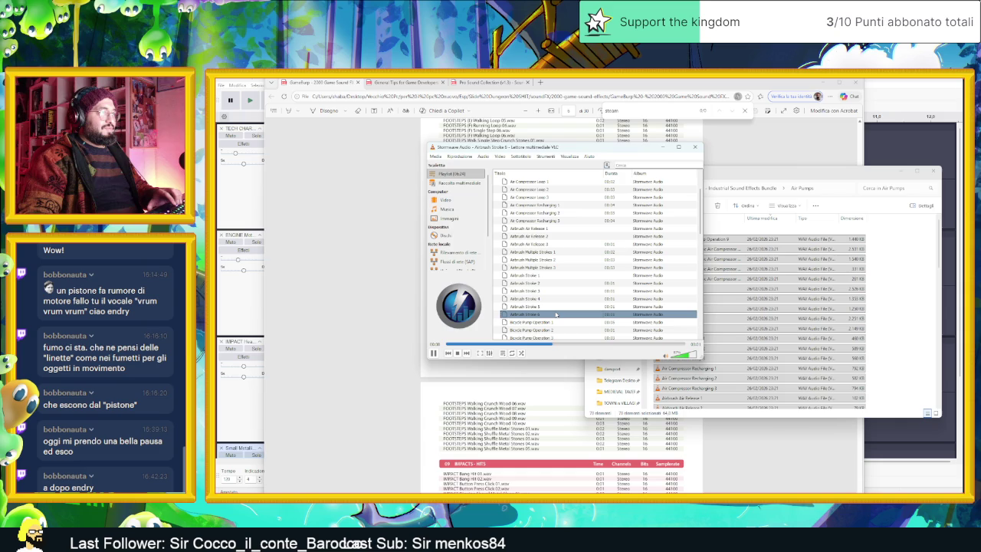
double_click(572, 228)
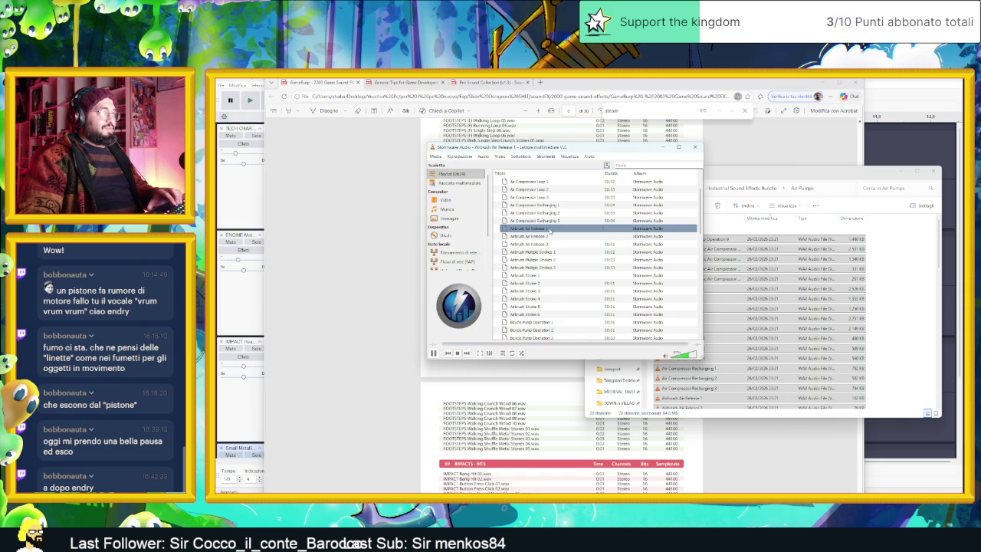
scroll(602, 266, down, 2)
double_click(568, 275)
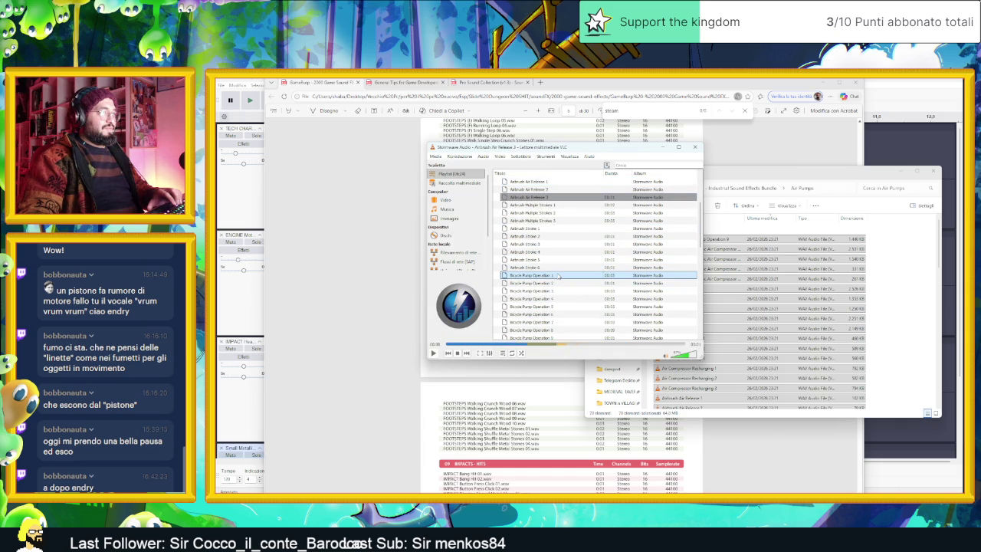
Audition Bicycle Pump Operation 3 and 5 plus the large compressor and electric air pump motor loops.
double_click(568, 290)
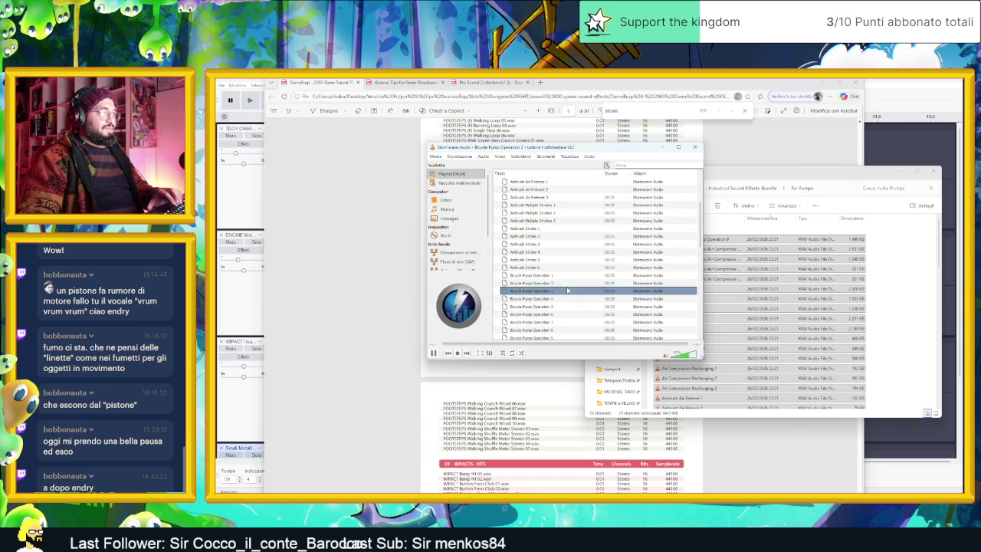
double_click(569, 307)
scroll(571, 306, down, 3)
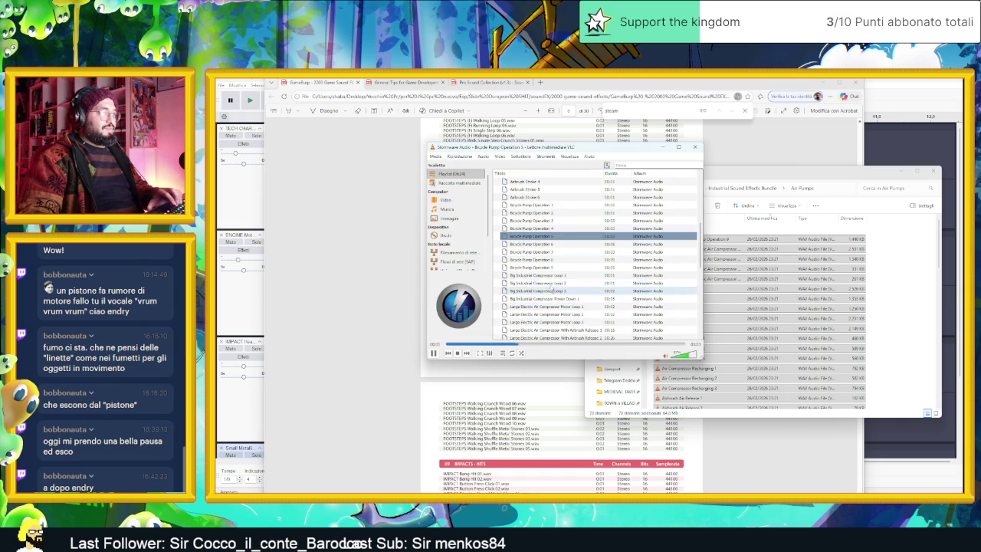
double_click(564, 283)
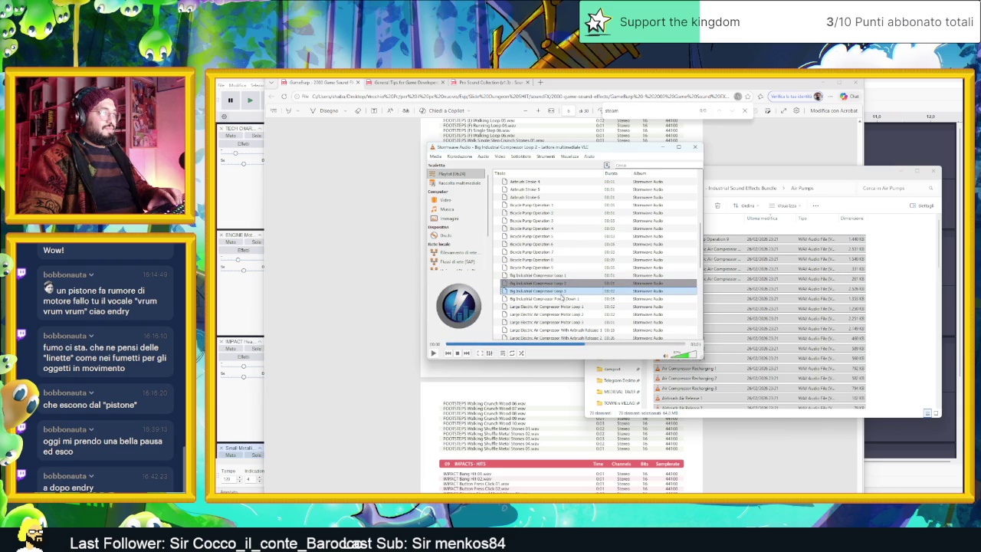
double_click(560, 305)
scroll(611, 313, down, 2)
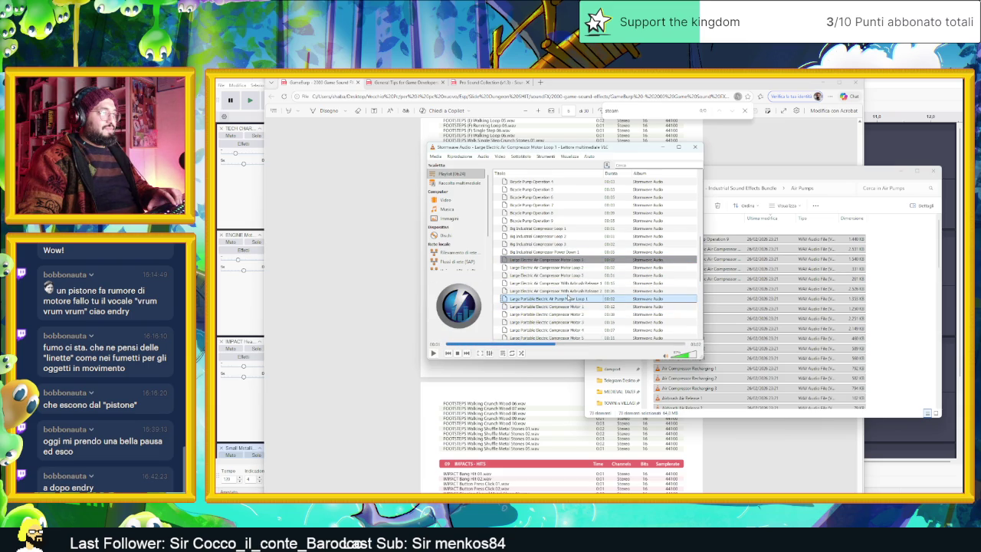
double_click(582, 299)
double_click(584, 314)
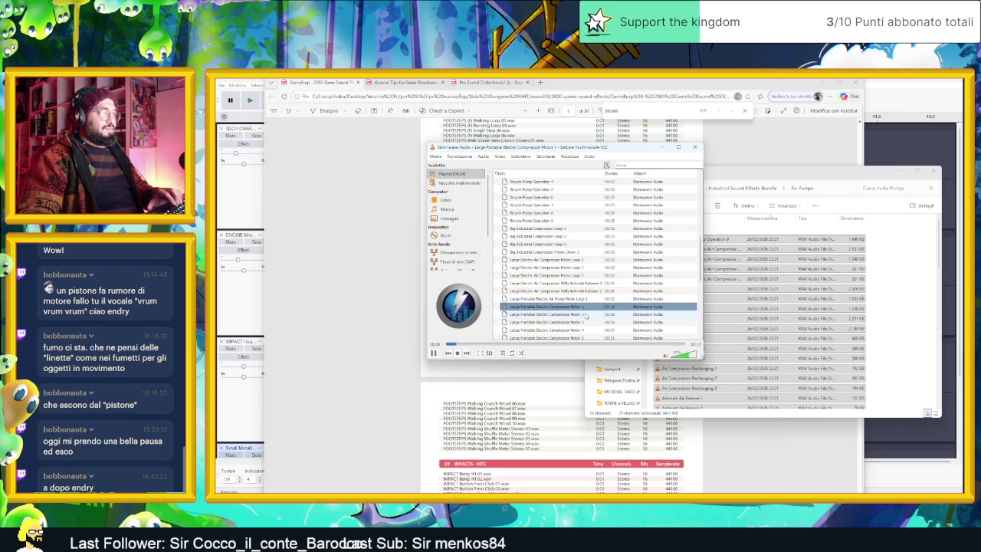
Compare Hydraulic System Overflow Air Release 1, 2 and 4 in the VLC playlist.
scroll(591, 313, down, 3)
double_click(583, 299)
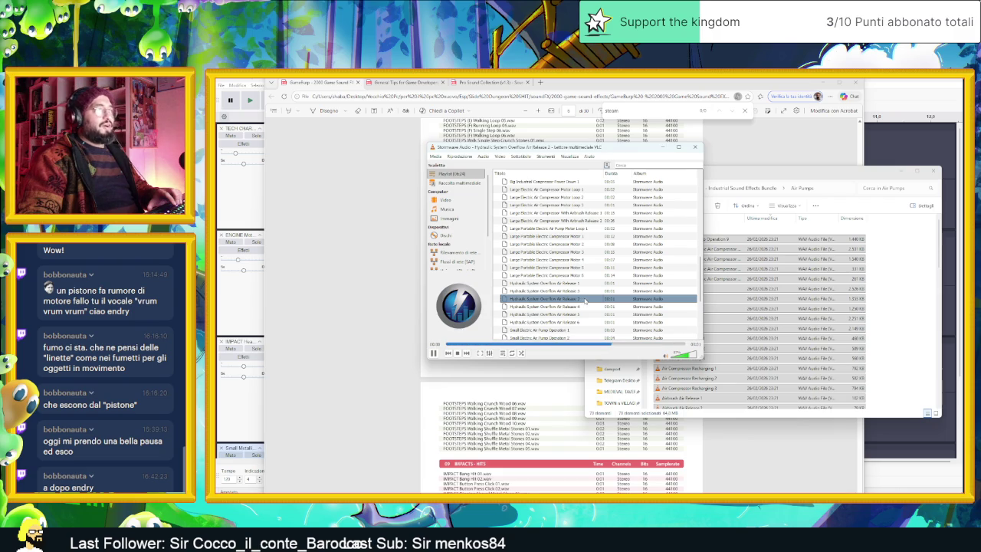
click(580, 292)
double_click(580, 292)
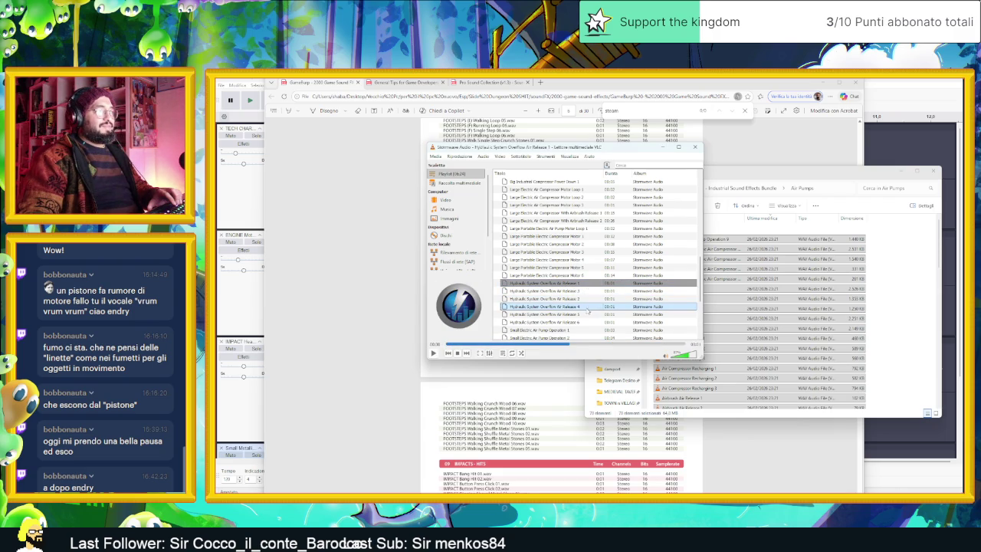
double_click(587, 309)
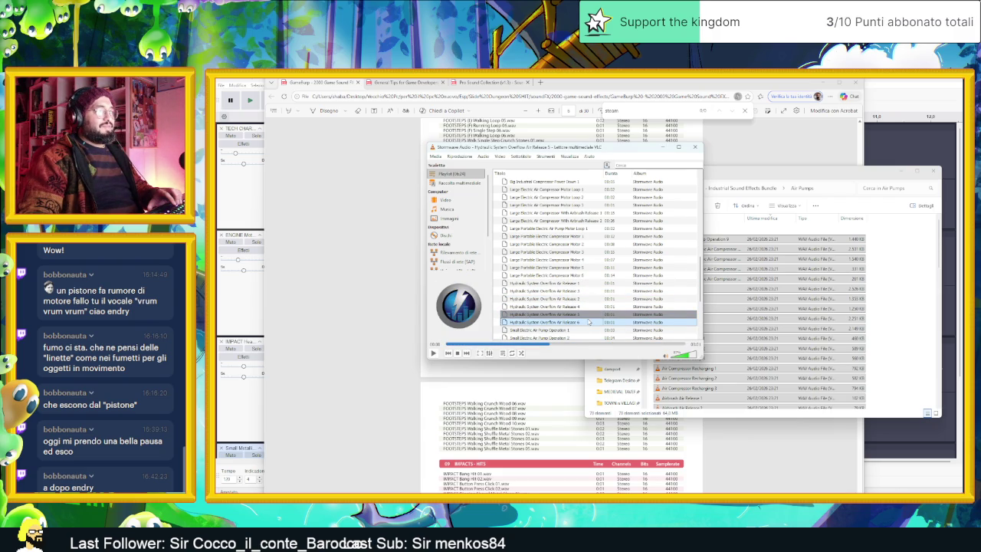
click(586, 307)
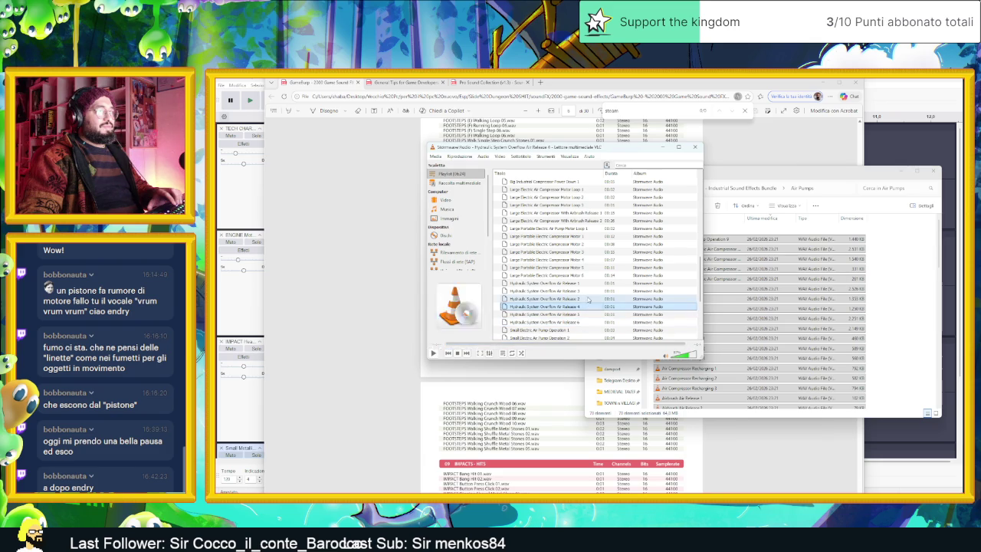
double_click(588, 299)
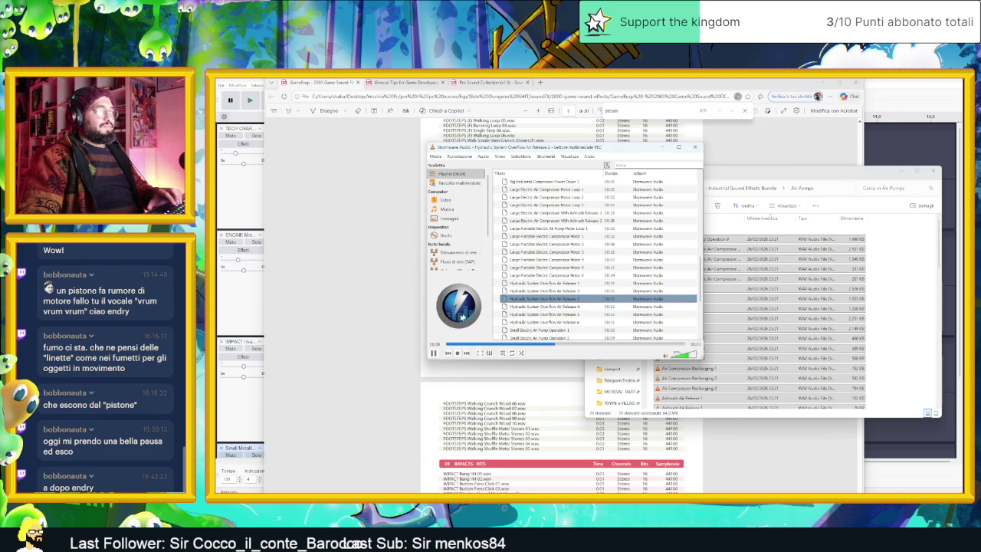
double_click(593, 308)
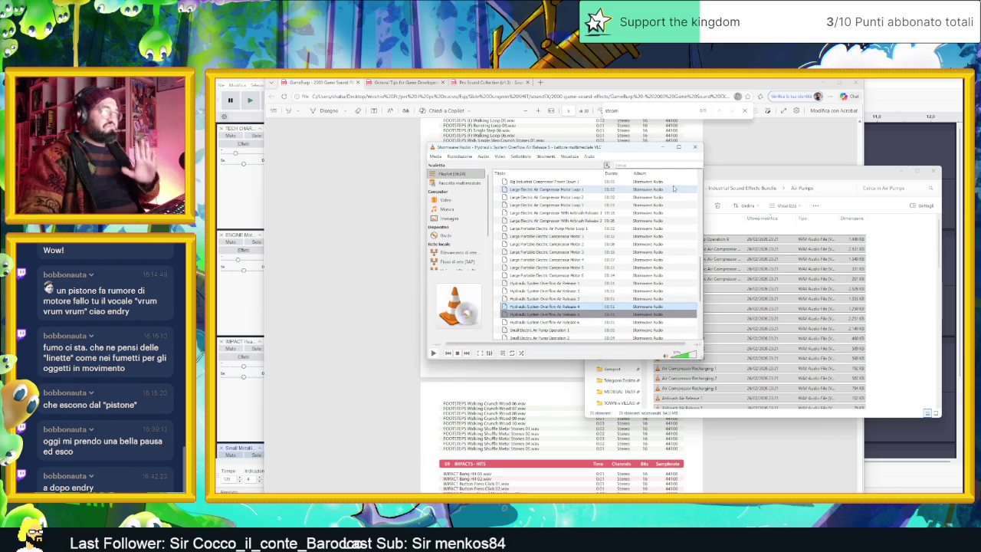
Preview Small Electric Air Pump Operation 2 and Handheld Compressor Long 1 and 2, then replay Air Release 4.
scroll(590, 305, down, 2)
click(566, 294)
double_click(566, 294)
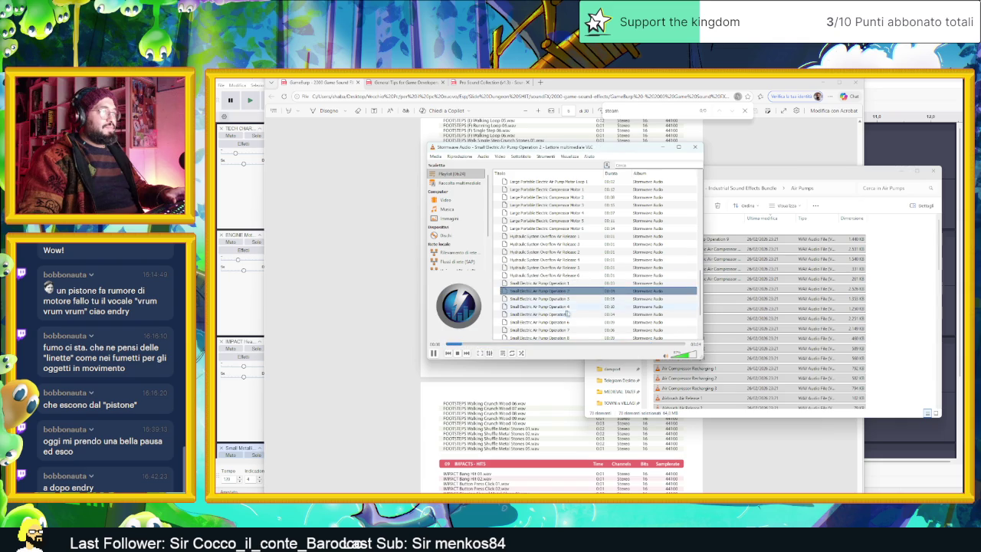
scroll(568, 299, down, 3)
double_click(571, 314)
double_click(563, 324)
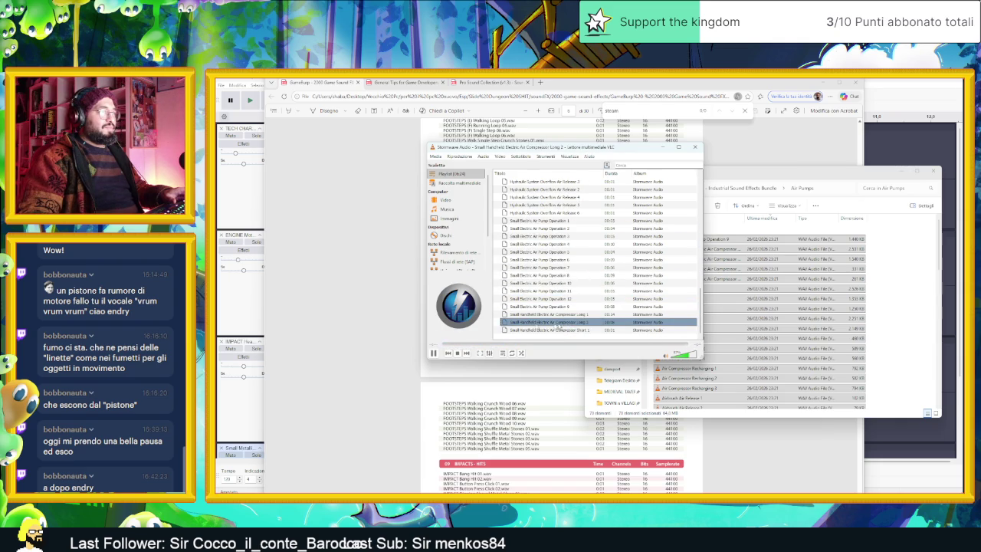
scroll(568, 253, up, 2)
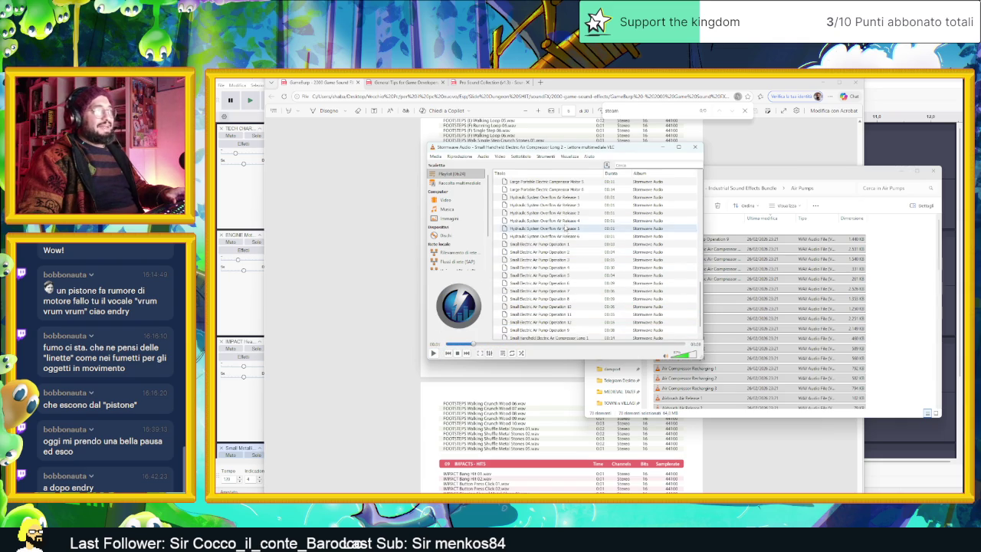
double_click(564, 221)
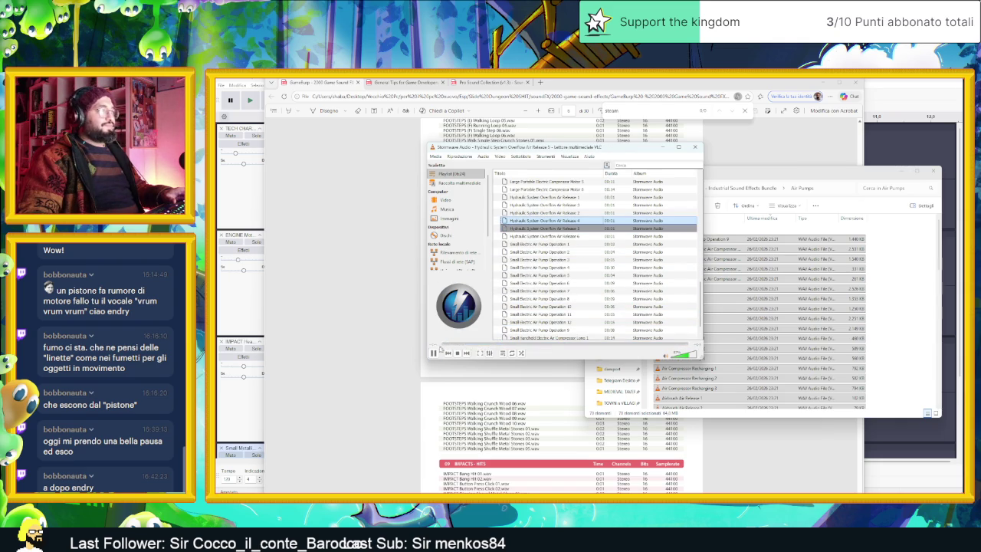
Browse the Air Pumps folder and widen the Name column to read the full file names.
click(669, 147)
click(686, 289)
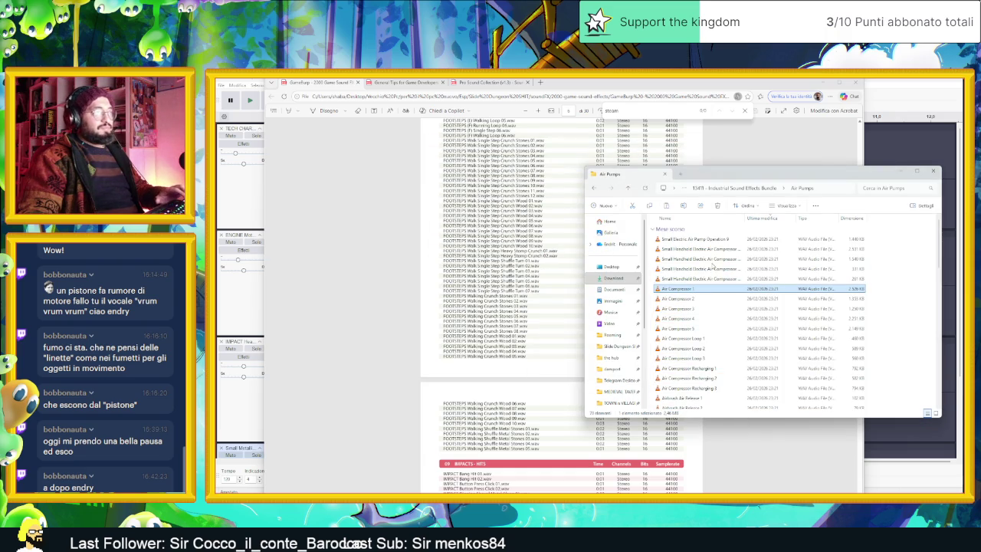
ctrl+click(693, 291)
click(702, 270)
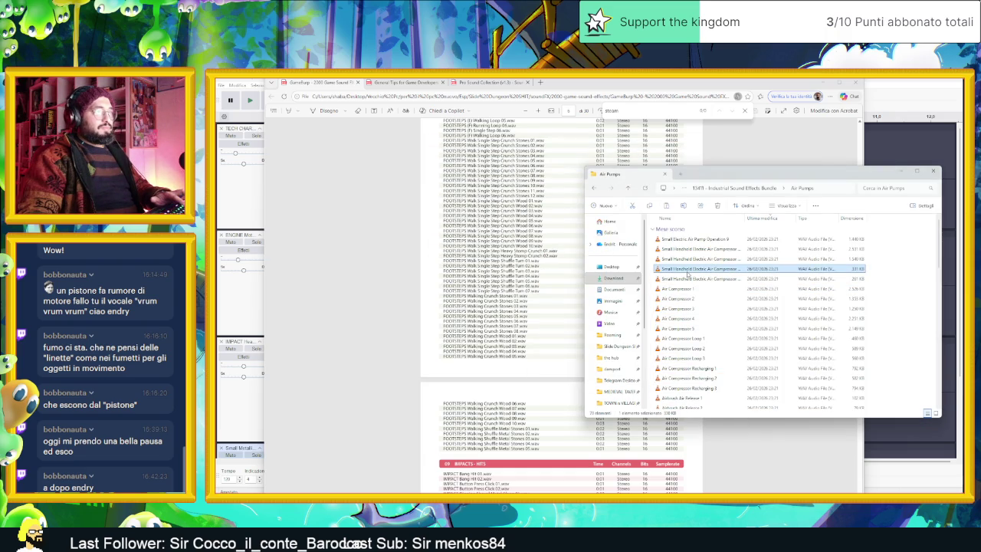
scroll(692, 280, down, 5)
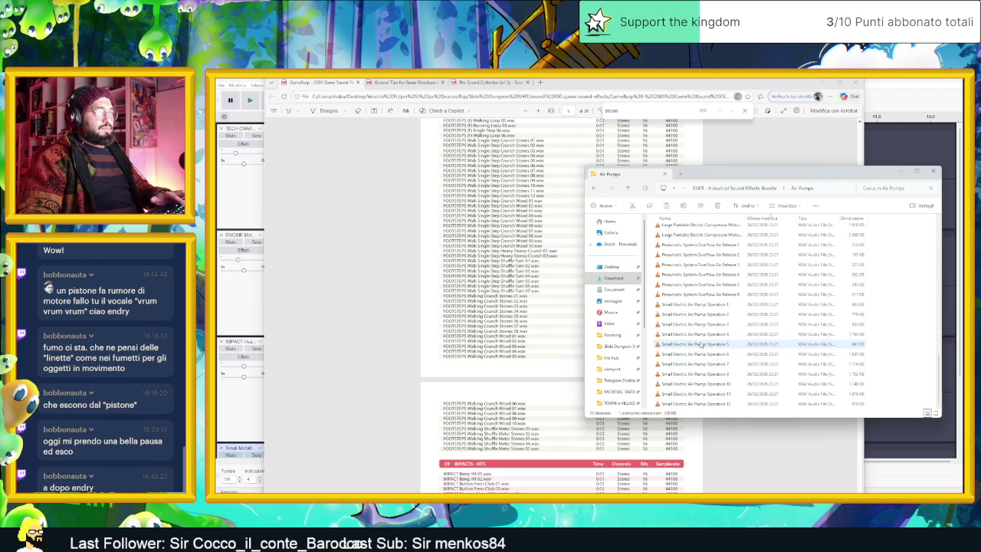
scroll(700, 345, up, 6)
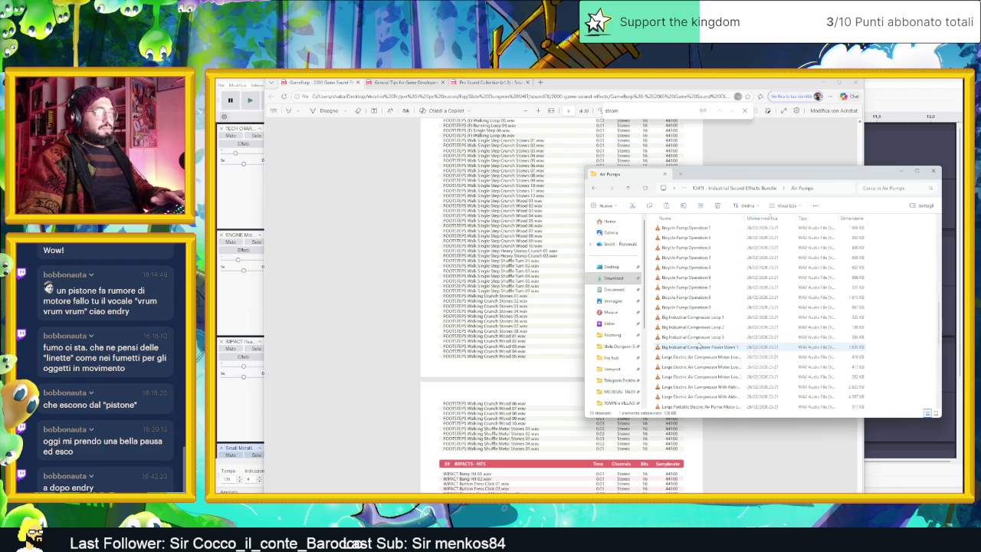
scroll(699, 346, down, 5)
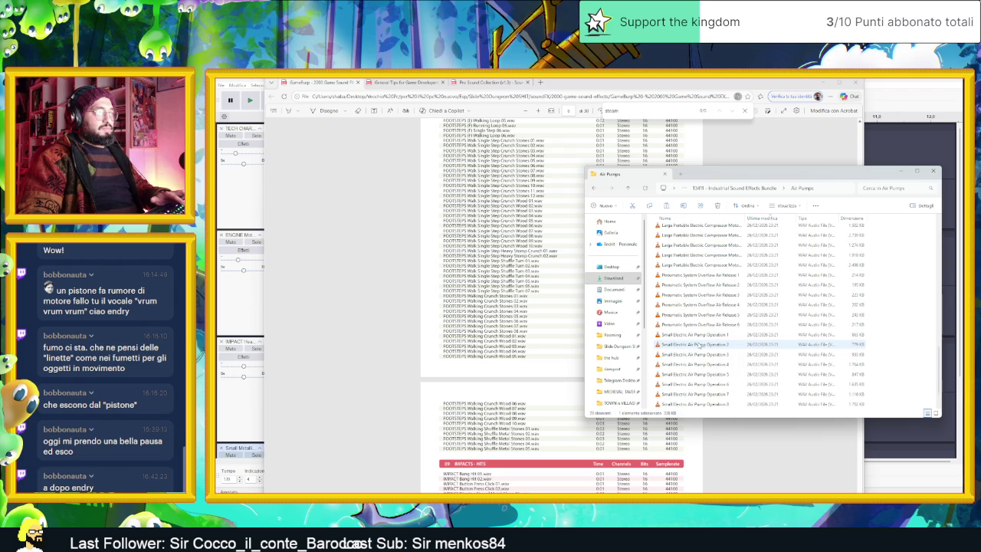
scroll(699, 345, down, 6)
scroll(700, 345, up, 10)
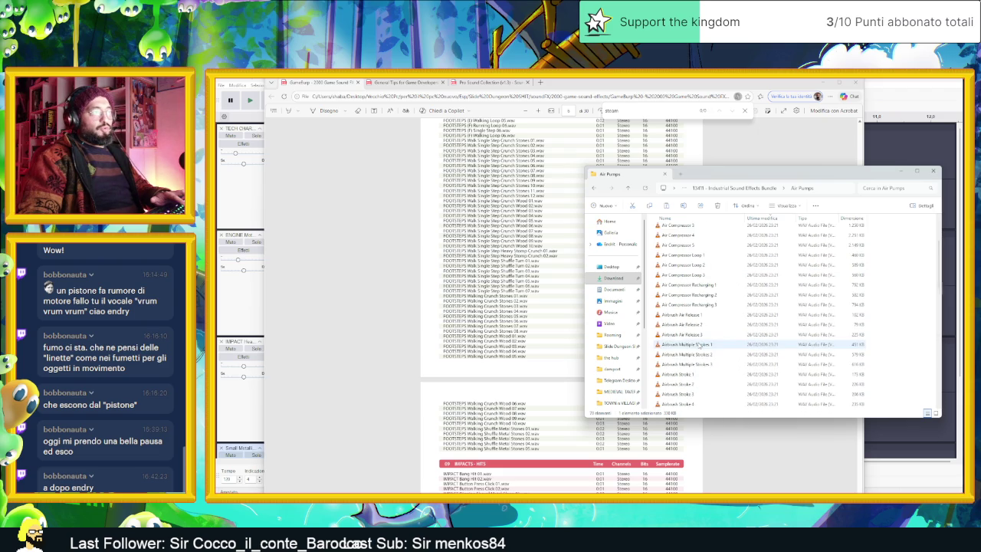
click(711, 345)
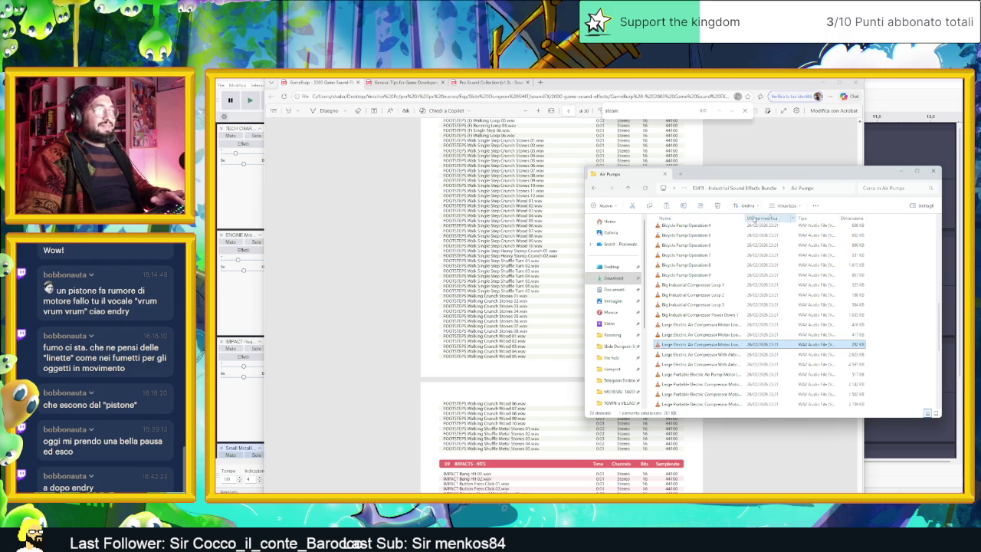
drag(744, 218, 806, 218)
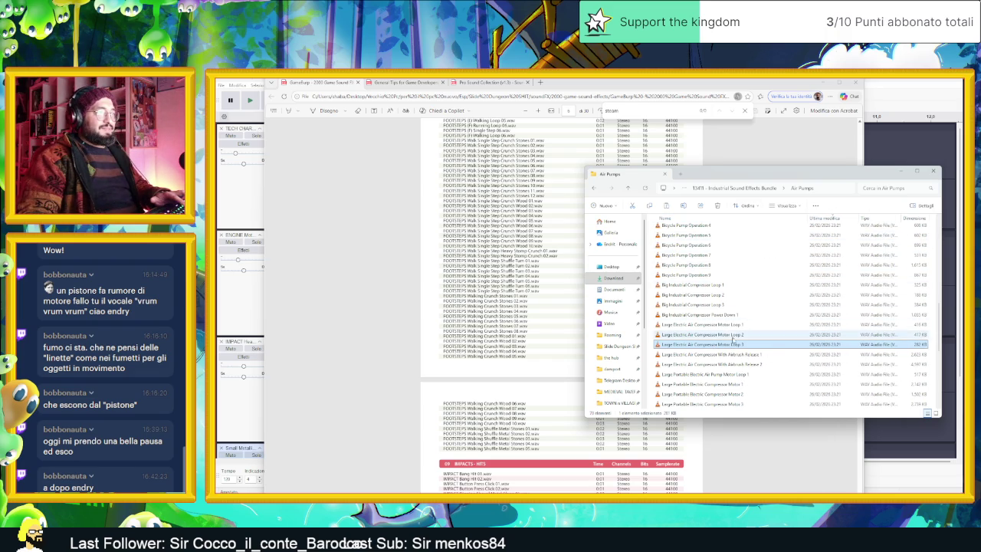
Scan the Air Pumps list and replay Hydraulic System Overflow Air Release 4 in VLC.
scroll(740, 359, down, 3)
scroll(744, 365, down, 4)
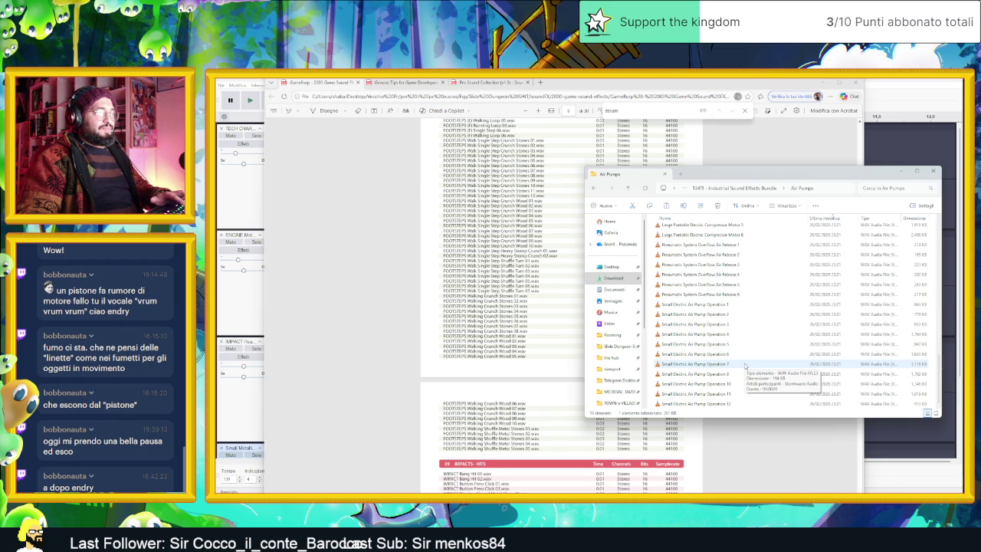
scroll(744, 366, up, 8)
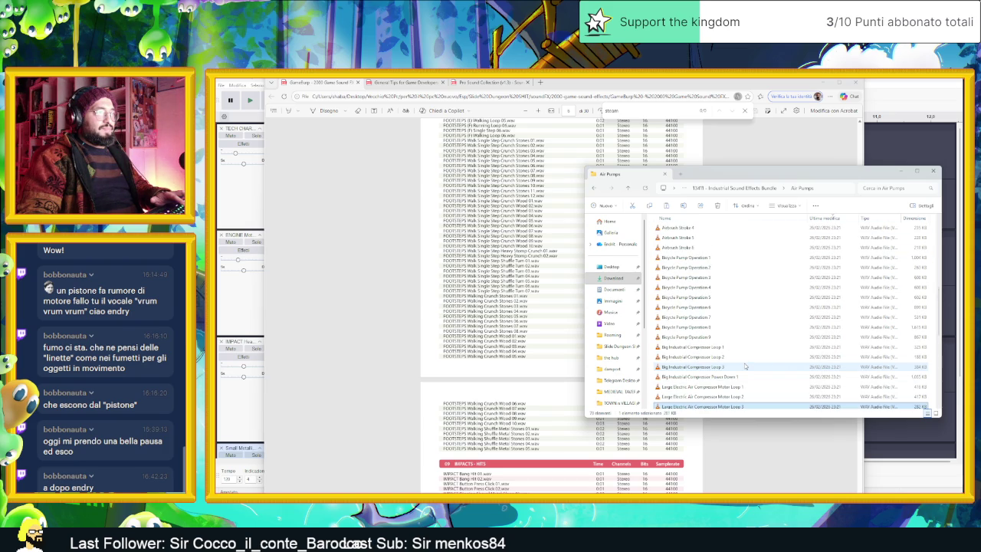
scroll(744, 366, up, 6)
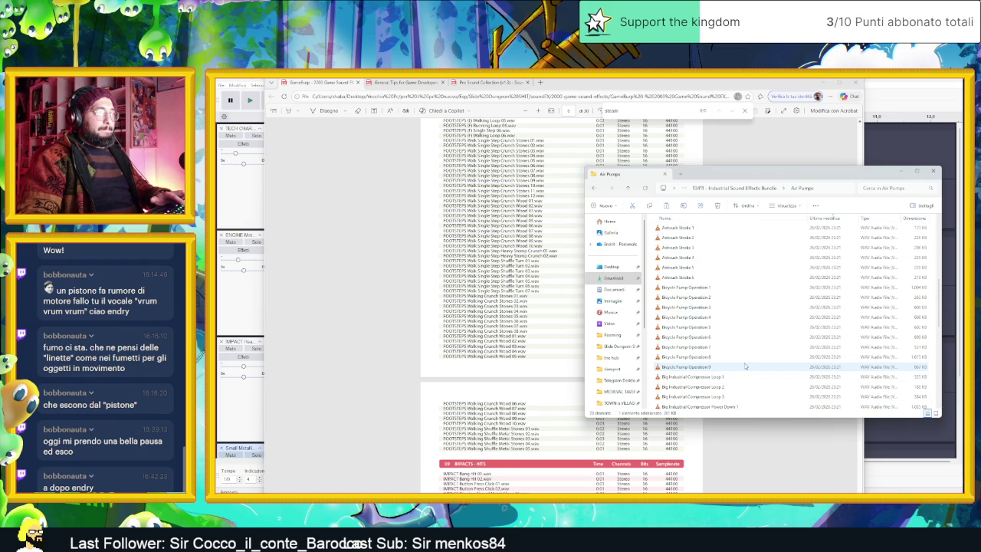
scroll(745, 366, up, 3)
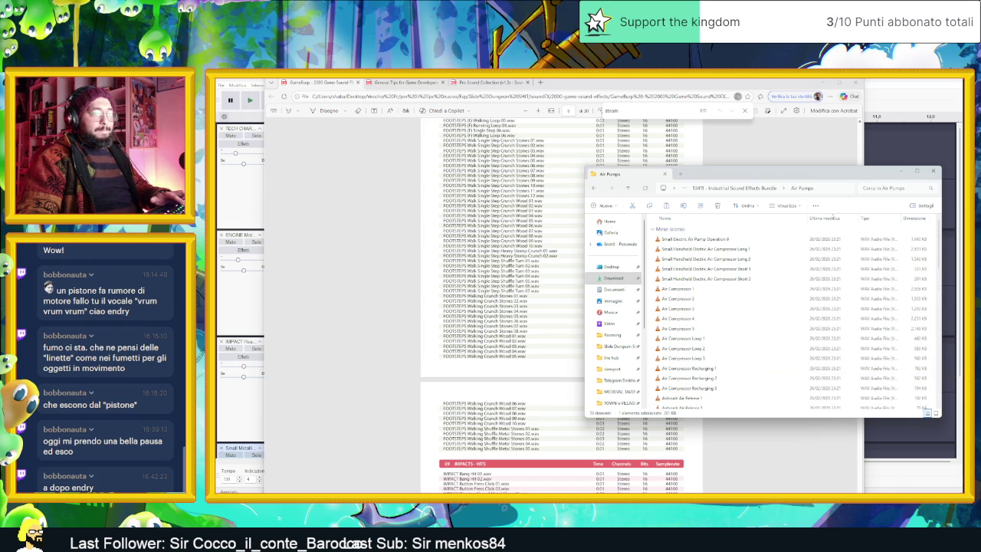
key(alt+Tab)
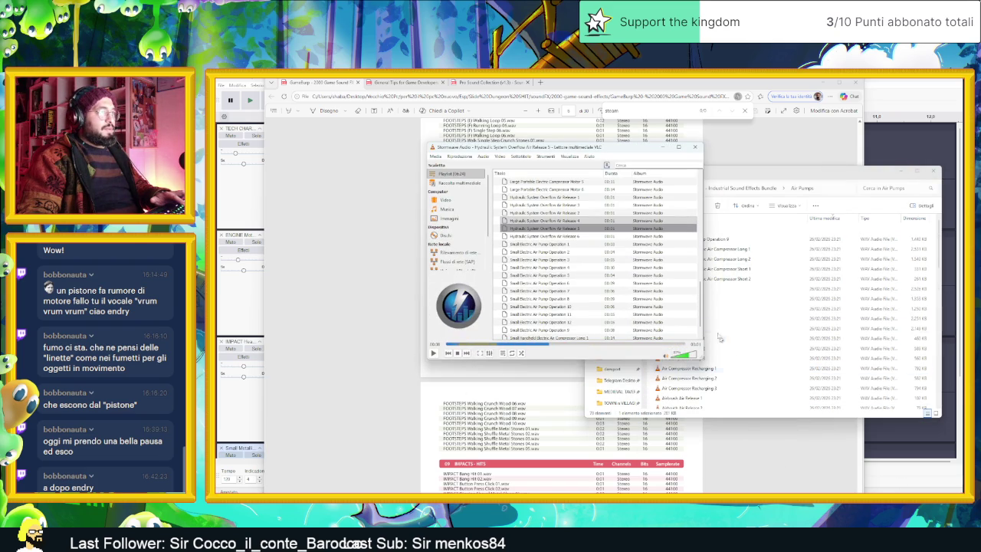
double_click(577, 222)
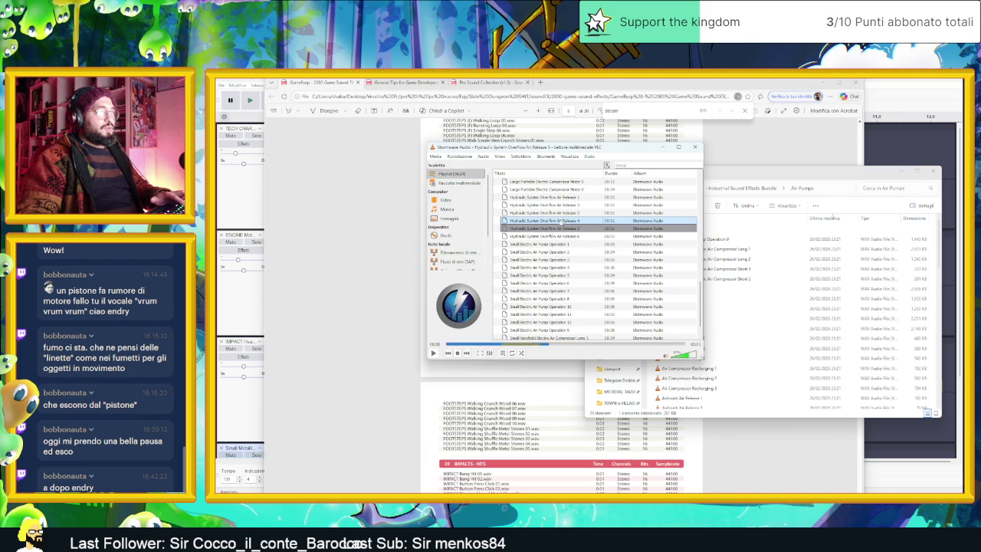
Find and preview Pneumatic System Overflow Air Release 4 from the Air Pumps folder.
click(785, 279)
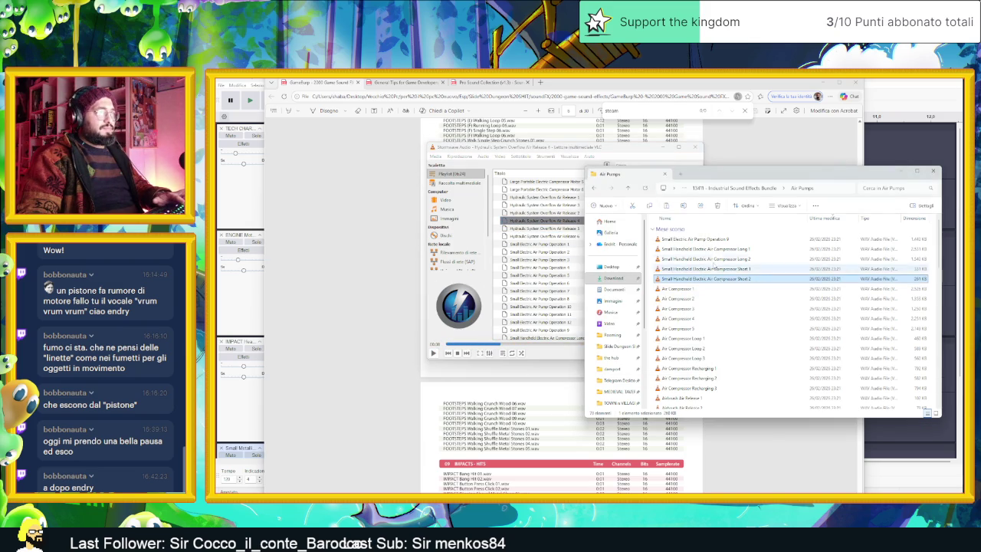
click(713, 269)
scroll(721, 284, down, 5)
scroll(749, 308, down, 8)
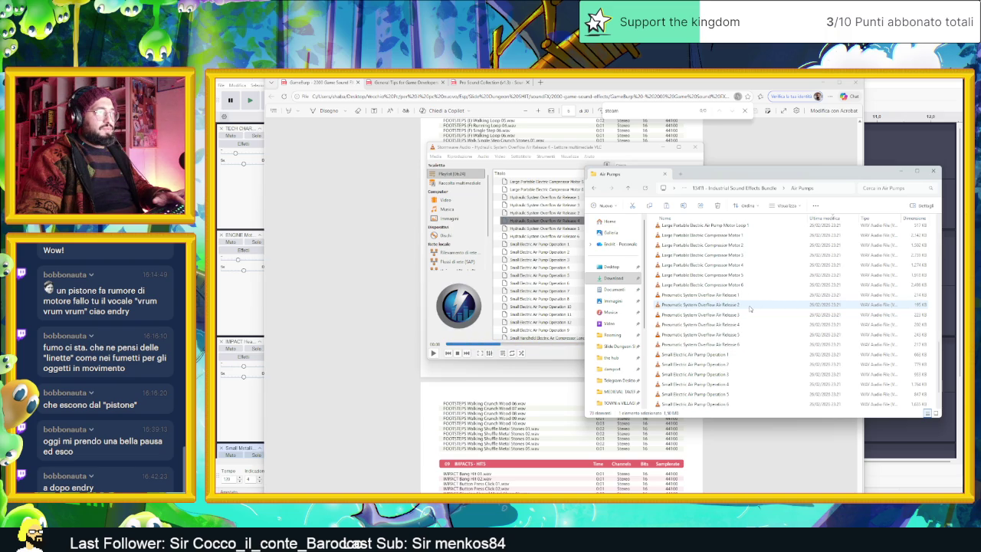
scroll(750, 309, down, 2)
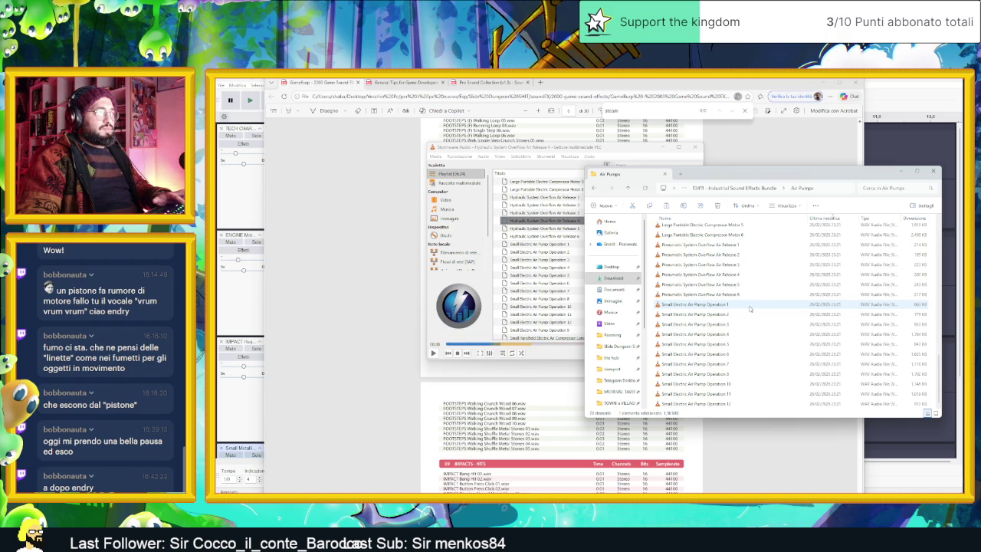
scroll(749, 309, up, 1)
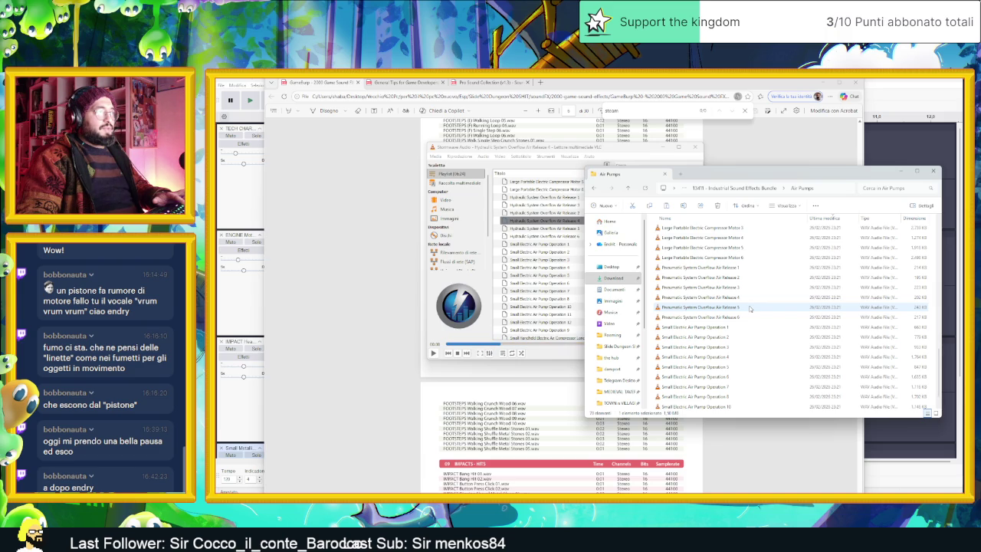
double_click(750, 298)
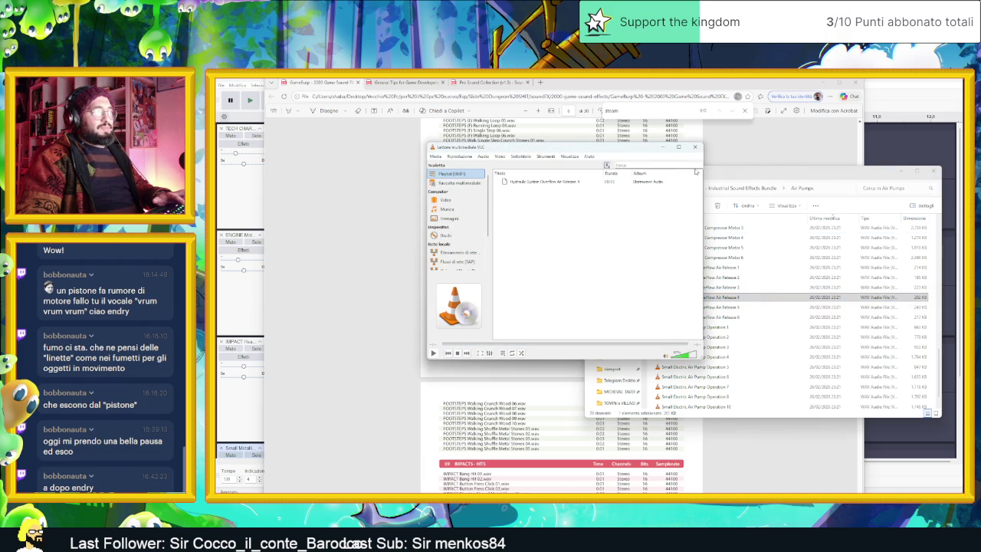
click(661, 146)
Import Pneumatic System Overflow Air Release 4 as a track at 0 s and mute Small Metallic.
mouse_move(755, 298)
mouse_down()
mouse_move(901, 439)
mouse_move(907, 432)
mouse_up()
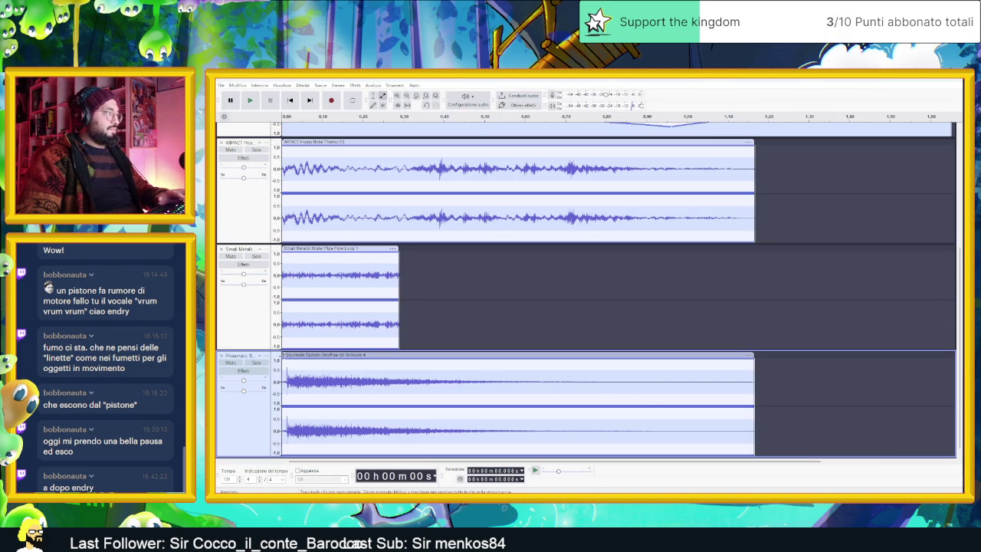
drag(293, 356, 290, 356)
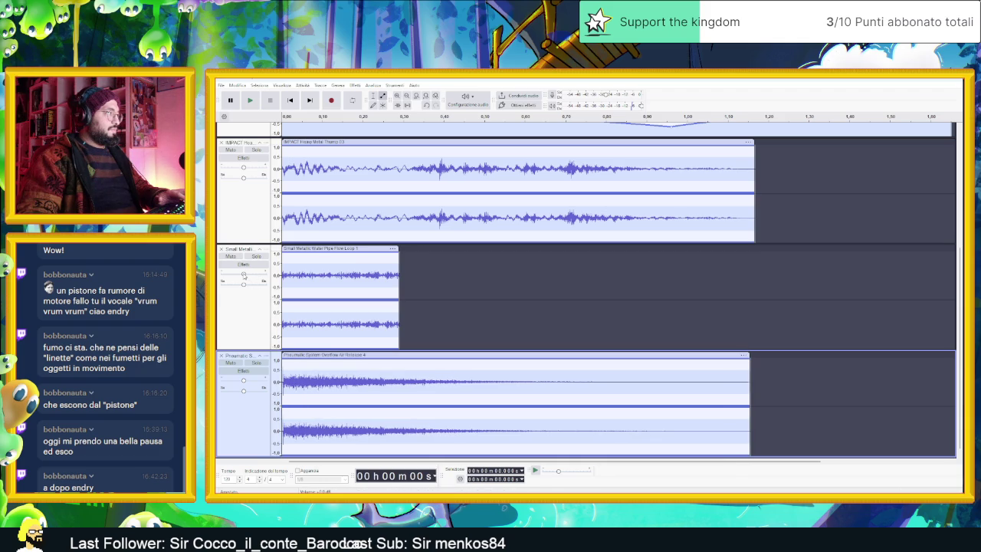
click(227, 256)
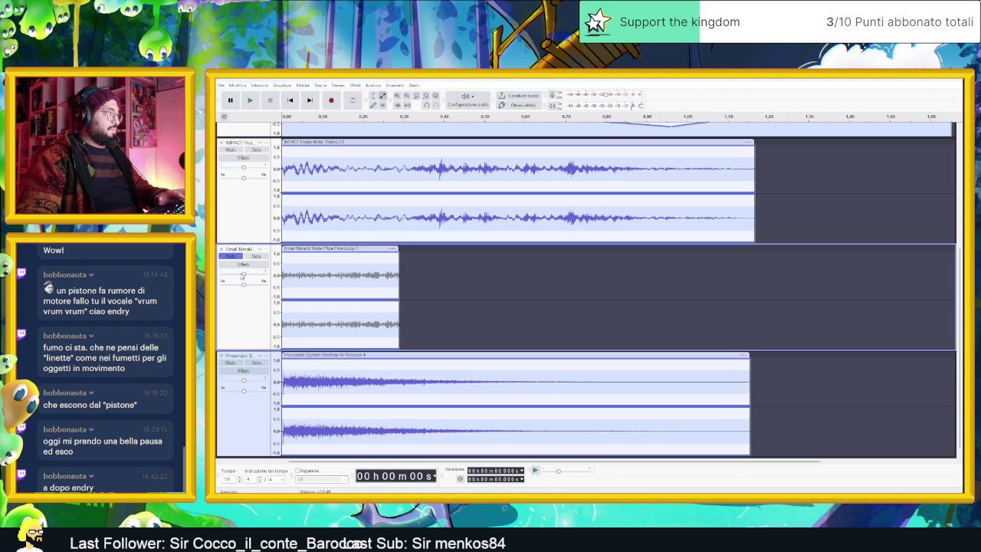
Play the layered piston mix twice to listen to the result.
click(253, 102)
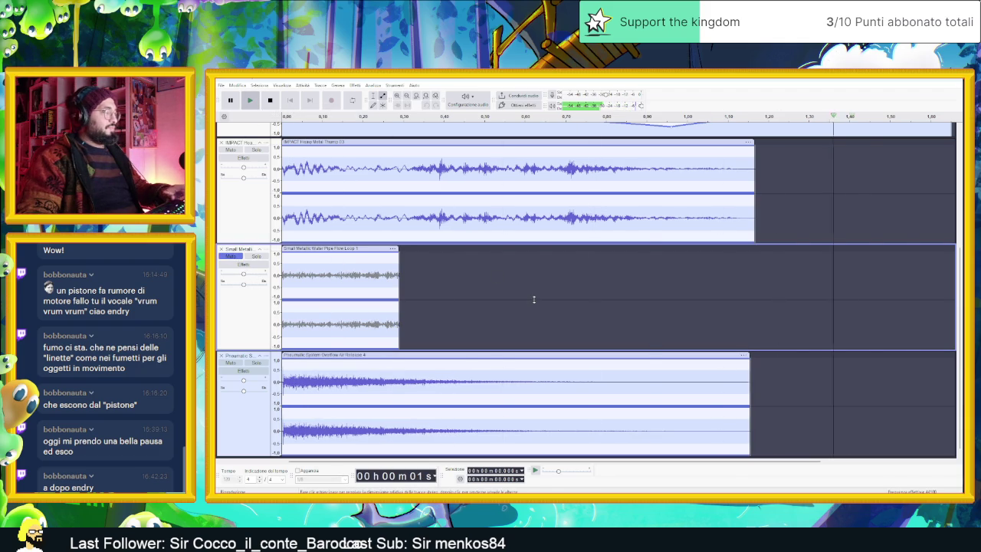
ctrl+scroll(534, 299, down, 2)
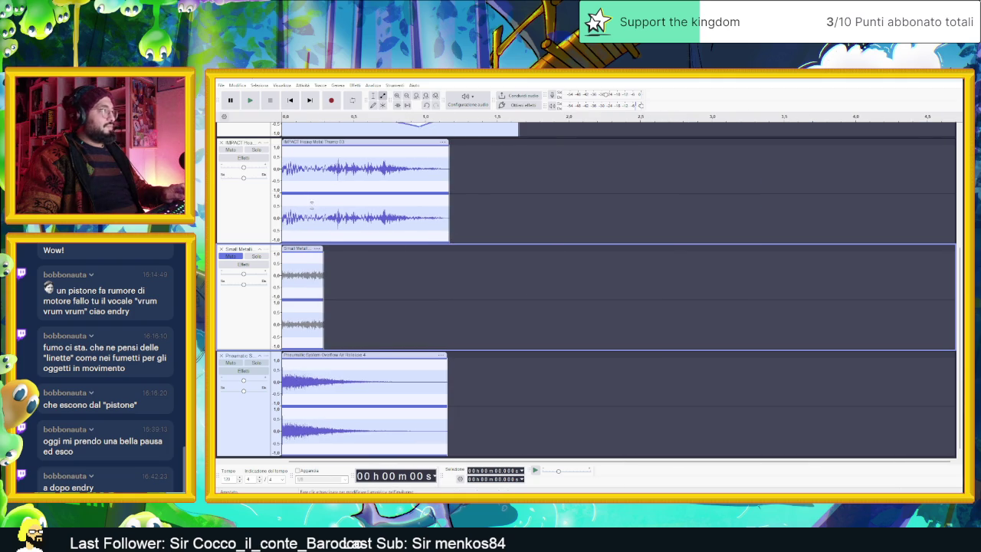
scroll(535, 299, up, 2)
scroll(534, 299, up, 2)
click(251, 101)
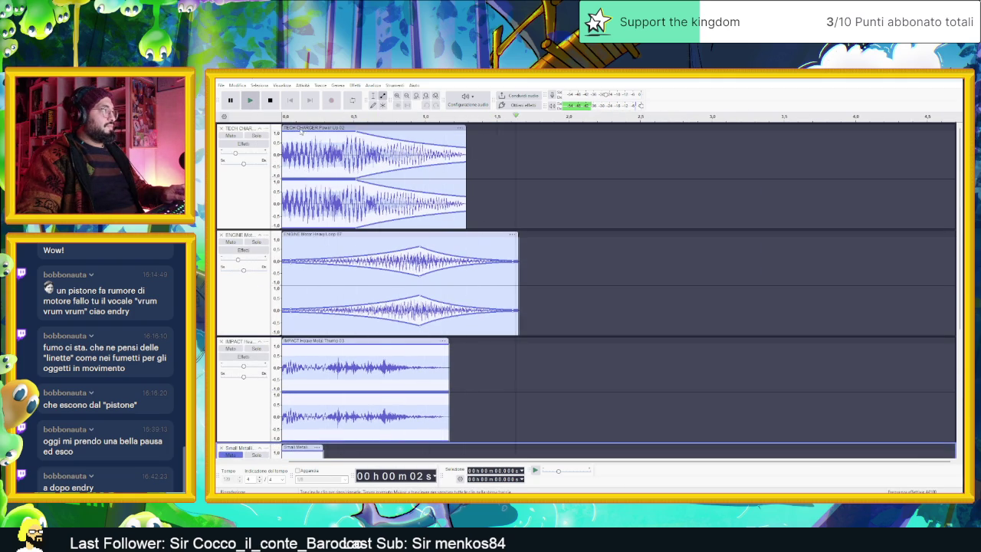
drag(301, 127, 314, 127)
click(251, 101)
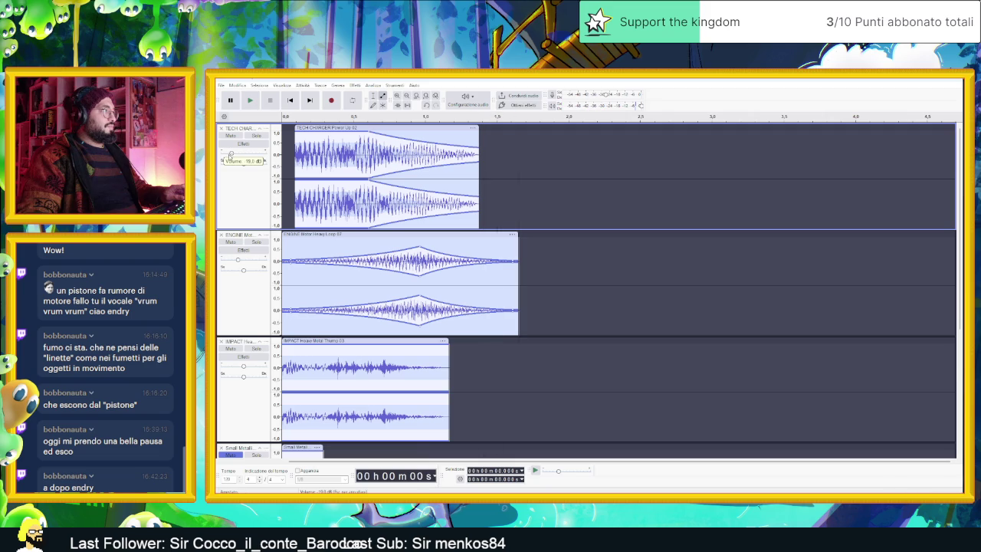
click(250, 101)
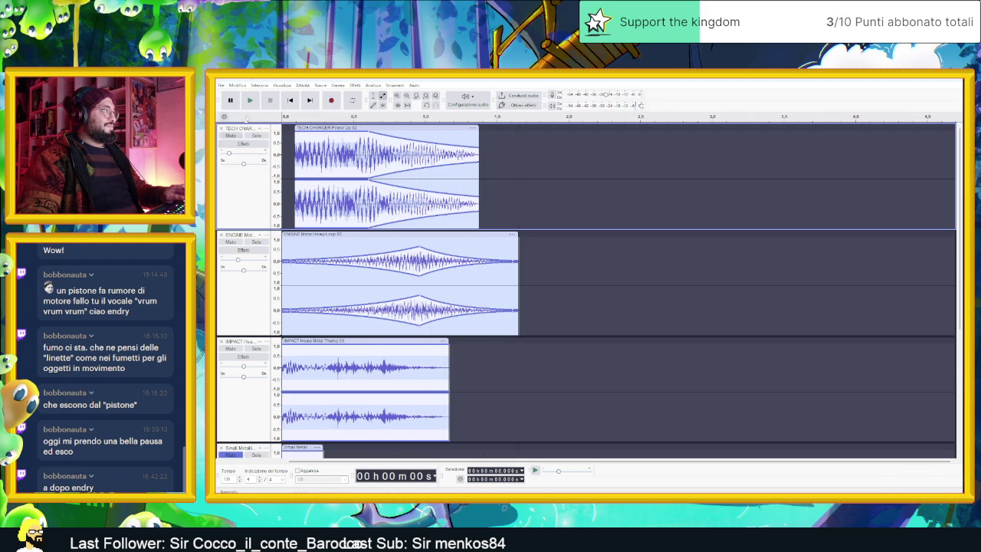
click(252, 101)
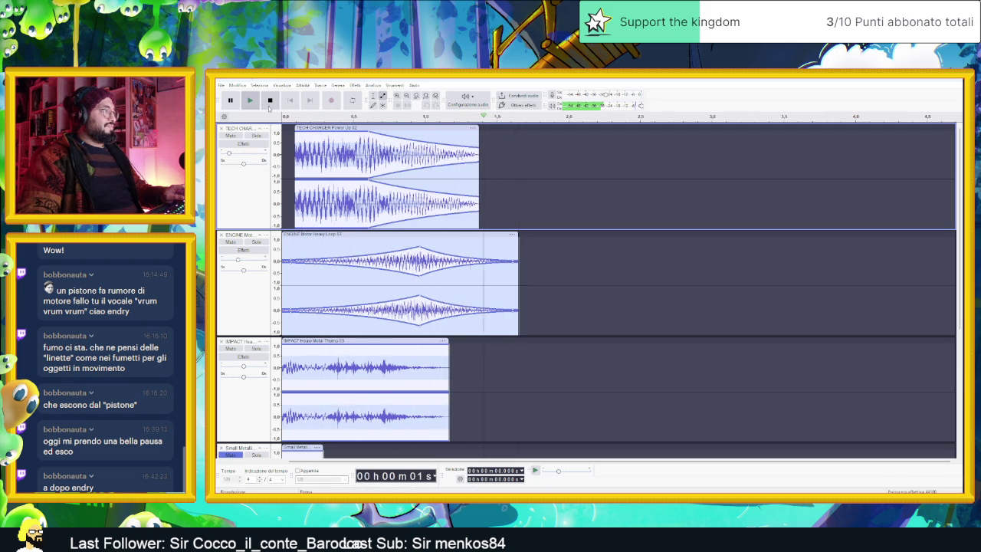
click(251, 101)
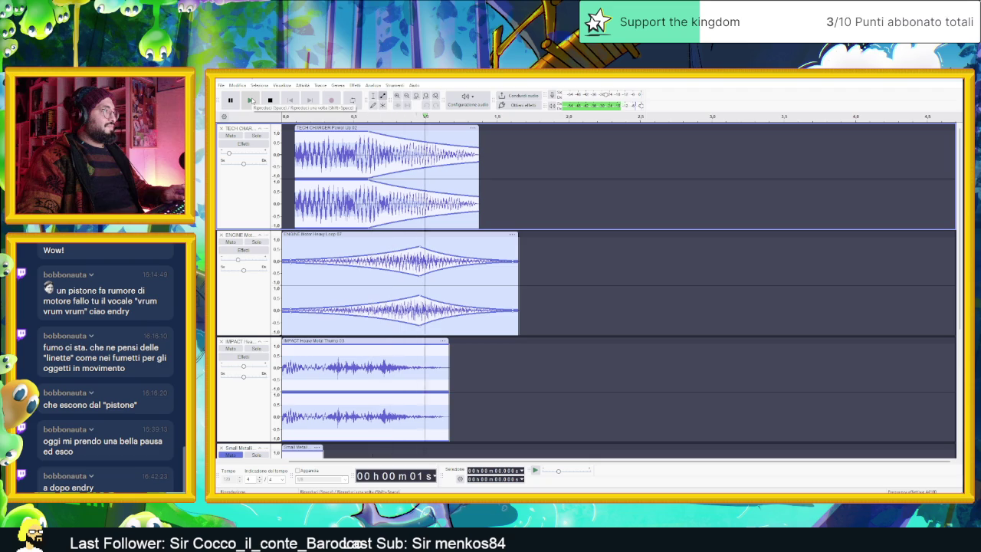
click(252, 100)
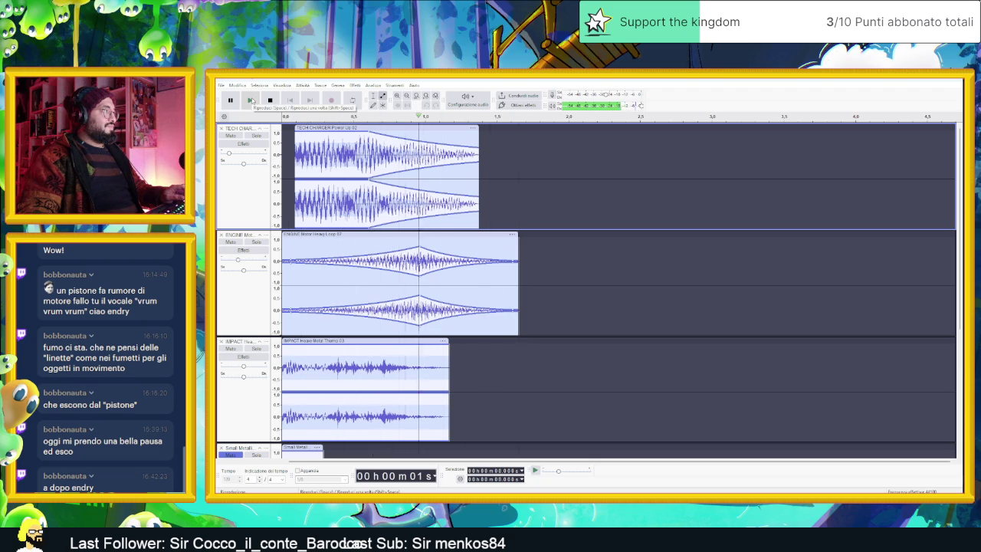
click(252, 100)
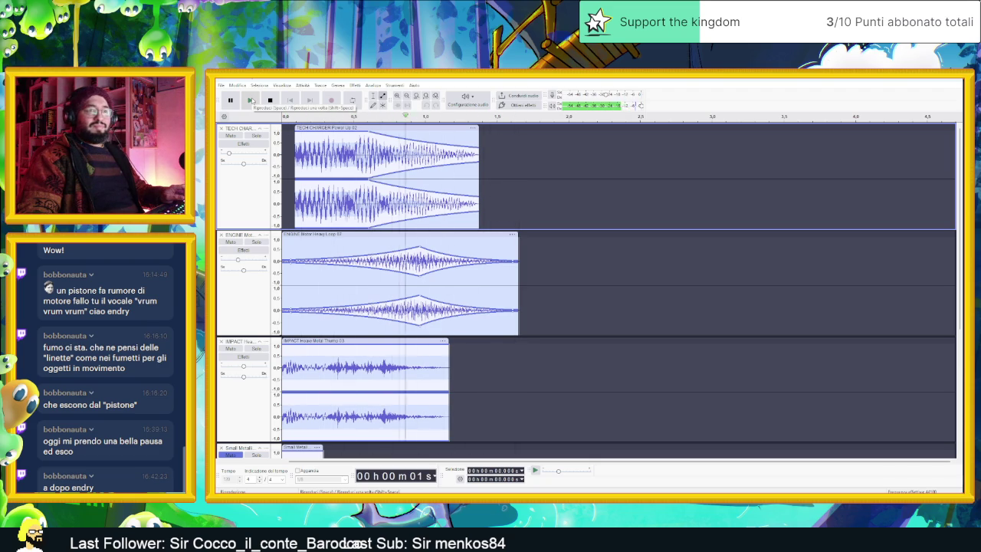
click(251, 100)
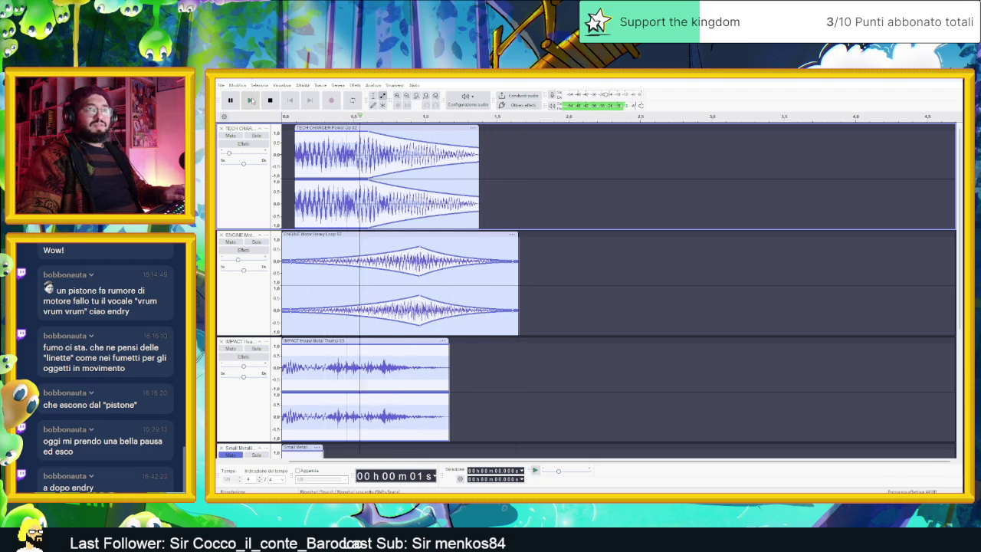
click(251, 100)
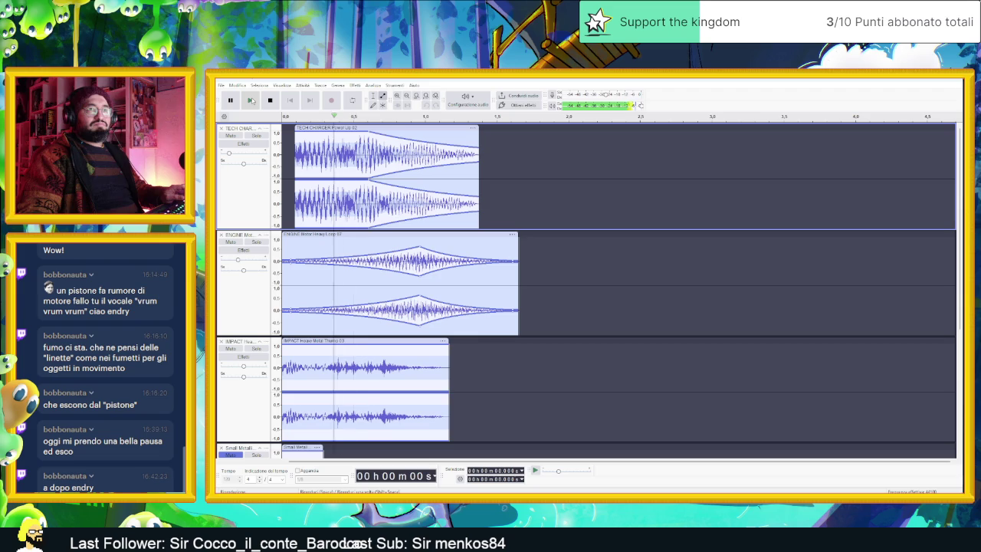
click(251, 100)
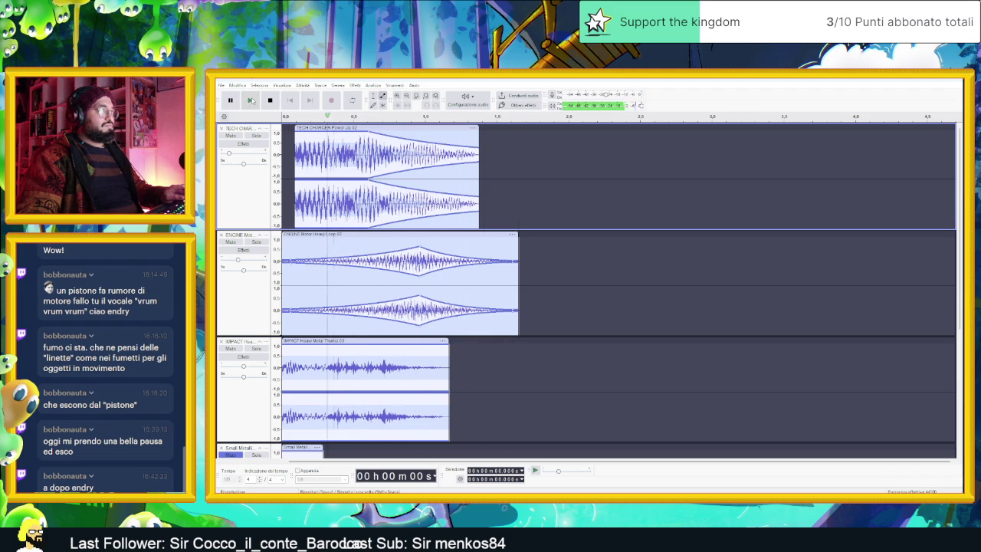
click(251, 101)
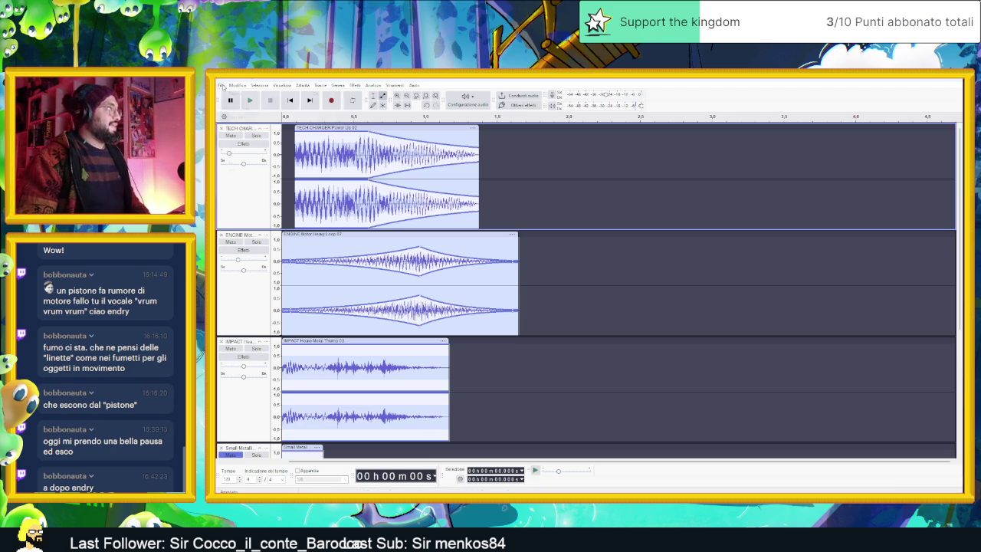
Export the layered mix via File > Esporta audio as Ogg Vorbis to the Desktop.
click(222, 86)
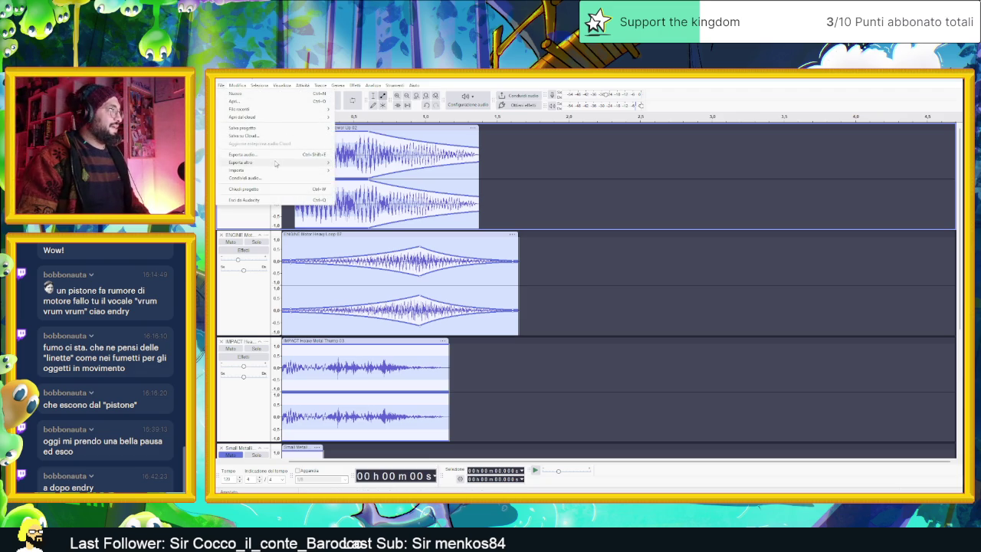
mouse_move(290, 130)
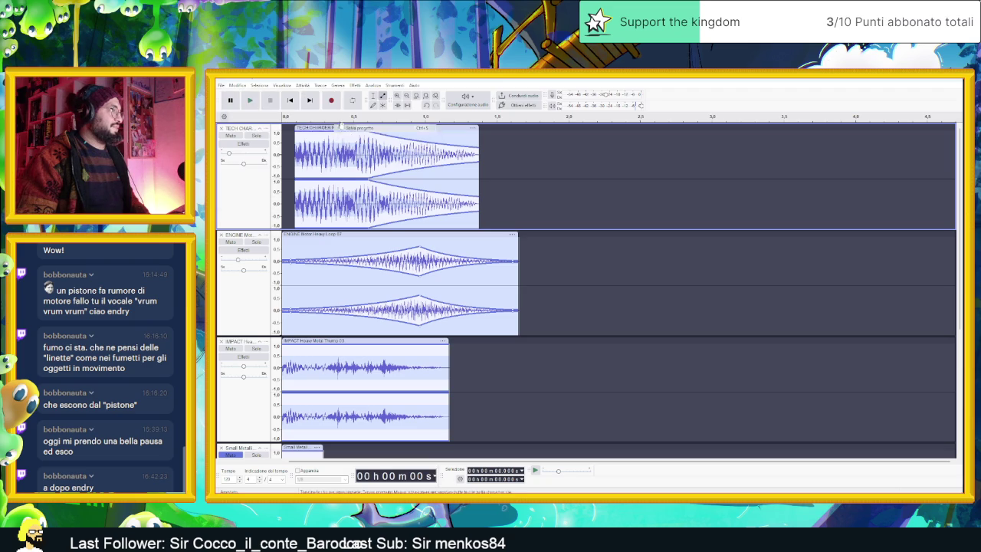
click(225, 87)
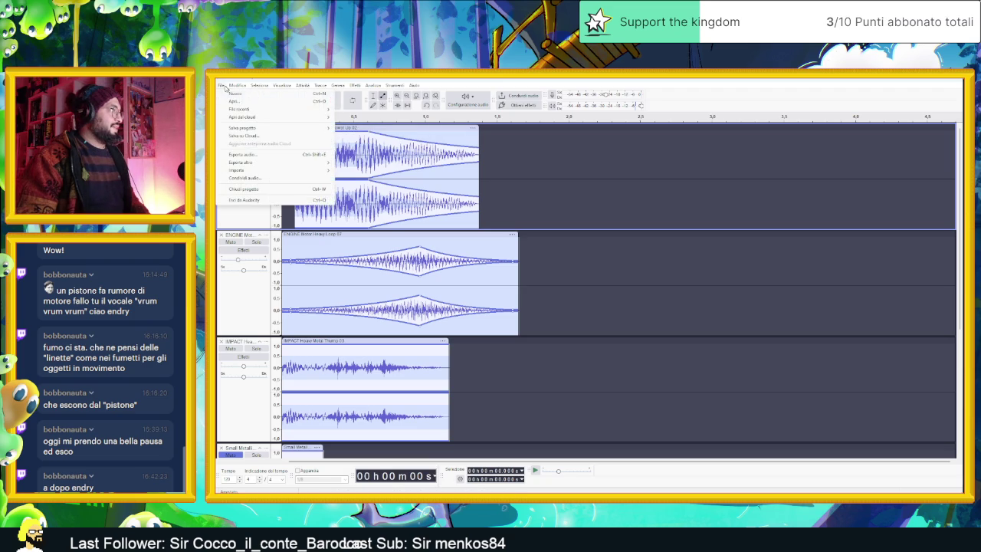
click(261, 156)
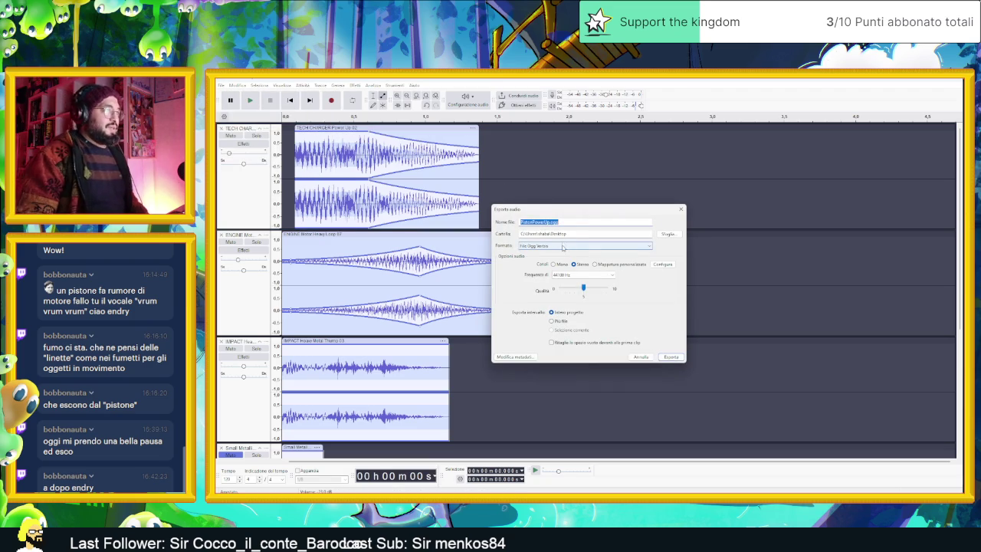
click(671, 358)
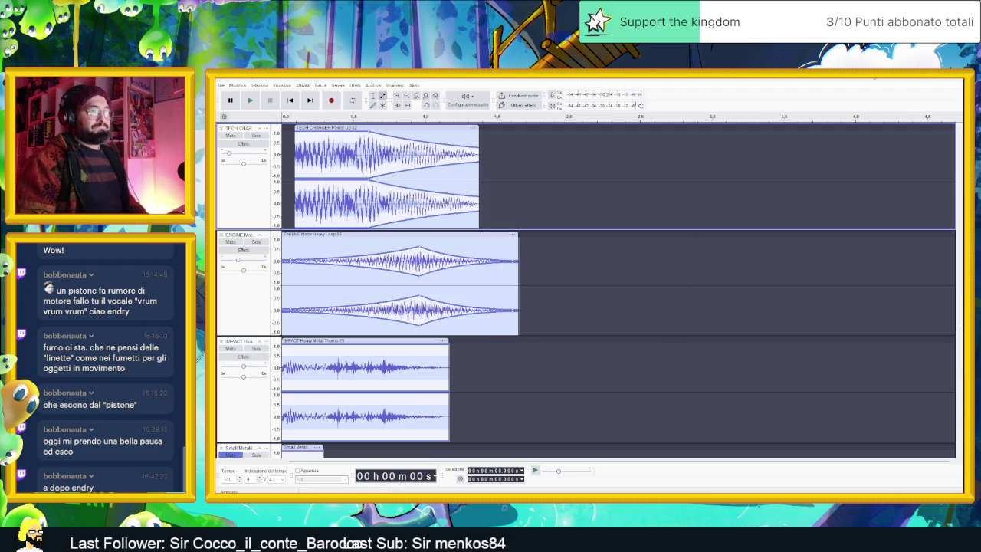
click(917, 79)
click(824, 85)
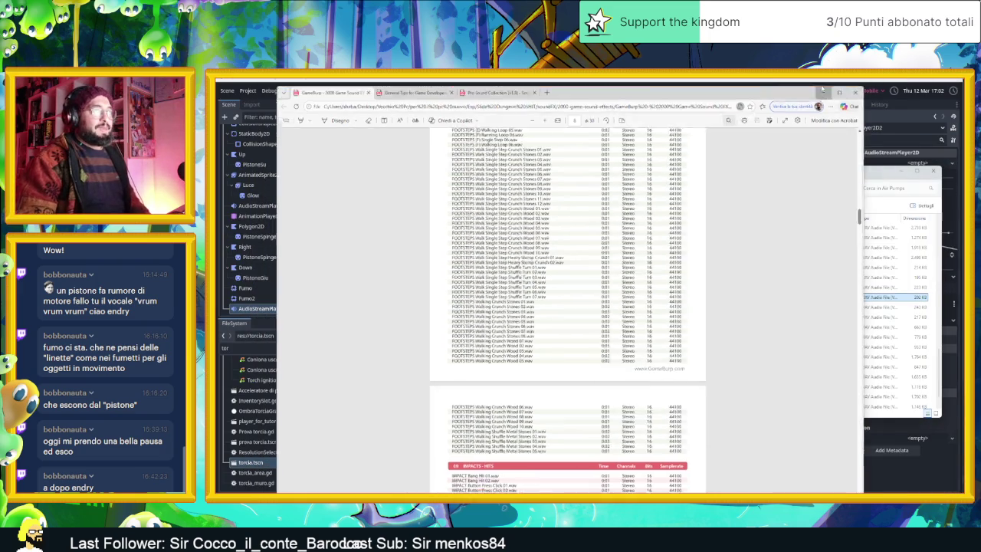
Show res://Sounds/Sound Fx in Godot's FileSystem panel.
click(901, 172)
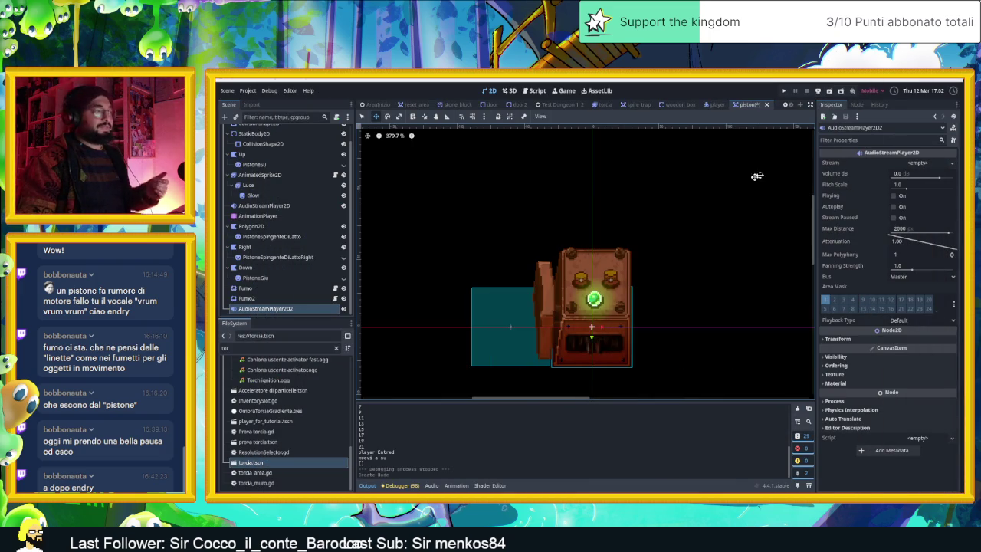
scroll(284, 418, up, 4)
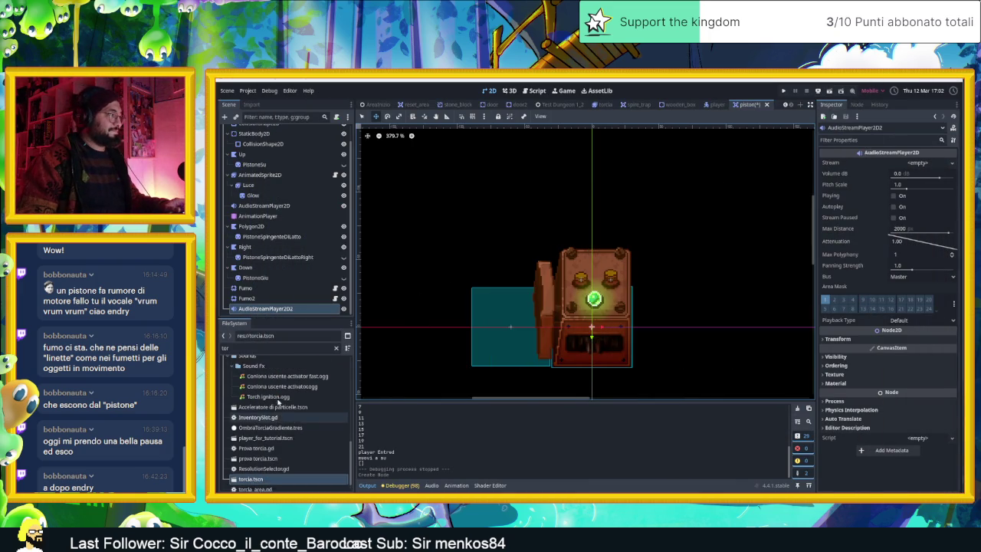
click(272, 433)
scroll(272, 434, down, 2)
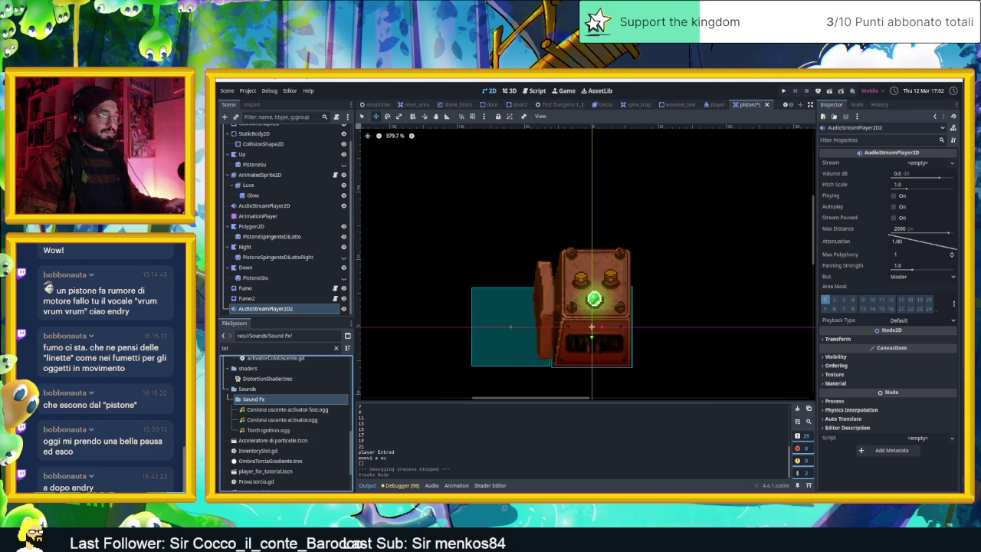
Go to the Desktop in Explorer and select the exported PistonPowerUp file to drag it.
key(alt+Tab)
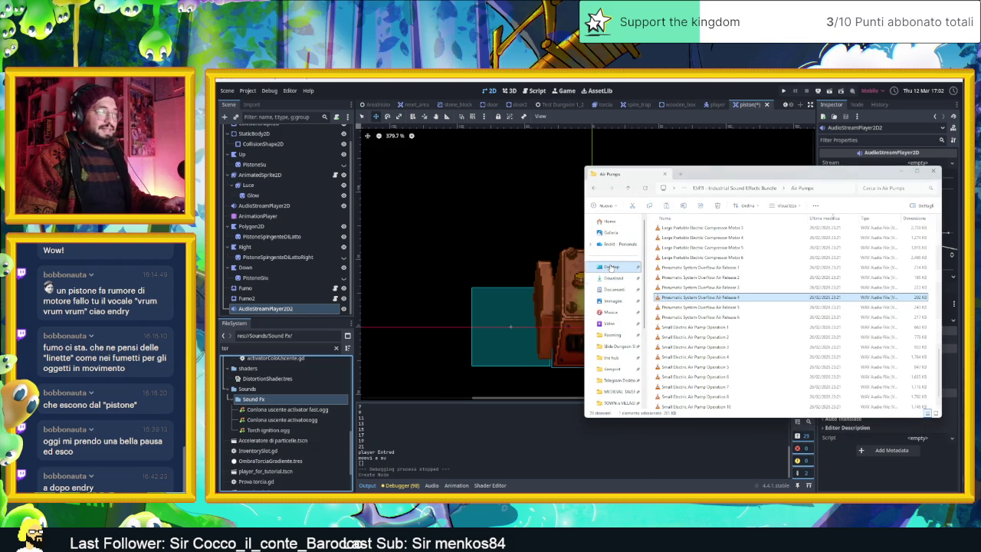
click(611, 267)
click(690, 249)
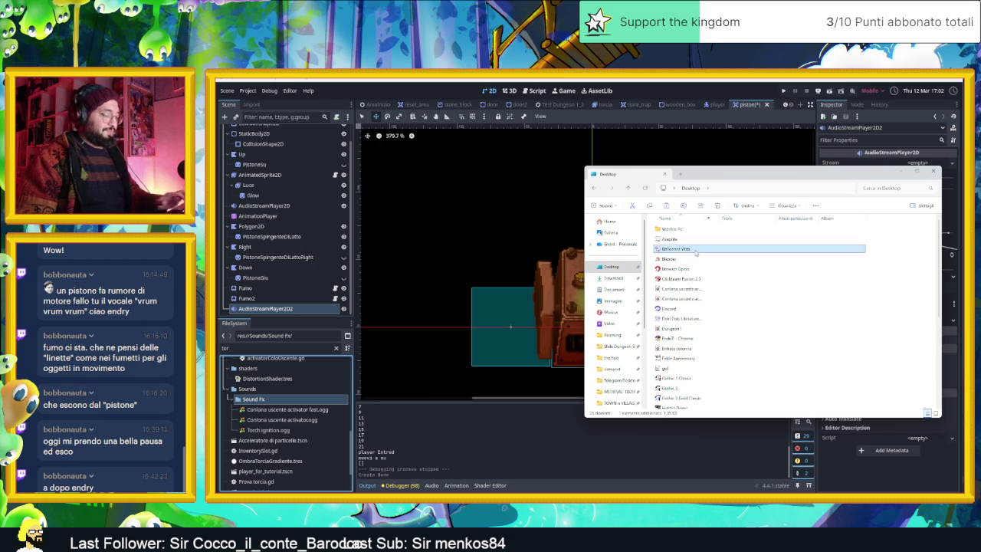
scroll(690, 296, down, 5)
click(690, 296)
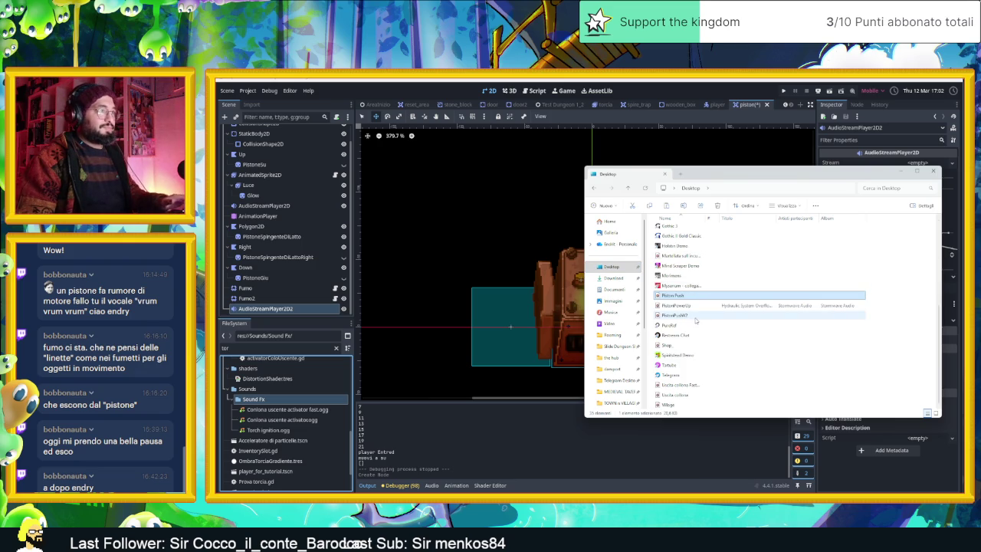
click(731, 326)
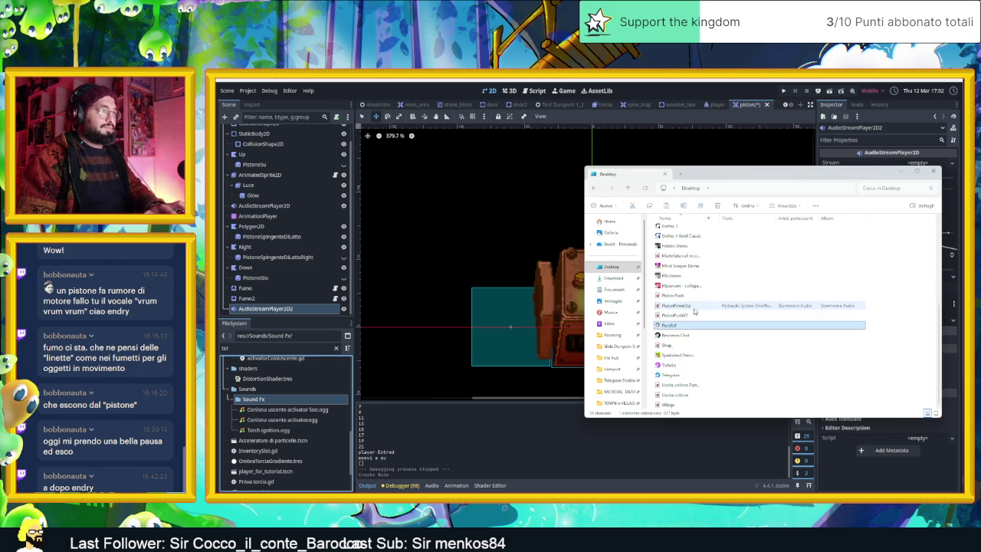
click(700, 307)
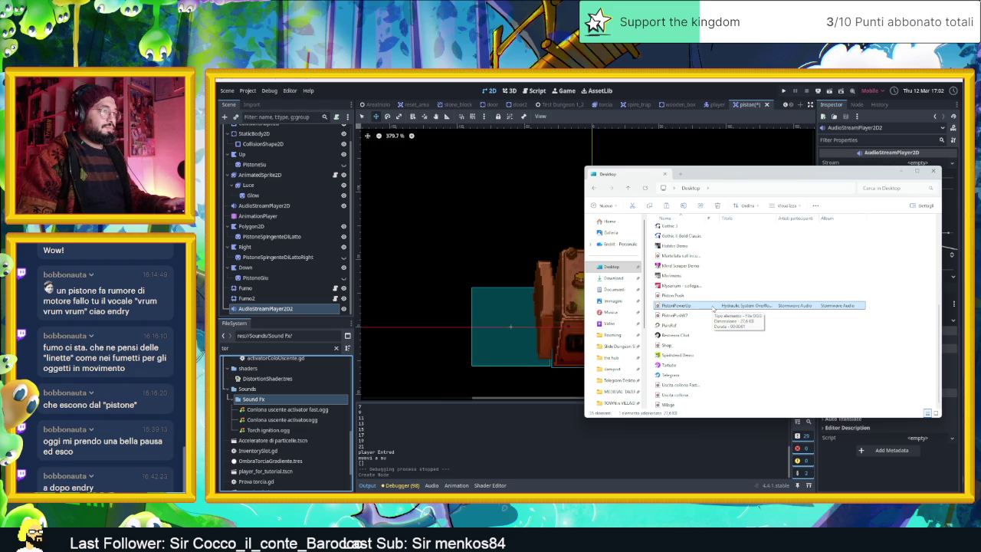
mouse_move(713, 310)
mouse_down()
mouse_move(883, 399)
mouse_move(767, 322)
mouse_move(706, 308)
mouse_up()
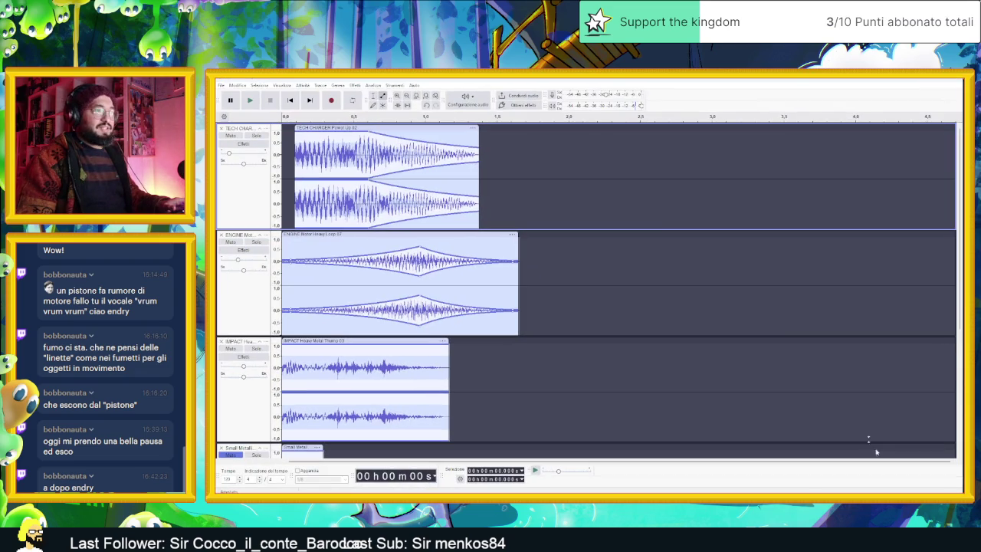
Create a new Audacity project with File > Nuovo and drop PistonPowerUp into it.
click(222, 85)
click(232, 93)
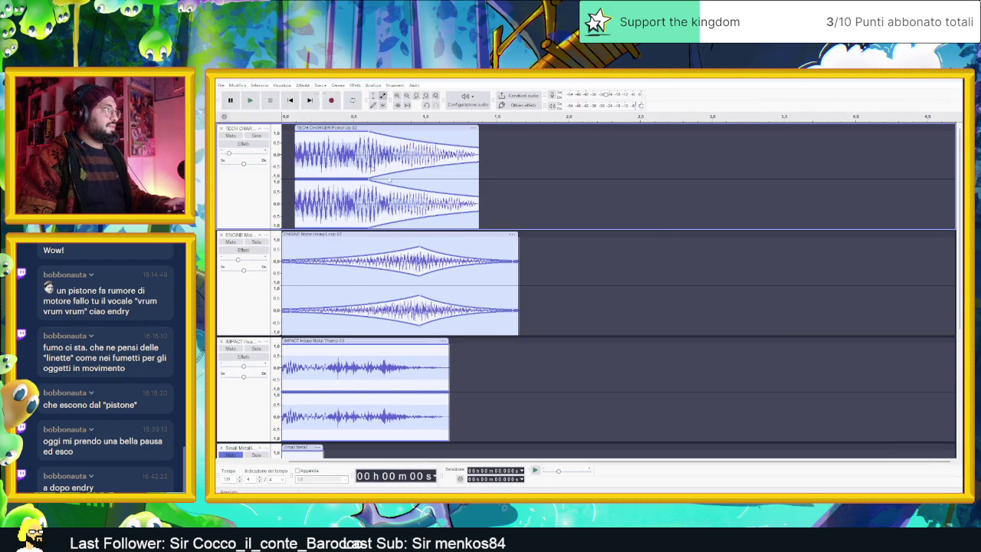
key(alt+Tab)
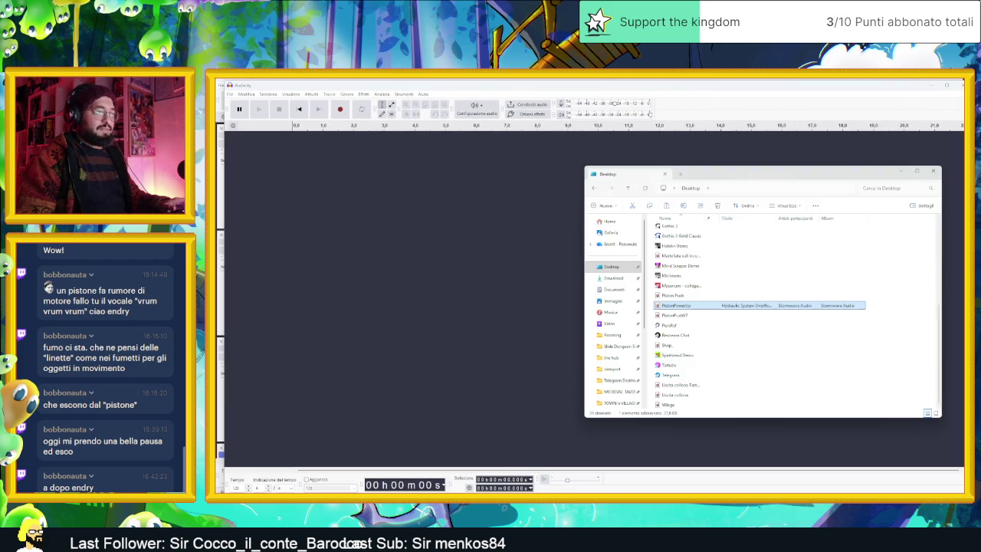
mouse_move(687, 309)
mouse_down()
mouse_move(486, 301)
mouse_move(286, 246)
mouse_up()
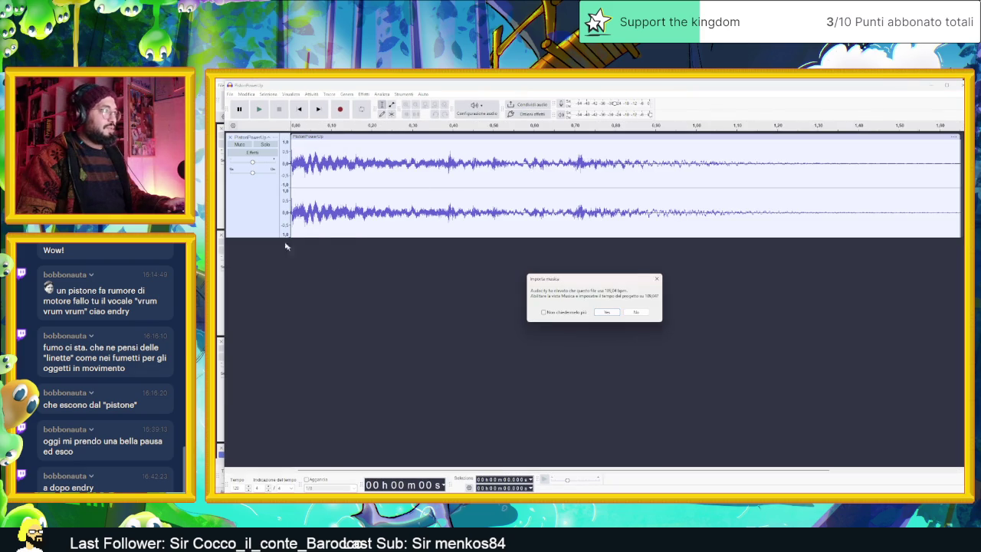
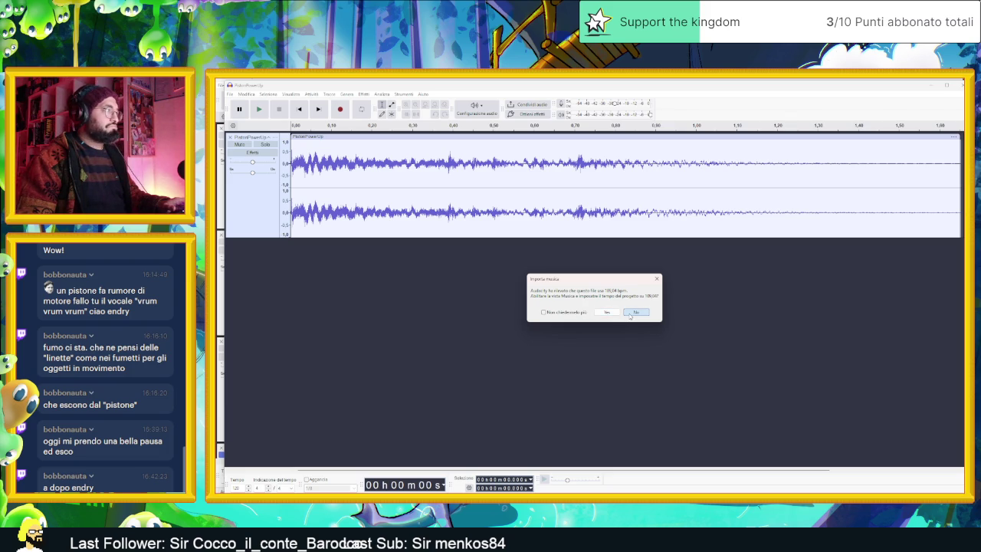
Accept the detected tempo, select the PistonPowerUp track and apply Normalize to make it louder.
click(616, 314)
click(260, 109)
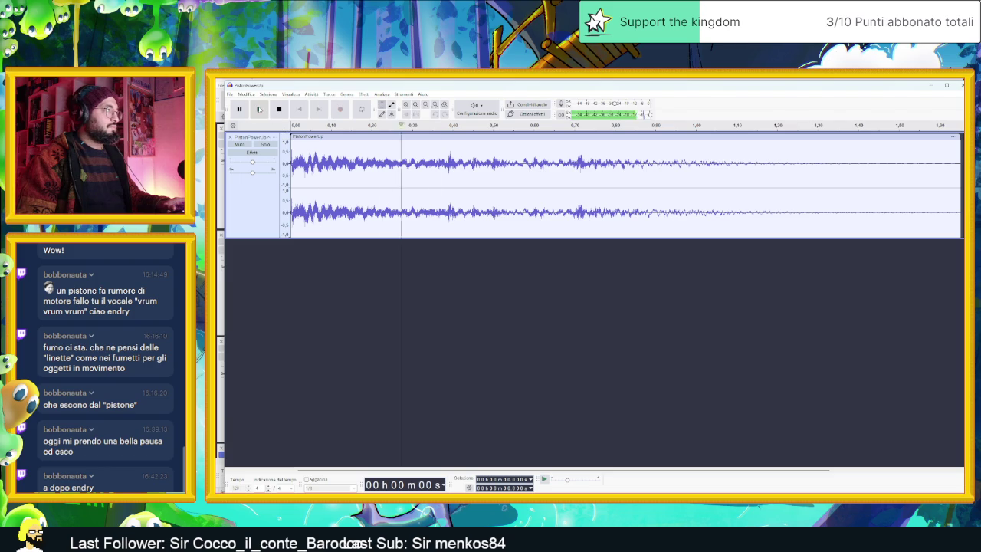
click(258, 197)
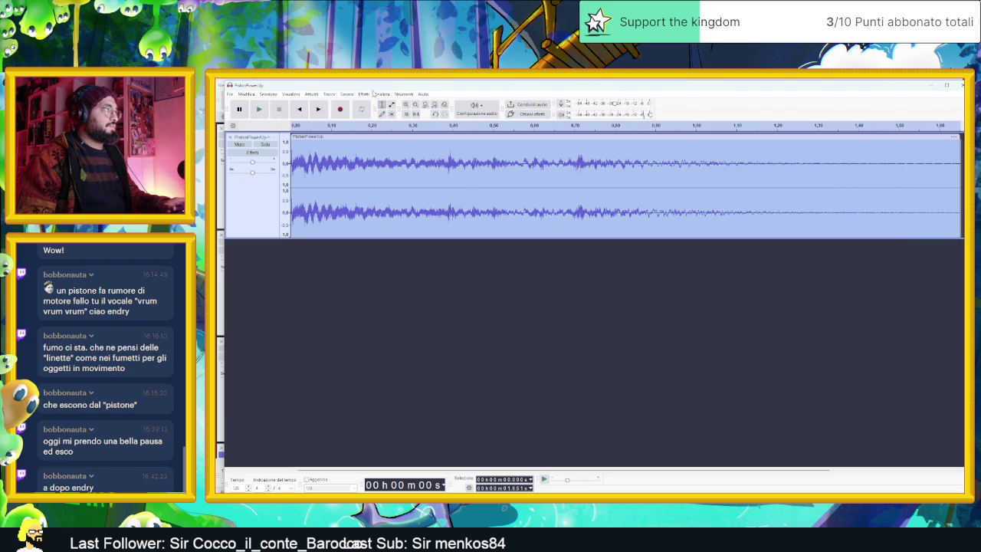
click(366, 95)
click(362, 94)
click(362, 95)
mouse_move(416, 163)
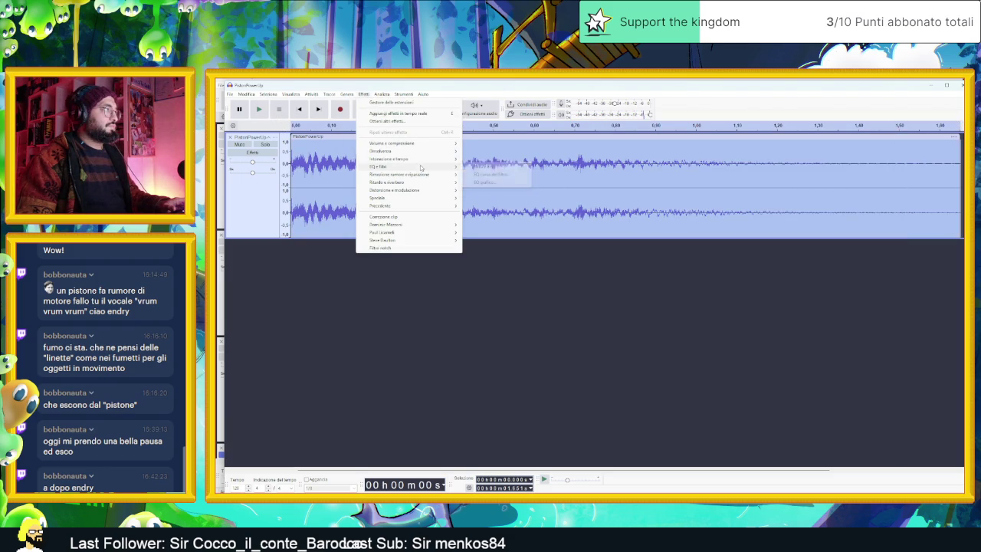
mouse_move(427, 146)
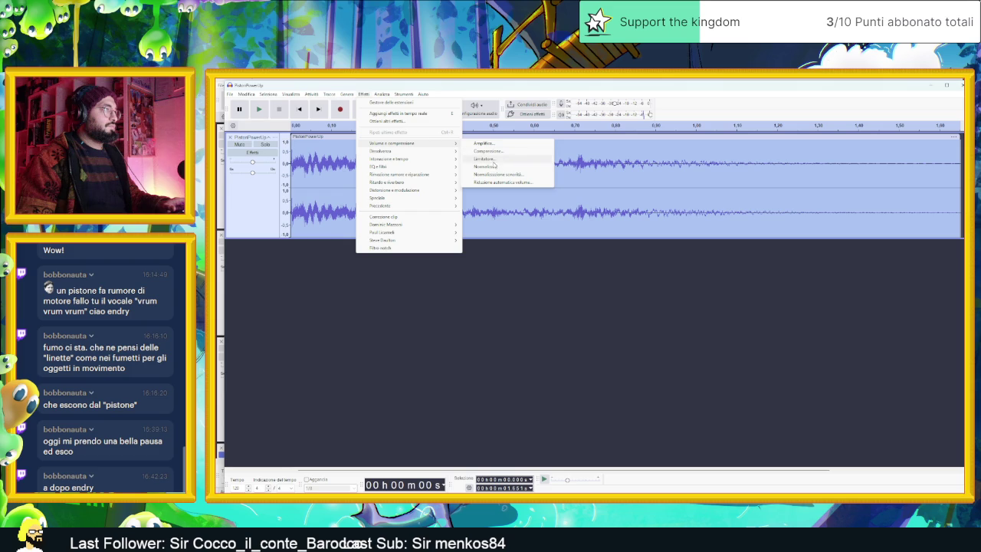
click(489, 167)
click(625, 324)
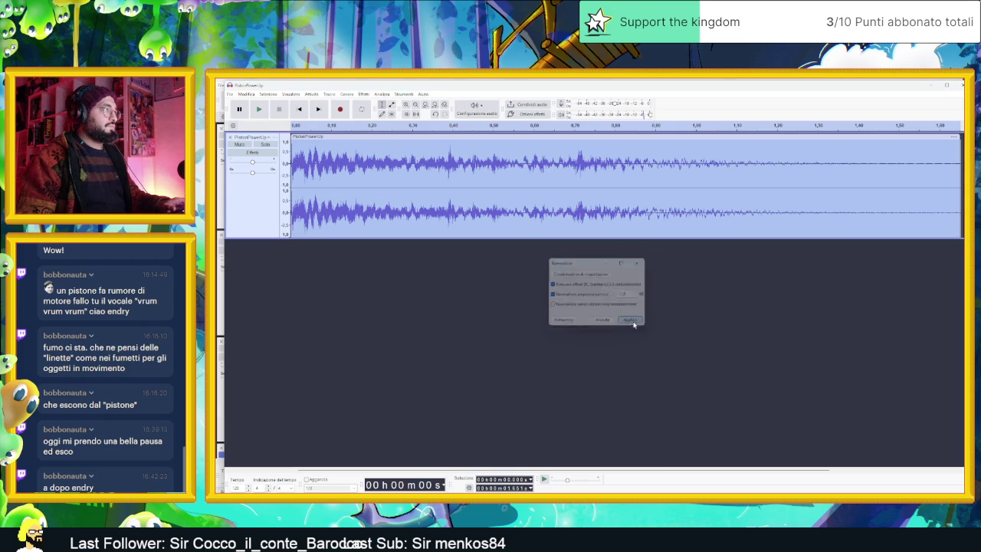
click(260, 109)
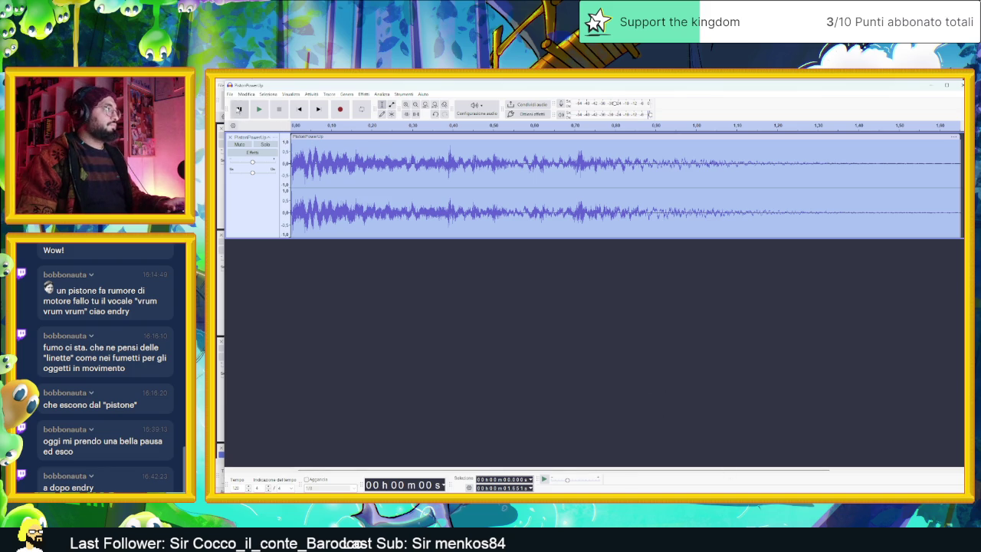
Export the audio as PistonPowerUp.ogg, overwriting the existing file, and minimize Audacity.
click(229, 93)
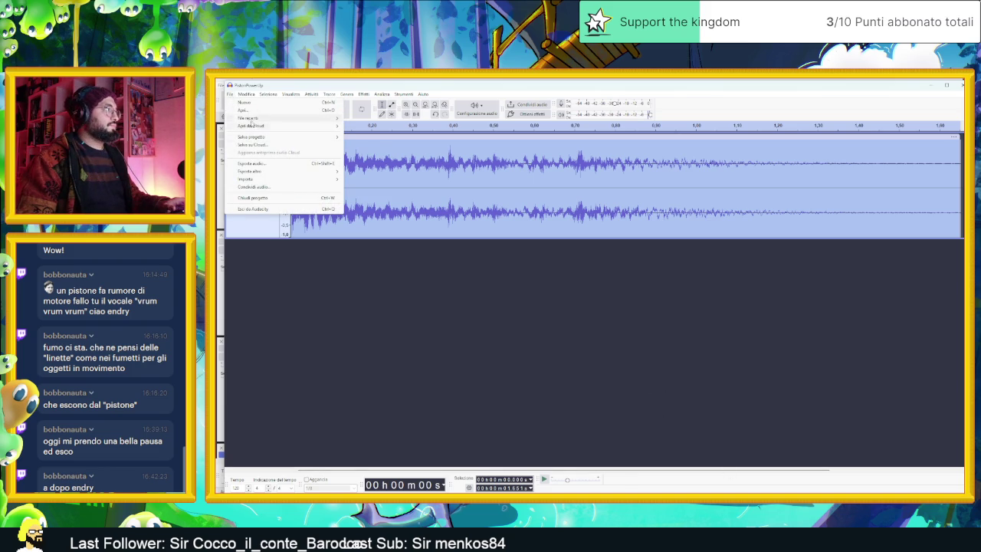
click(265, 164)
click(685, 367)
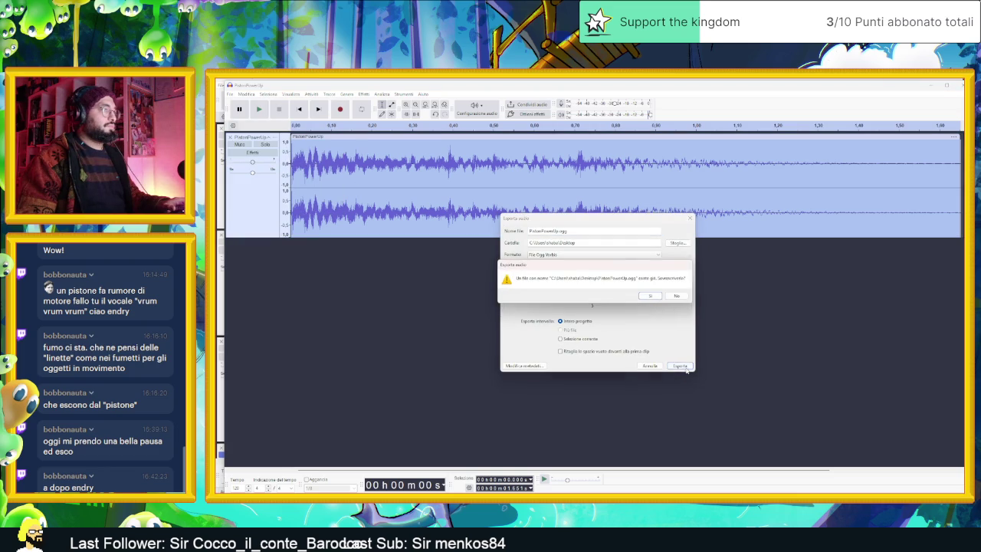
click(651, 297)
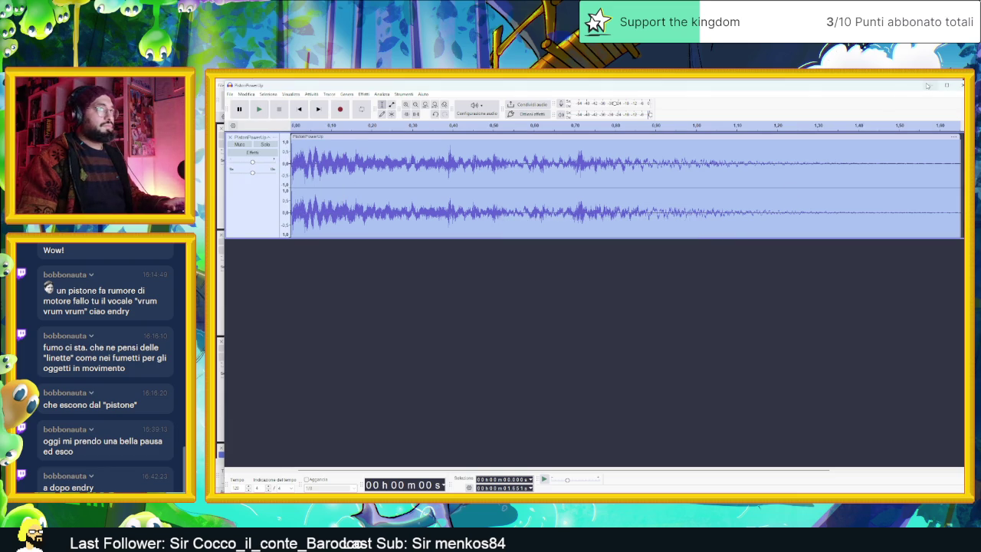
click(927, 86)
click(920, 79)
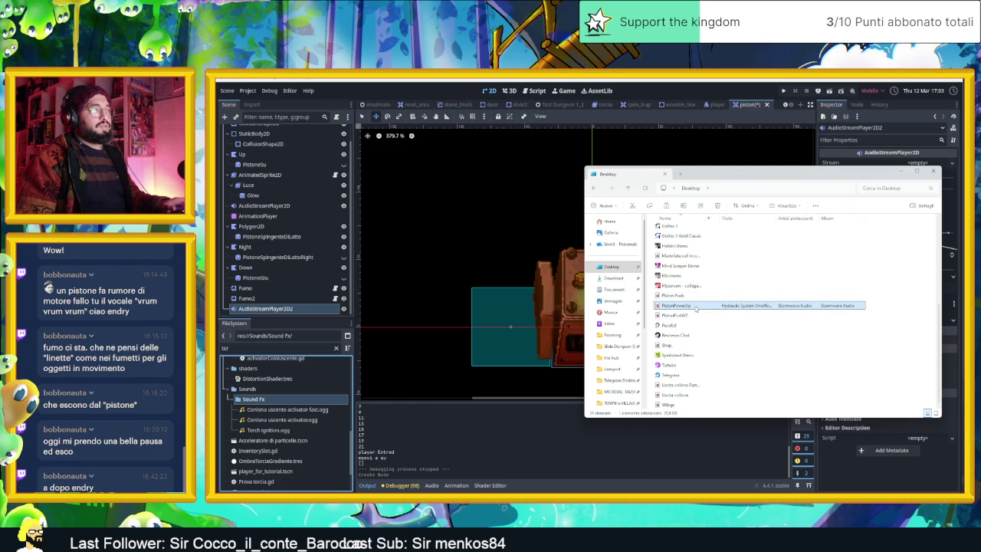
Copy PistonPowerUp.ogg into Sound Fx, filter for 'pisto', and assign it to AudioStreamPlayer2D2's Stream.
mouse_move(757, 311)
mouse_down()
mouse_move(713, 295)
mouse_move(272, 410)
mouse_up()
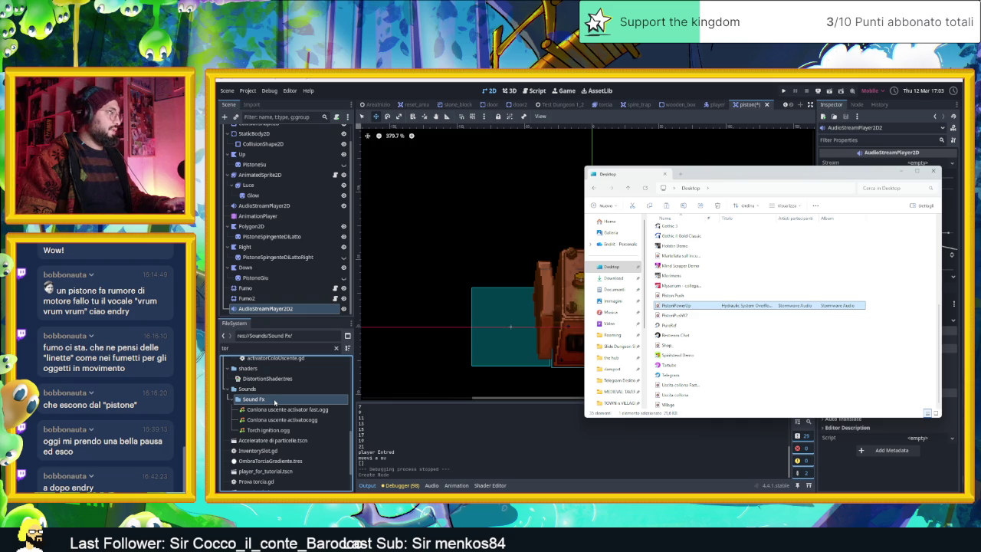
click(277, 402)
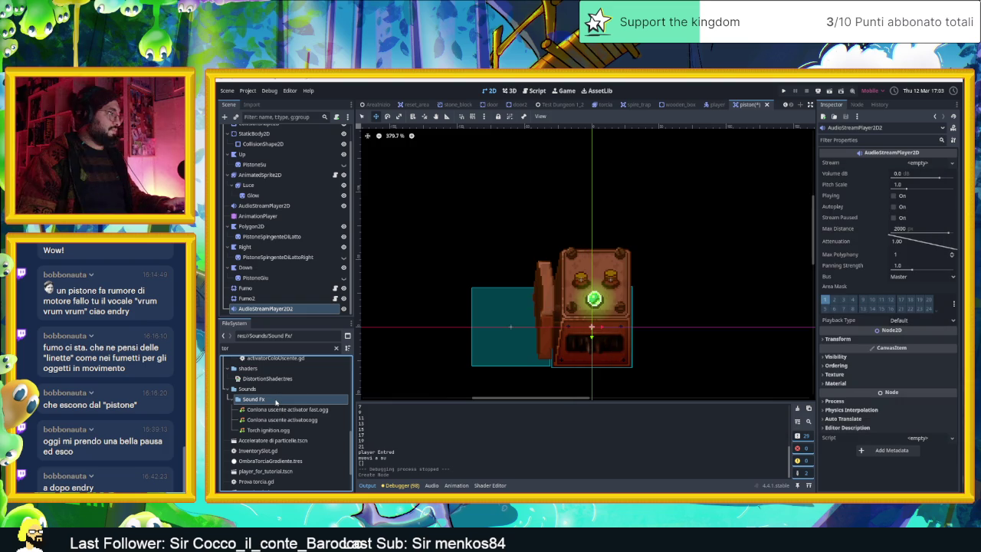
click(263, 350)
click(335, 349)
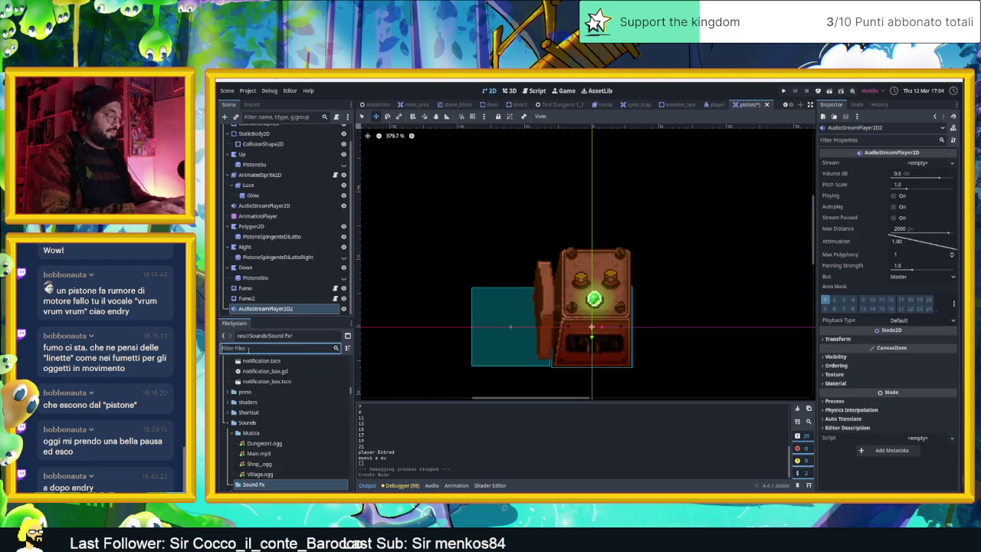
text(pisto)
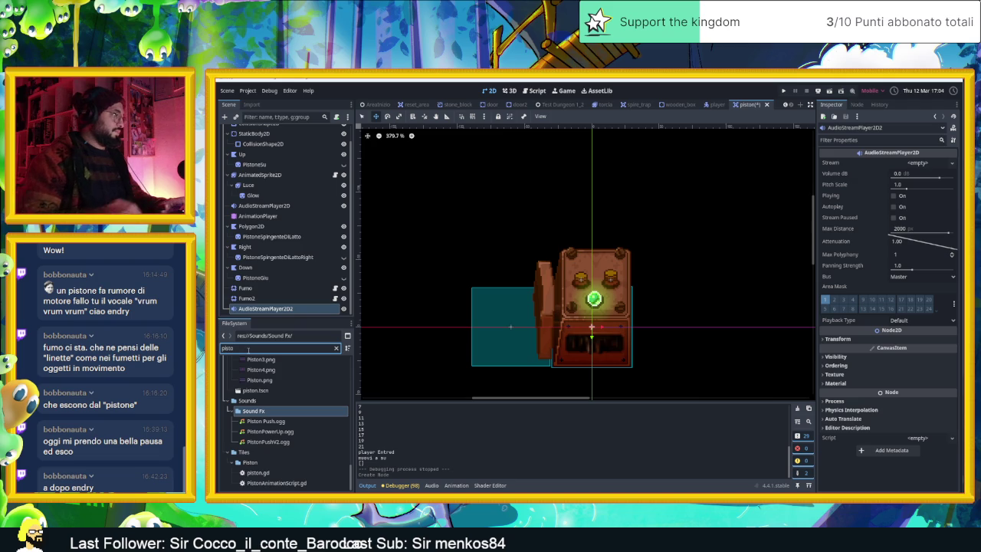
click(259, 431)
mouse_move(267, 431)
mouse_down()
mouse_move(576, 386)
mouse_move(786, 219)
mouse_move(921, 167)
mouse_up()
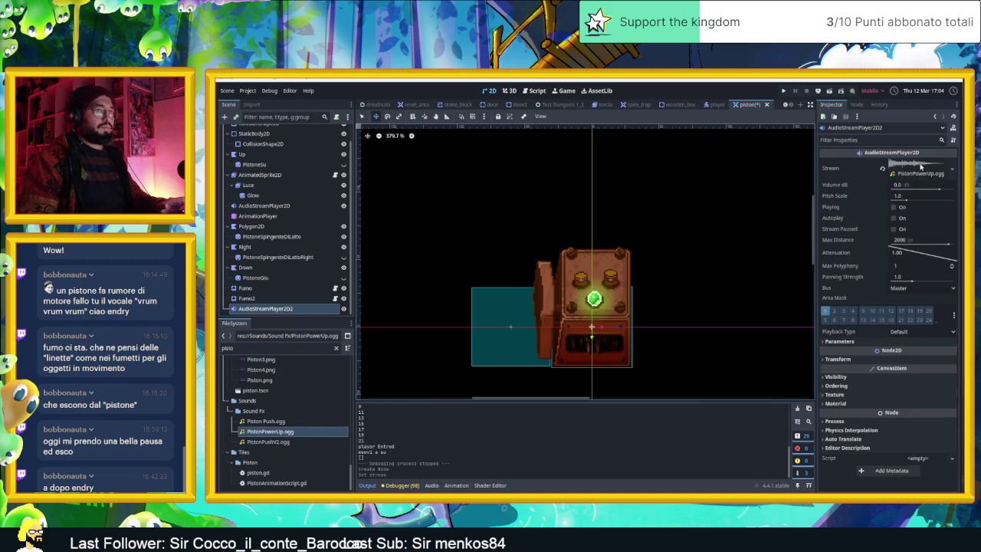
Preview the new sound and route the player's output to the Fx bus.
click(902, 205)
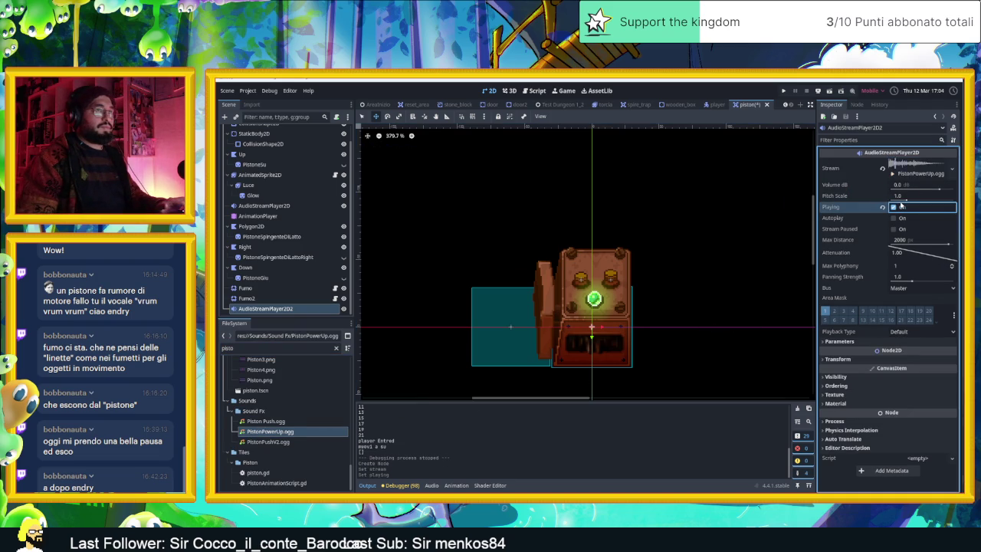
click(903, 208)
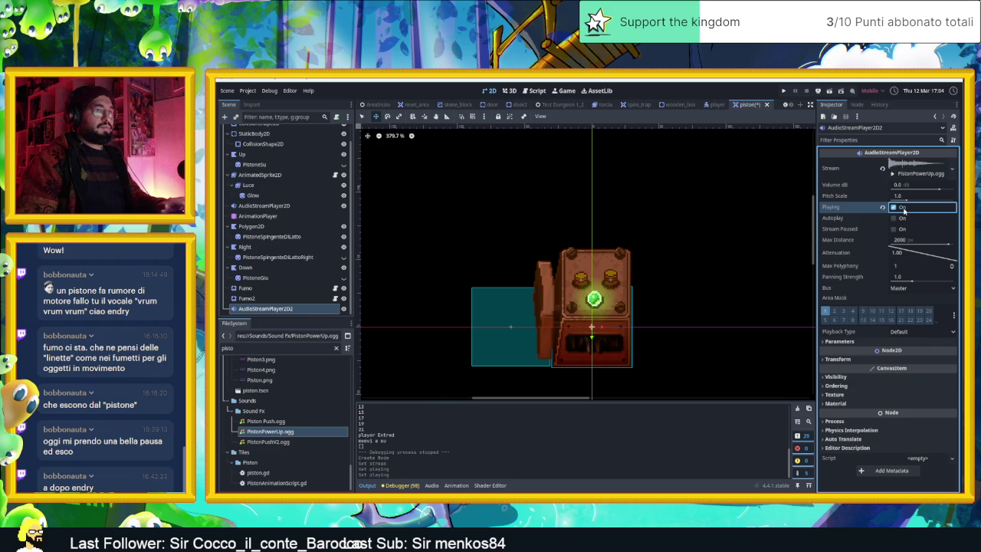
click(917, 287)
click(914, 309)
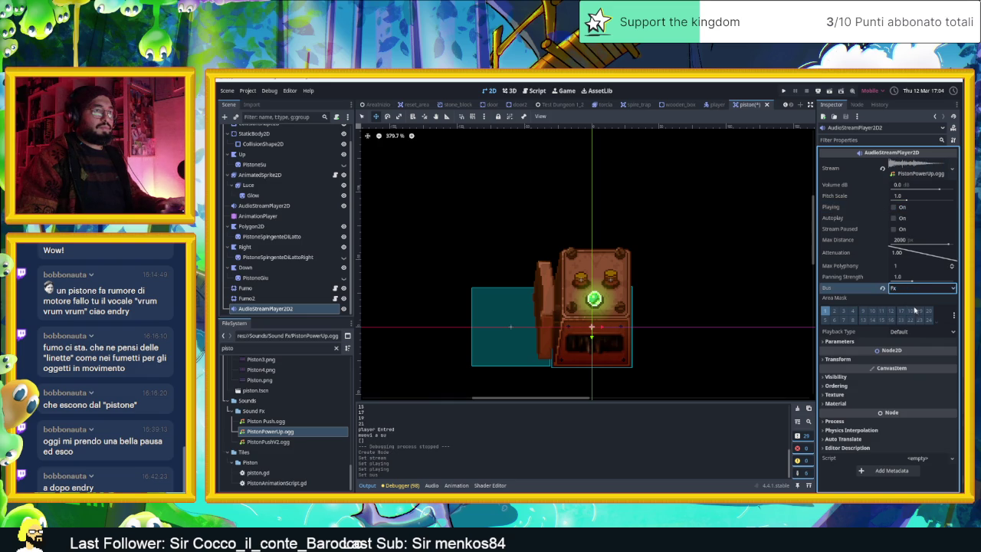
click(894, 208)
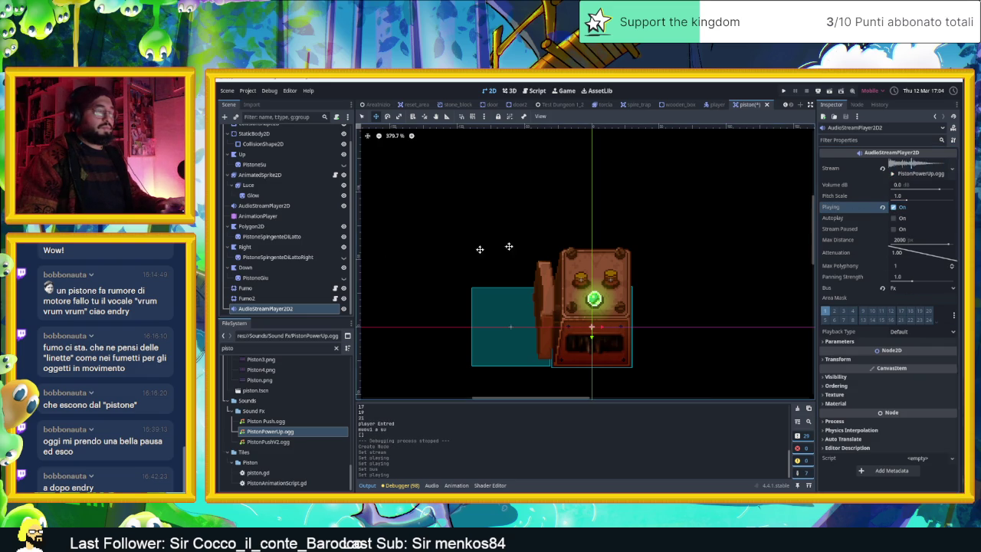
Rename the sound player node to PistonPowerUp.
click(259, 309)
double_click(260, 309)
text(Pisto)
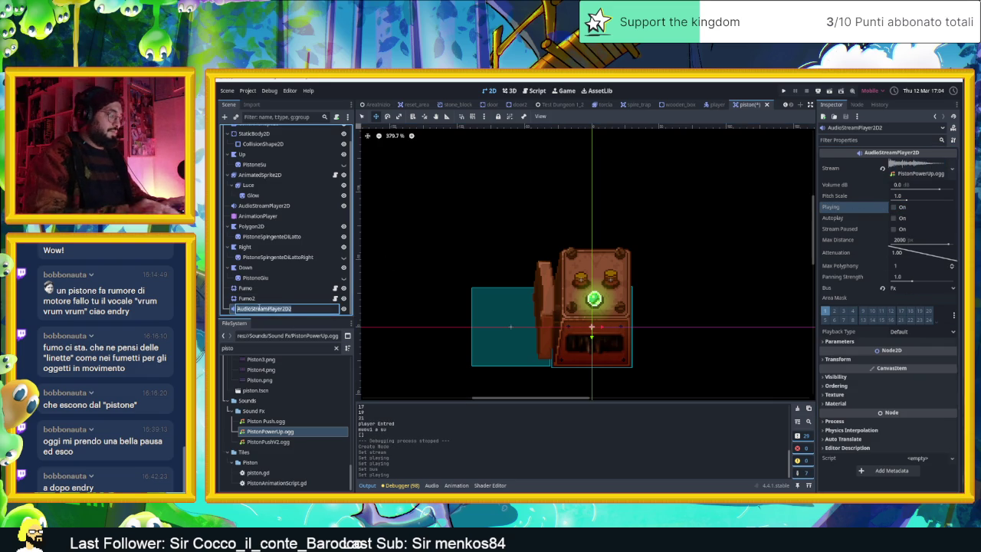
text(nP)
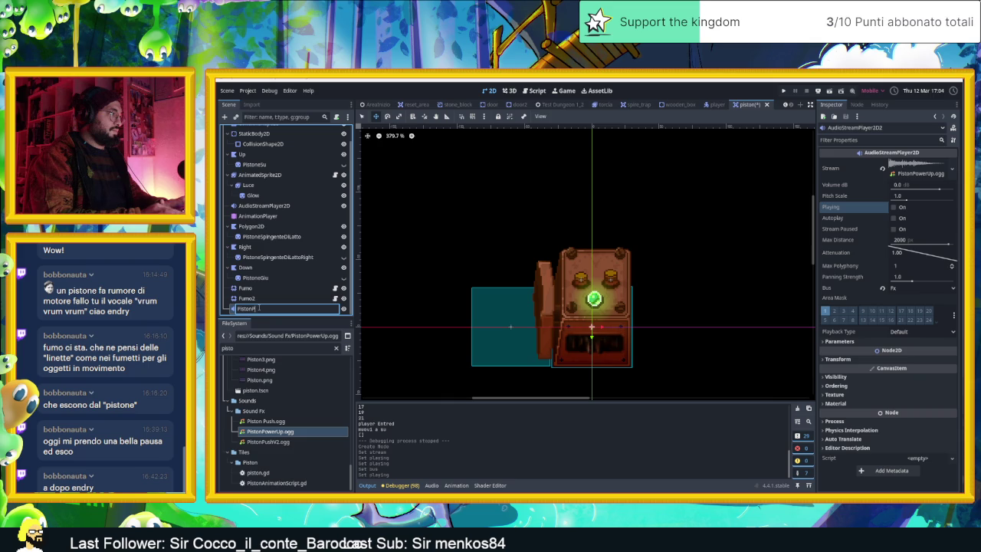
text(owerUp)
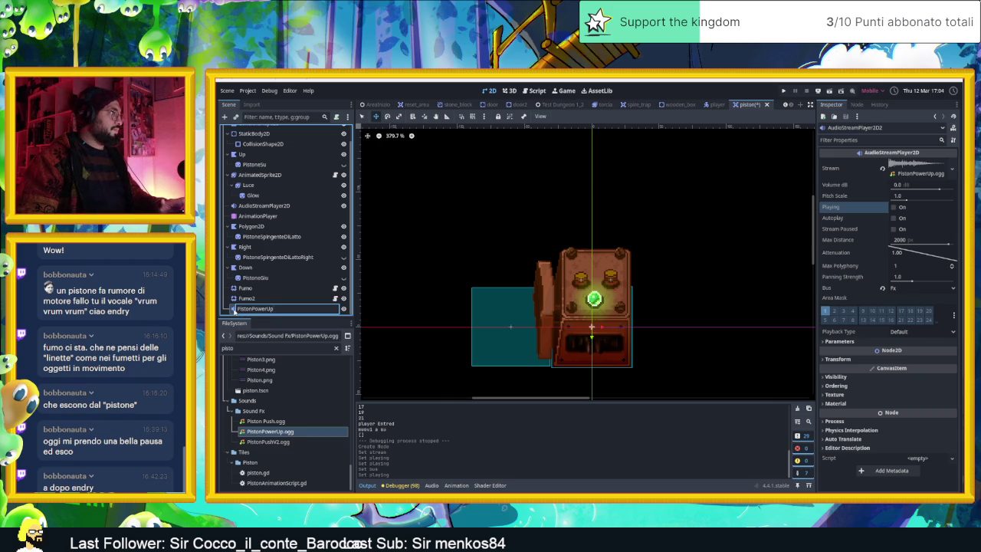
key(Return)
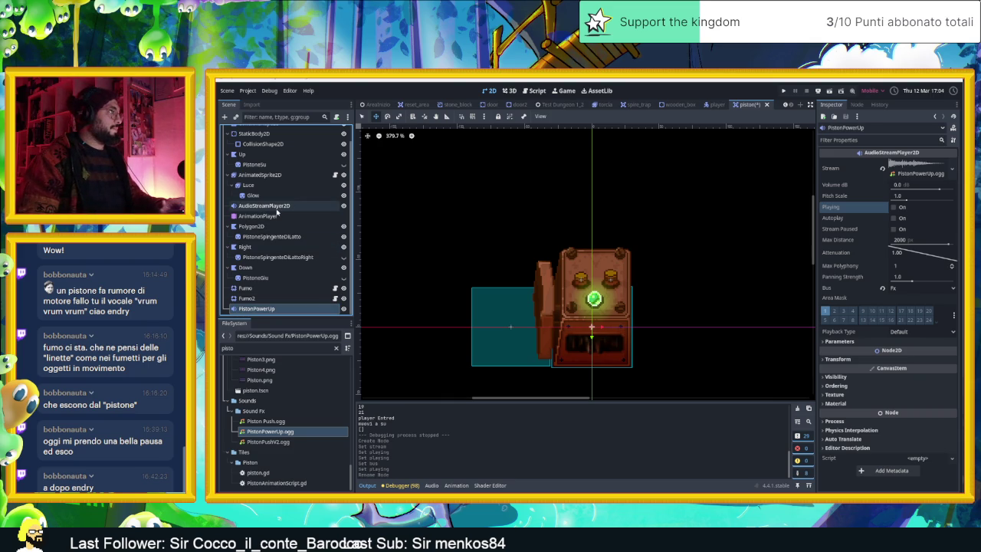
Preview the existing PistonPushV2 sound on AudioStreamPlayer2D several times for comparison.
click(272, 206)
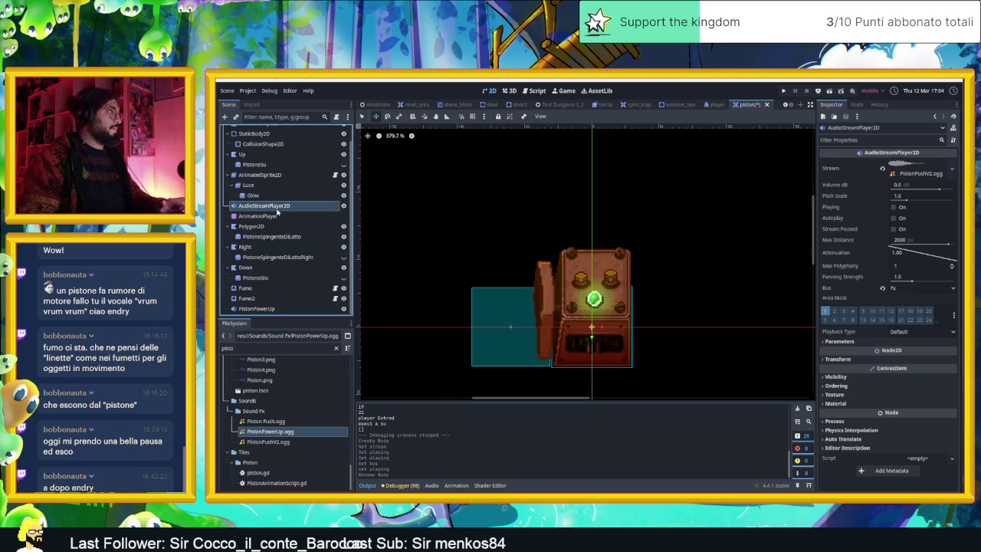
click(894, 207)
click(894, 208)
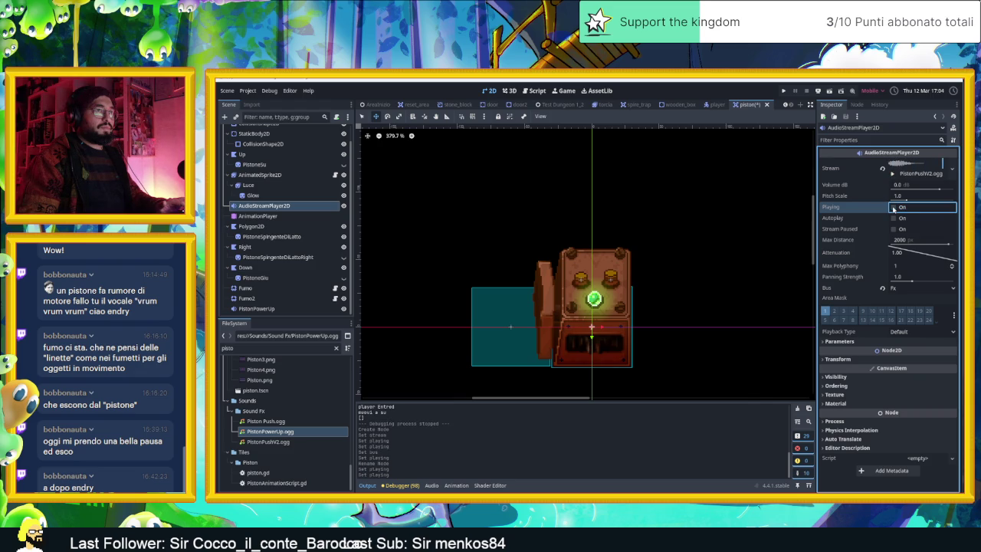
click(894, 208)
click(893, 208)
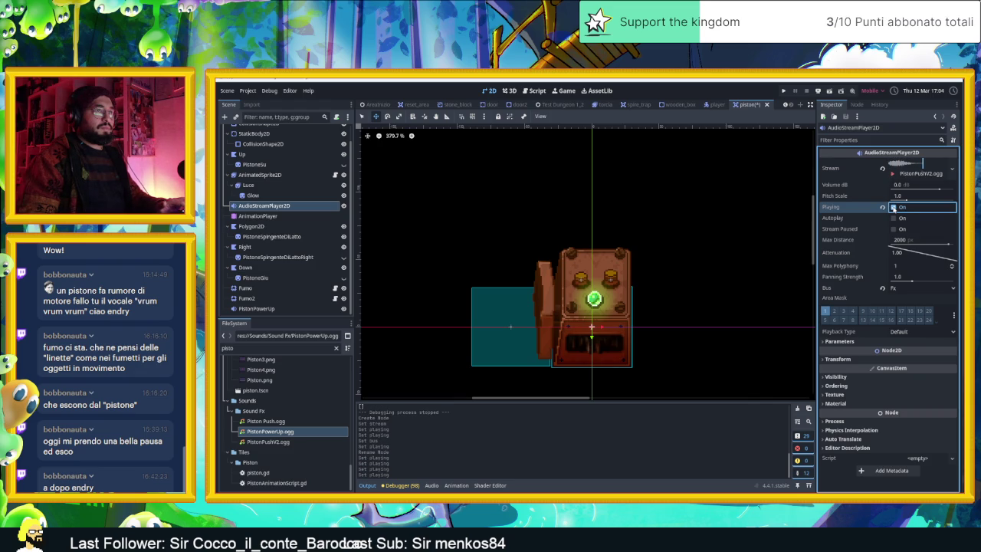
click(894, 208)
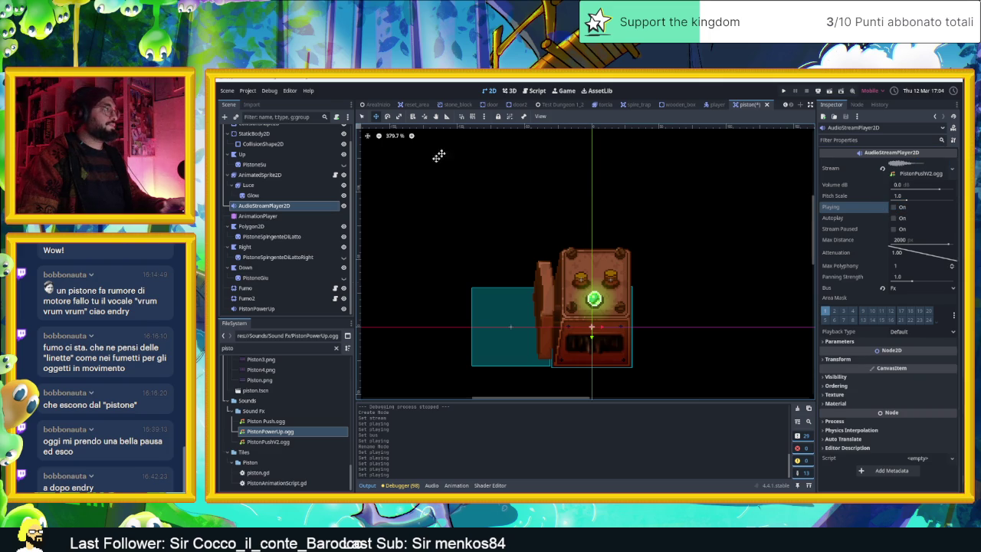
Open the piston.gd script attached to the root Piston node.
scroll(284, 169, up, 2)
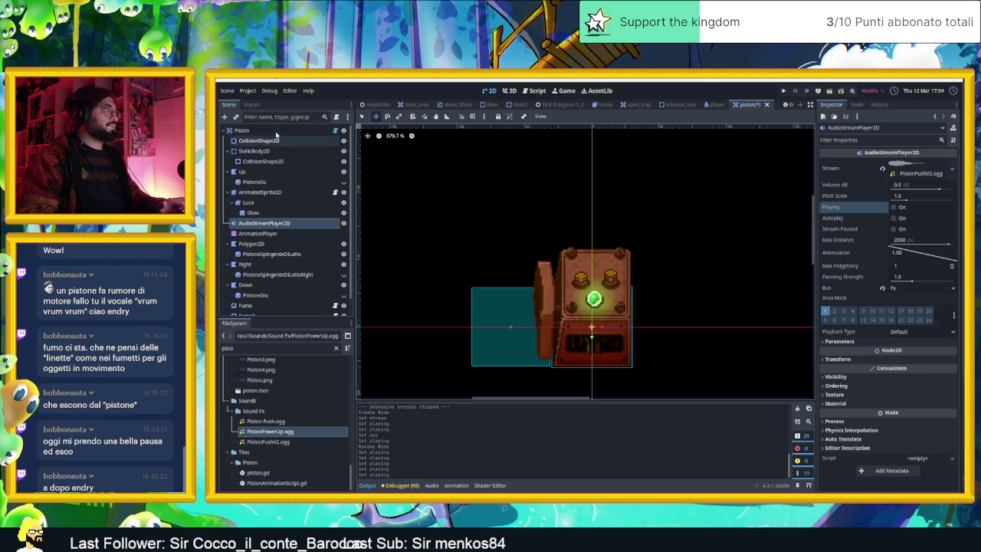
click(278, 132)
click(334, 132)
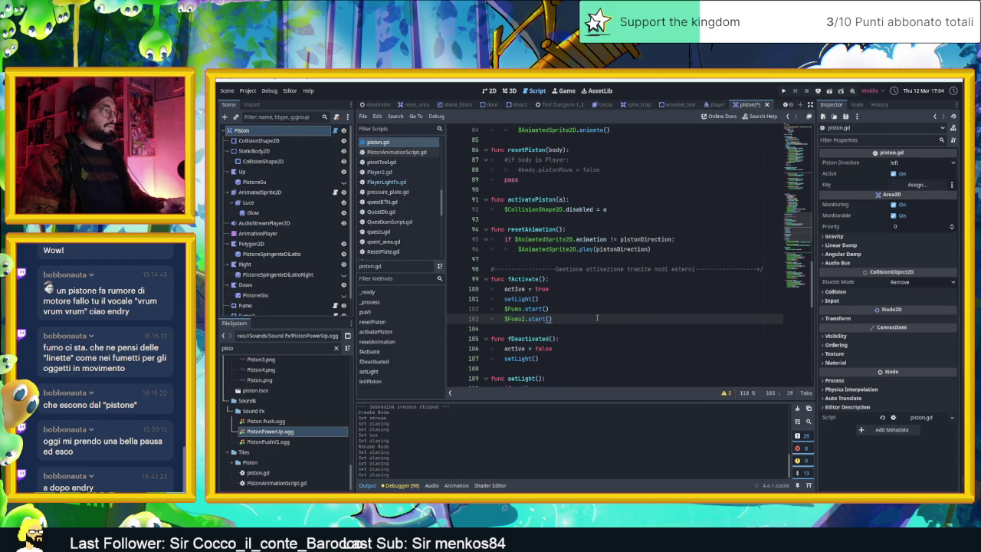
Add a $PistonPowerUp.play() line at the end of fActivate.
key(Return)
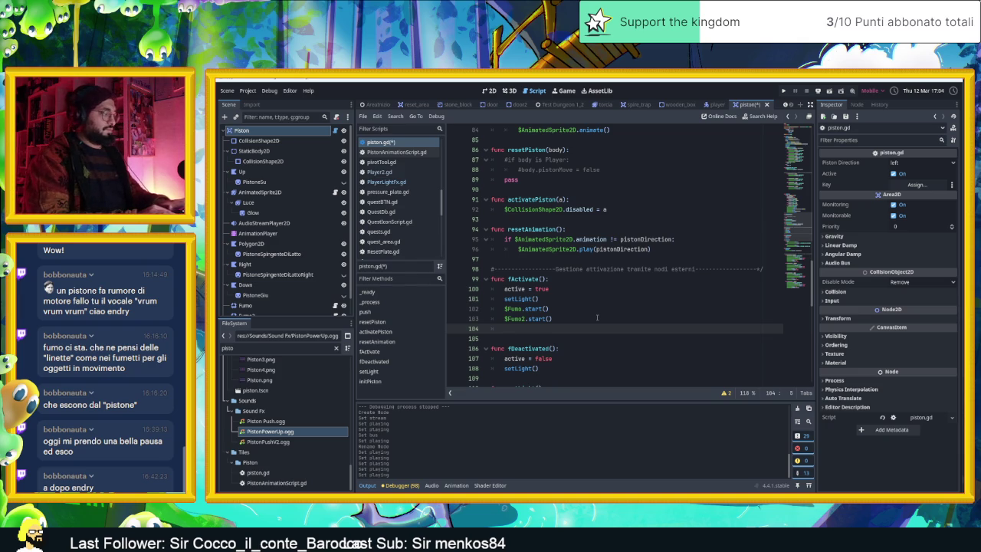
text($play)
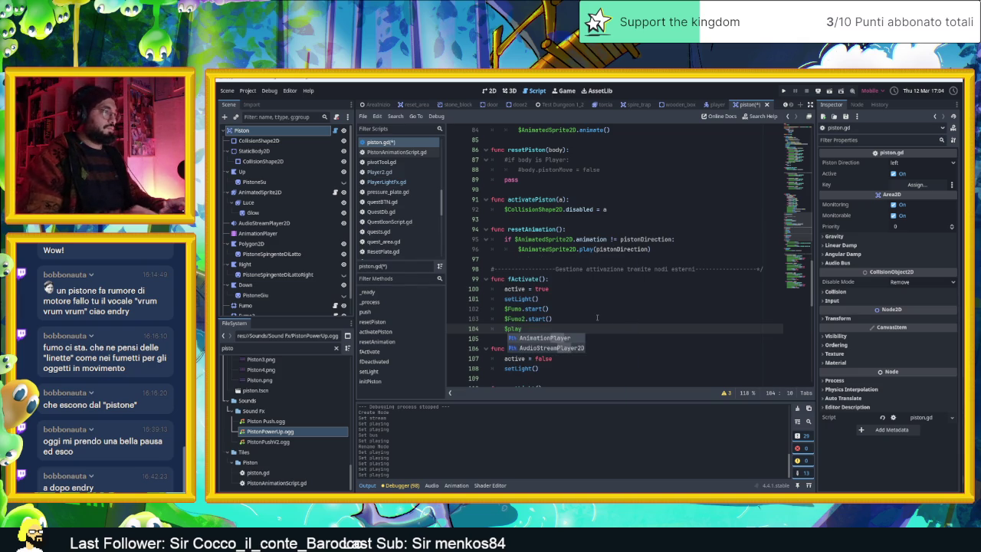
key(BackSpace)
key(BackSpace)
text($pisto)
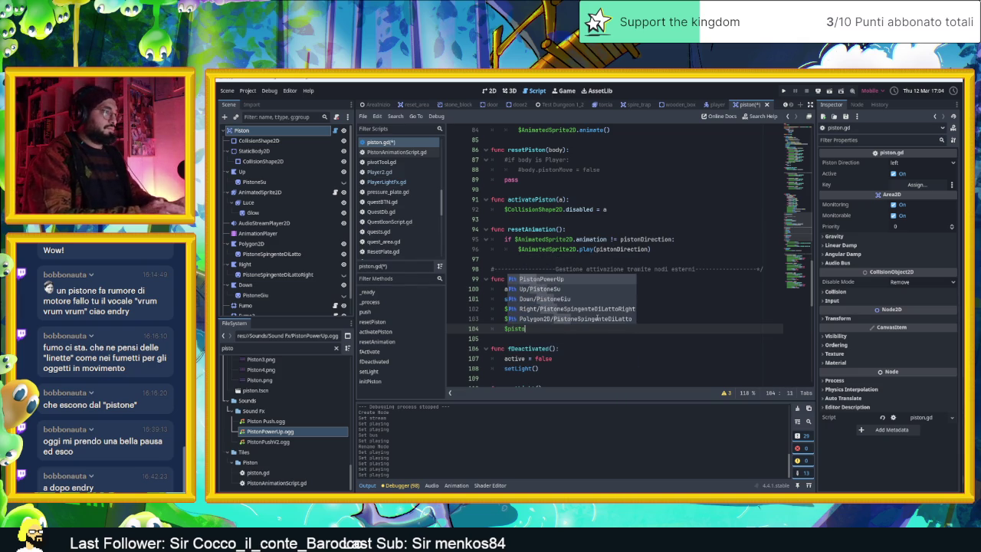
key(Return)
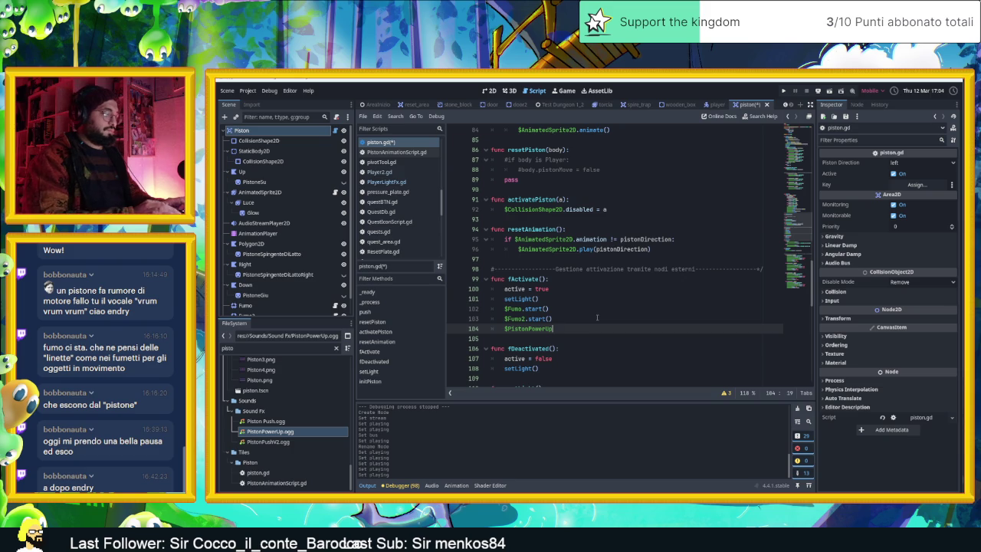
text(.play)
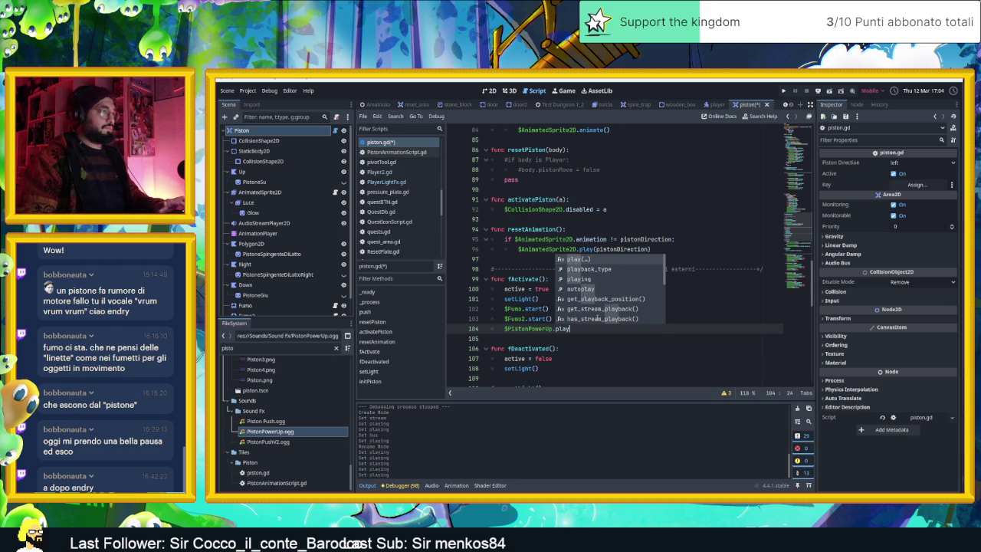
key(Return)
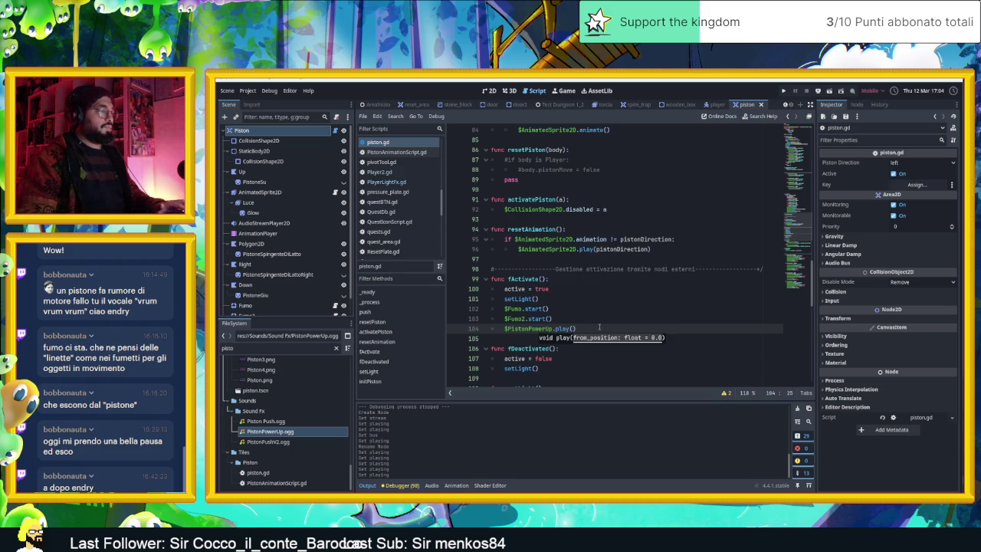
Save piston.gd and switch back to the 2D scene view.
click(600, 327)
key(ctrl+s)
scroll(619, 332, down, 3)
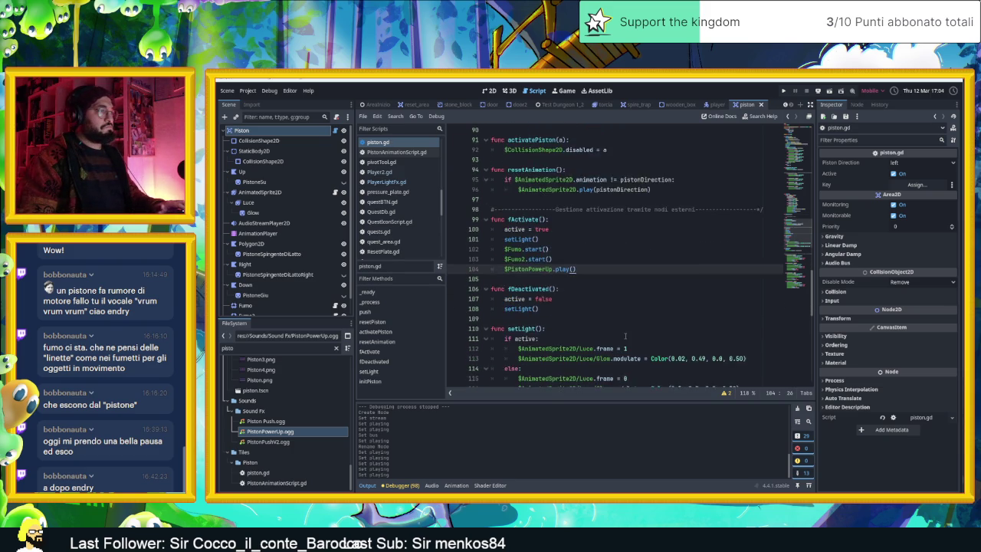
click(492, 92)
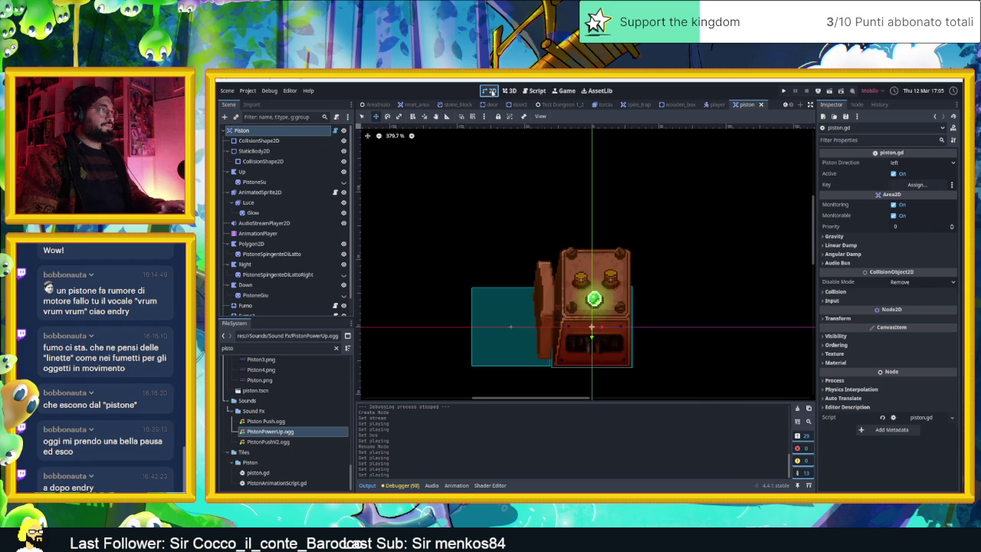
Open AreaInizio, run the game, and slide the slime through the first room to the top exit.
click(377, 105)
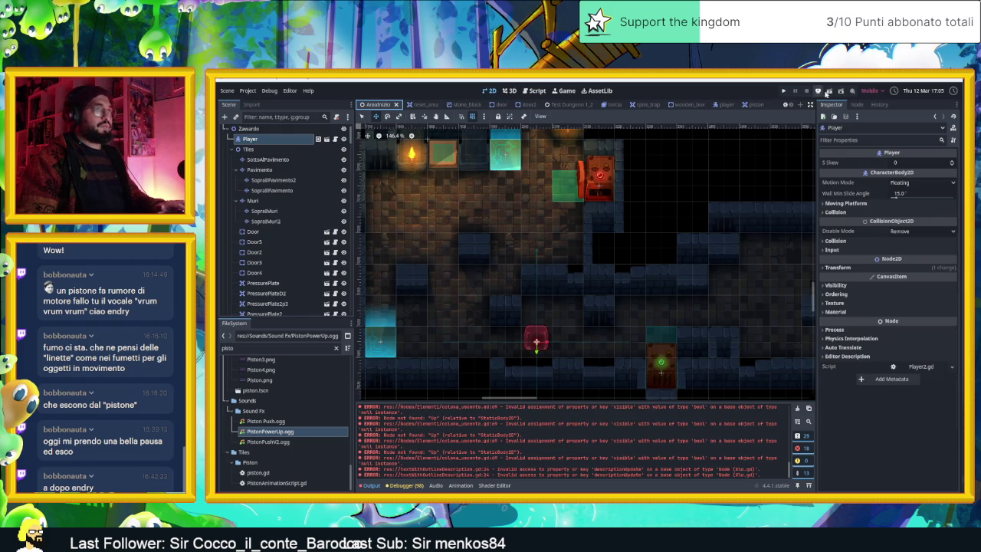
key(ctrl+s)
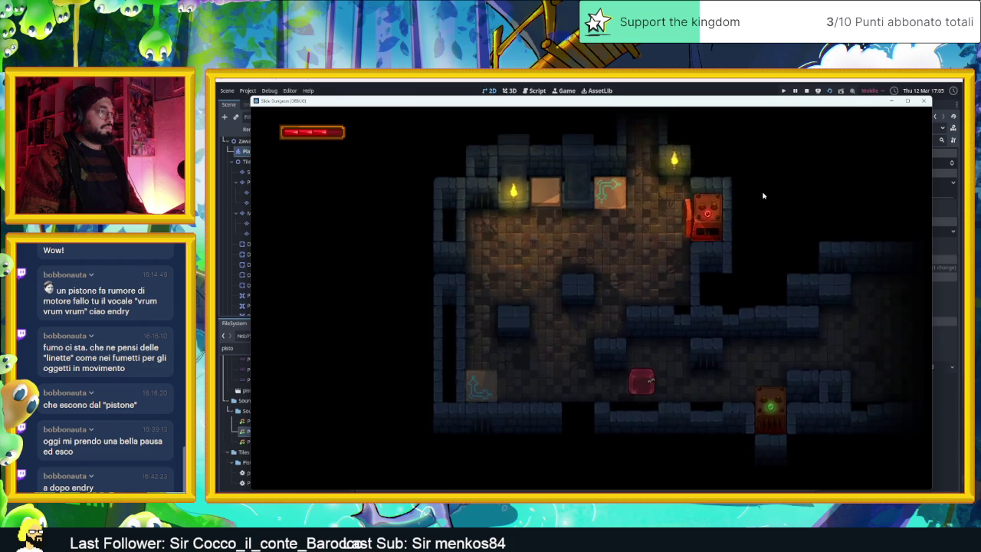
key(Right)
key(Down)
key(Left)
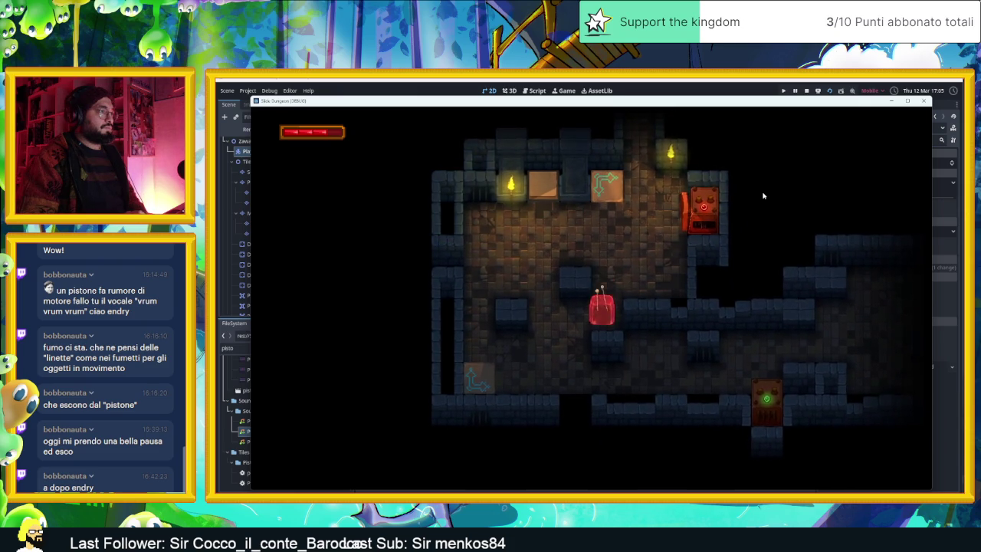
key(Up)
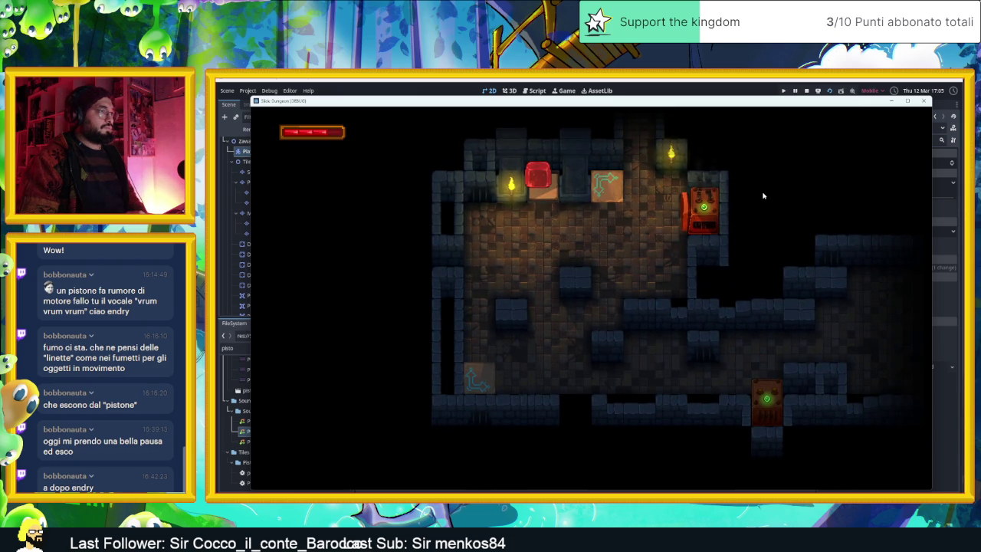
key(Down)
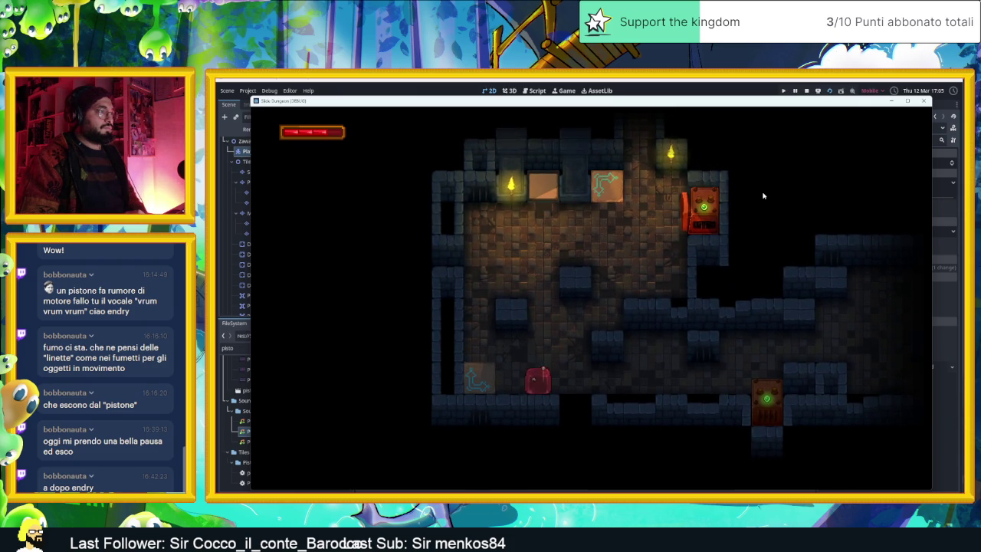
key(Left)
key(Right)
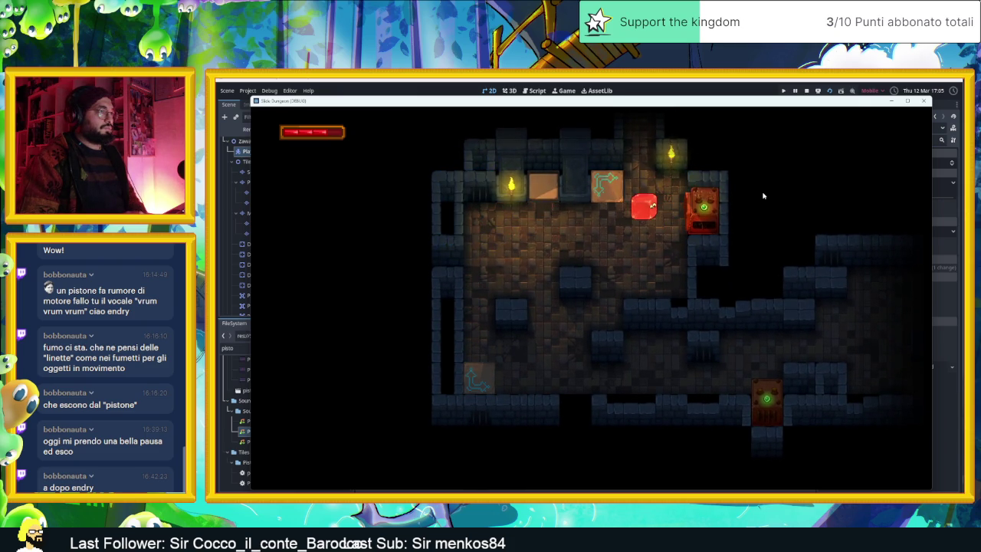
key(Down)
key(Left)
key(Down)
key(Left)
key(Right)
key(Up)
key(Down)
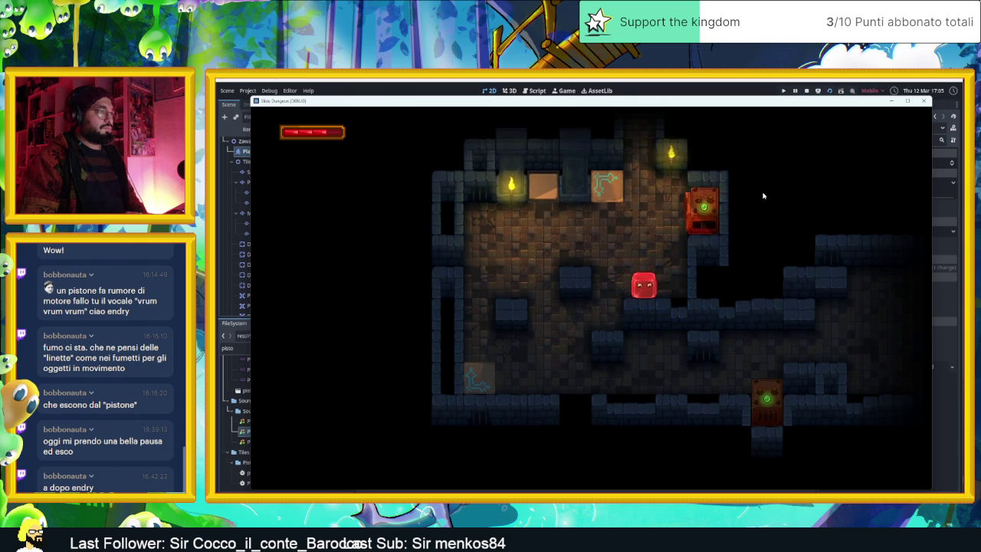
key(Up)
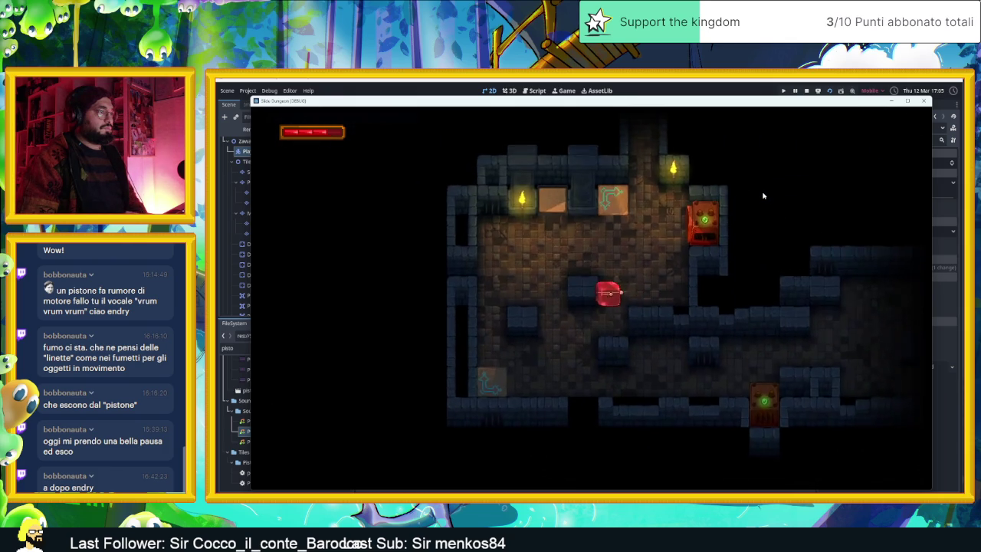
Guide the slime through the next rooms past the red door and cyan arrow blocks.
key(Left)
key(Down)
key(Left)
key(Up)
key(Right)
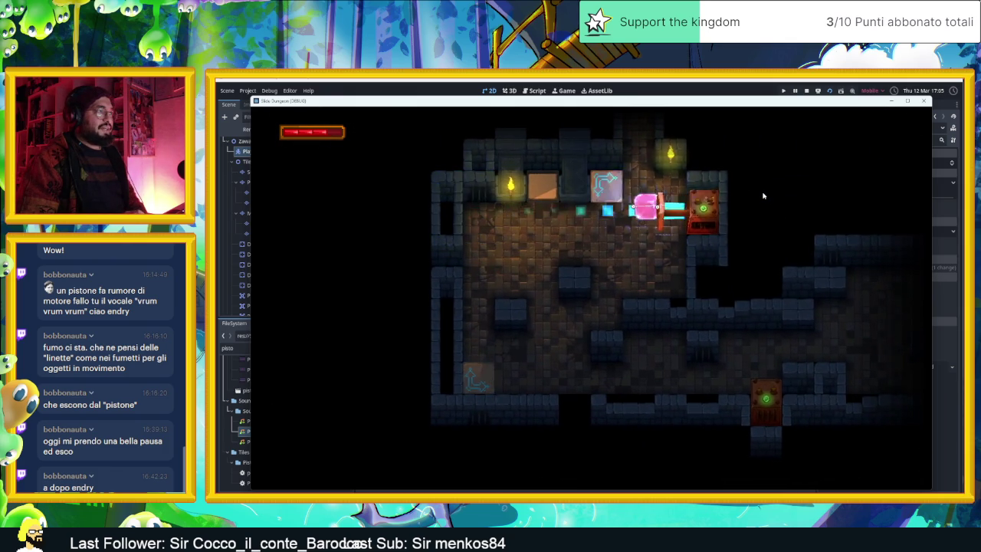
key(Down)
key(Left)
key(Up)
key(Down)
key(Left)
key(Left)
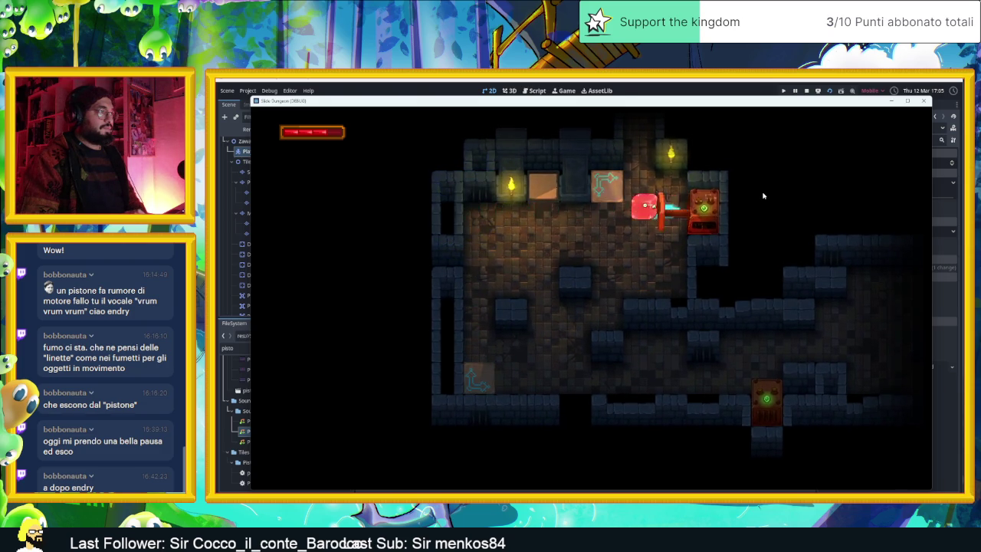
key(Down)
key(Right)
key(Down)
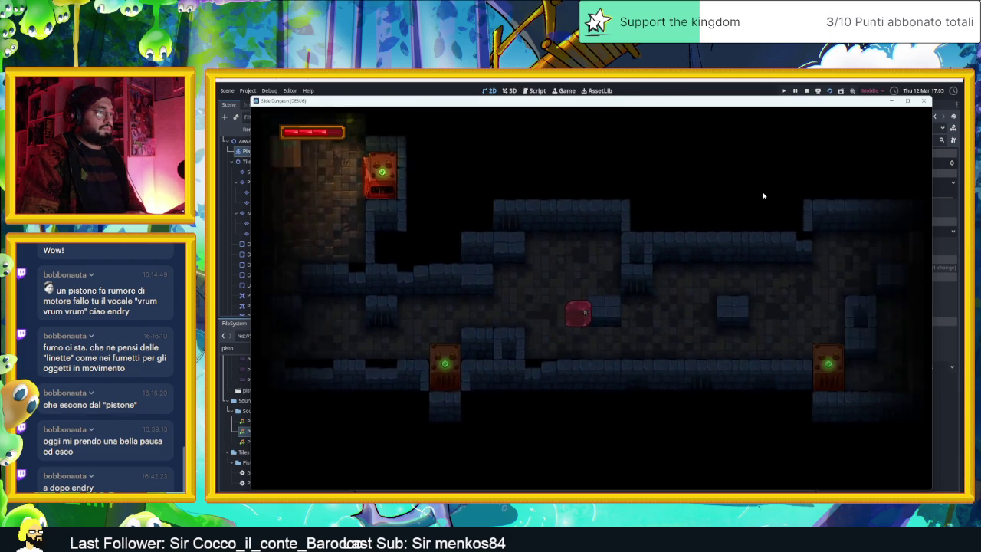
key(Right)
key(Left)
key(Up)
key(Right)
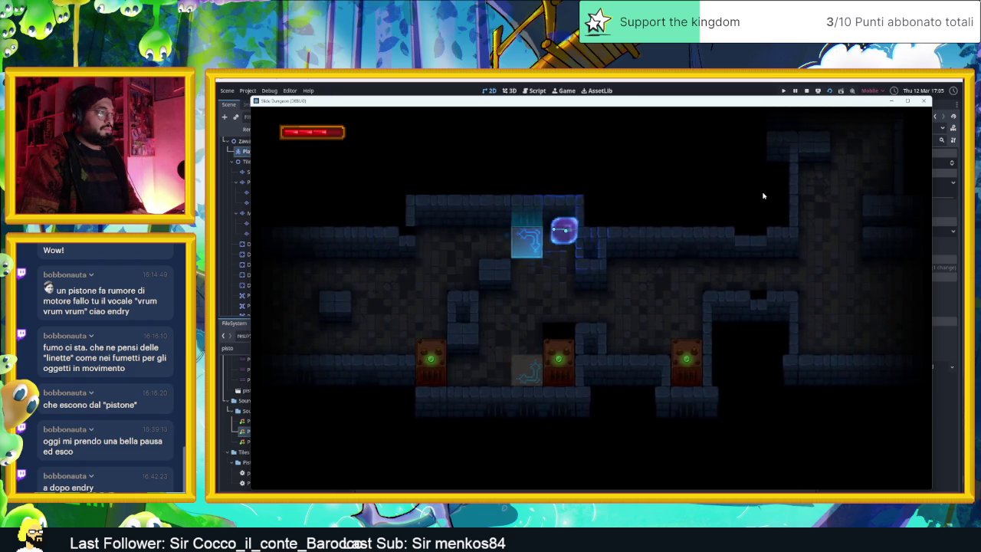
key(Right)
key(Down)
key(Right)
key(Right)
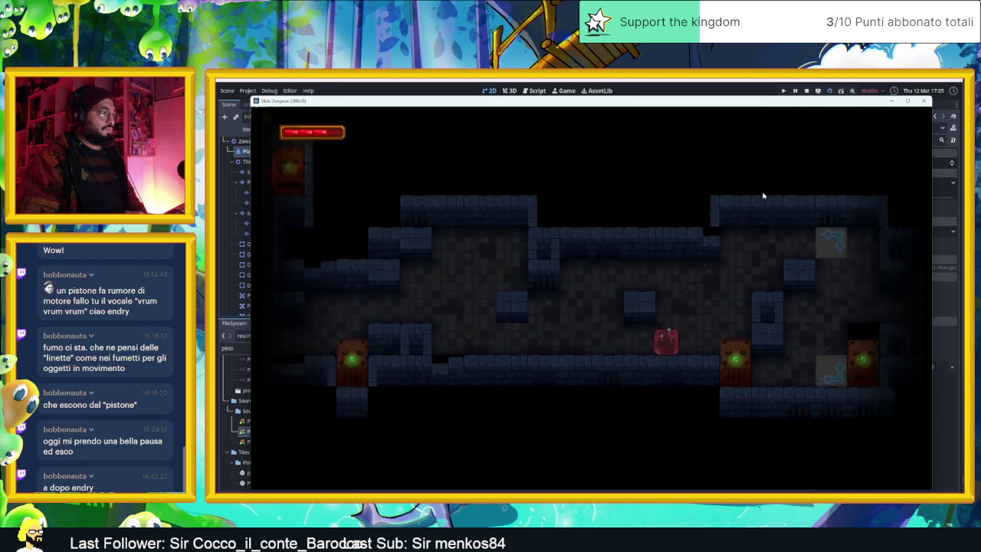
Continue past the spikes and teleporter, activate a block, then stop the game.
key(Up)
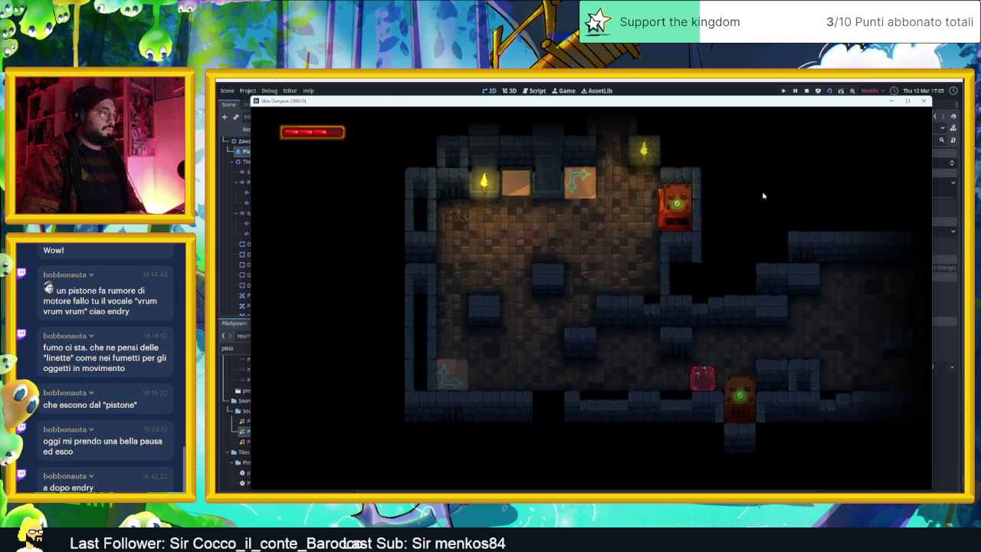
key(Right)
key(Down)
key(Up)
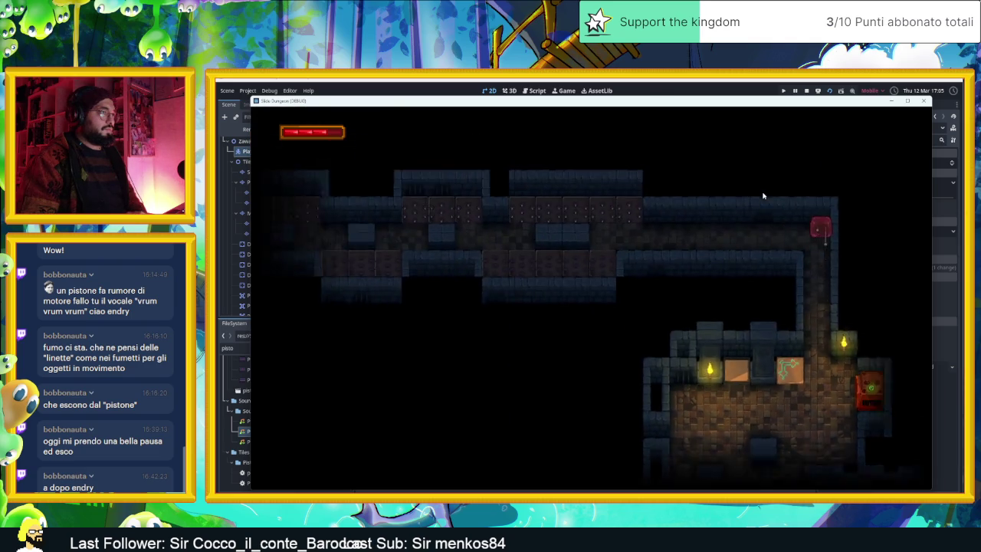
key(Left)
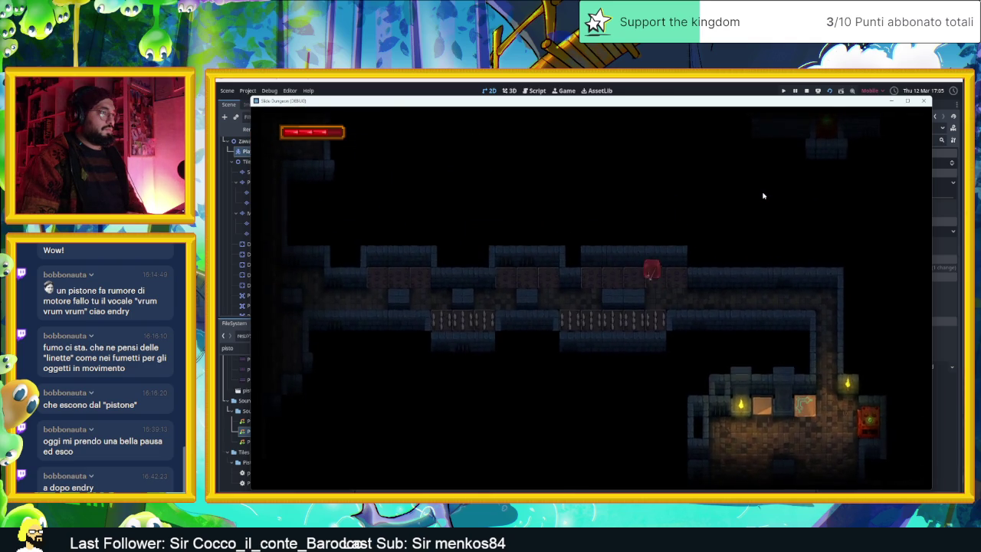
key(Left)
key(Down)
key(Left)
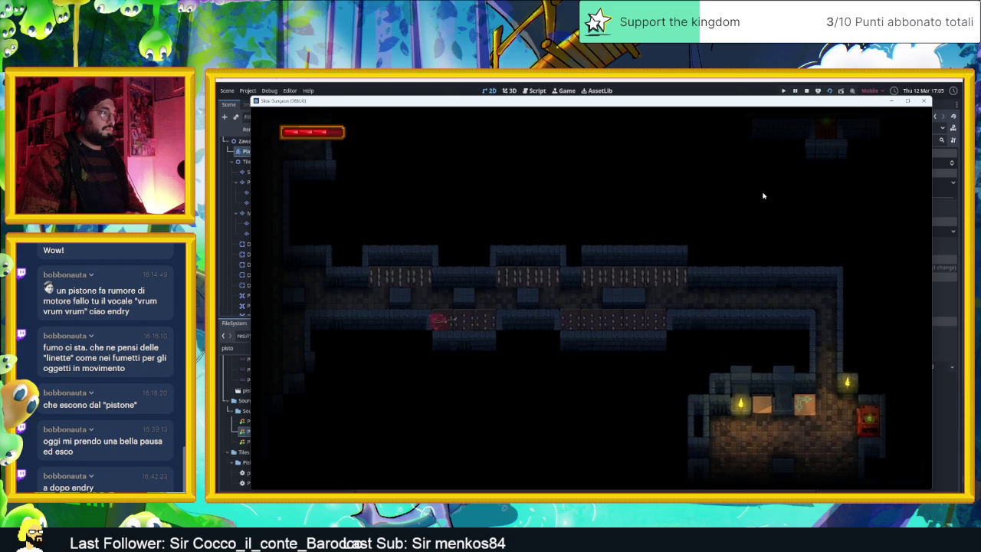
key(Left)
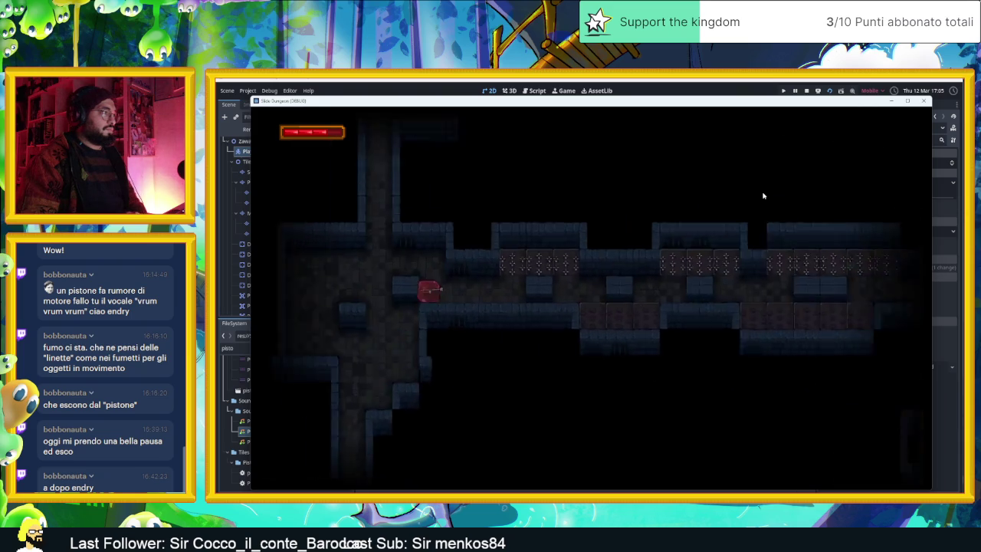
key(Down)
key(Right)
key(Down)
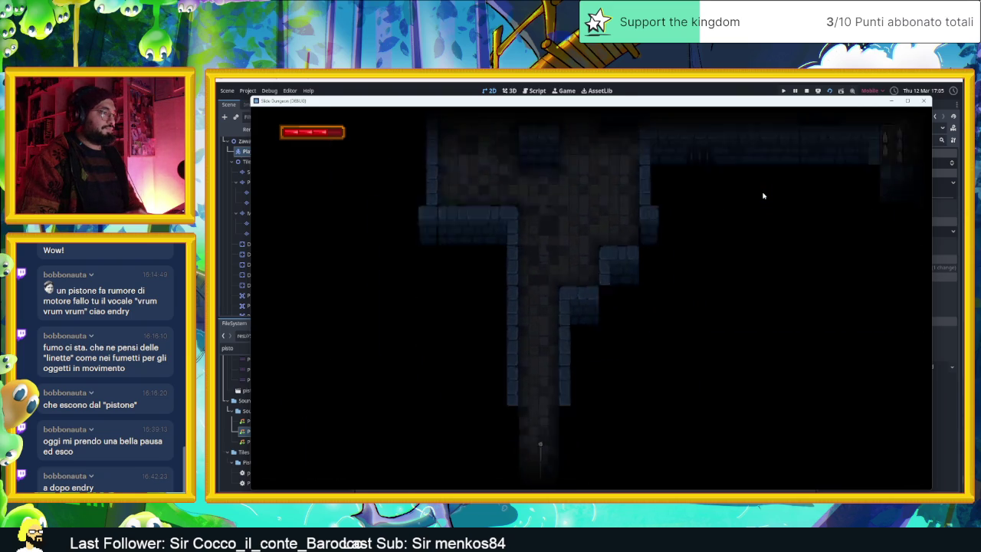
key(Right)
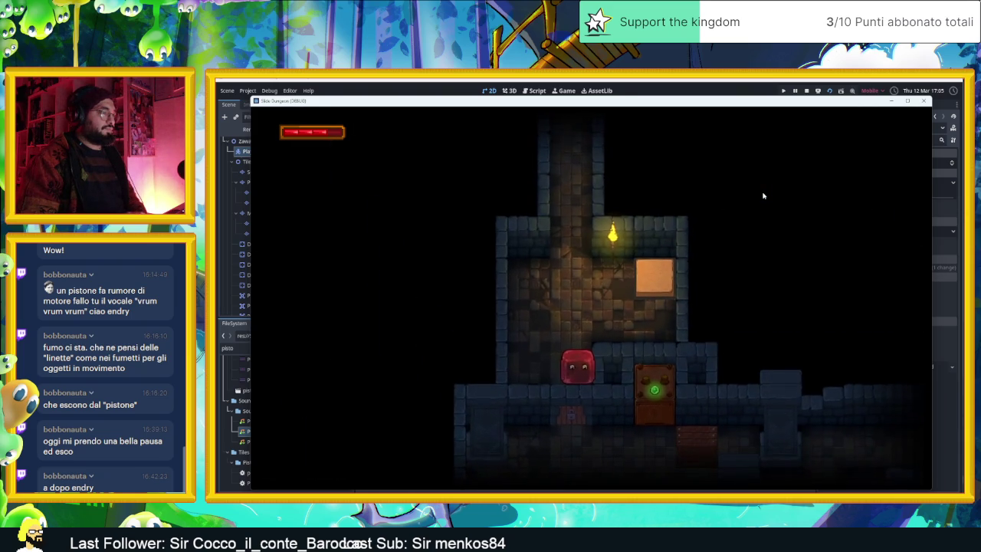
key(Up)
key(Right)
key(Down)
key(Left)
key(Down)
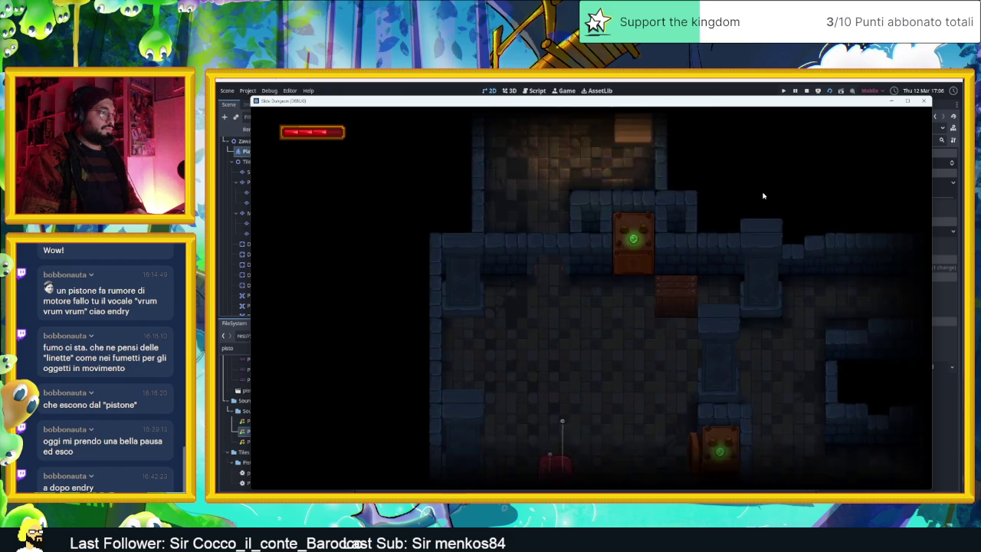
key(Right)
key(Up)
key(Right)
key(Down)
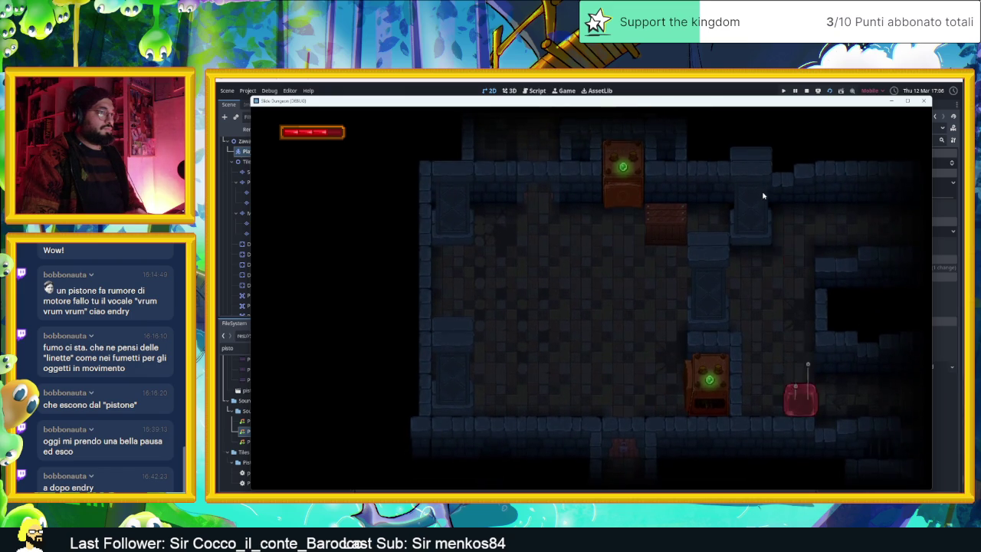
key(Down)
key(Left)
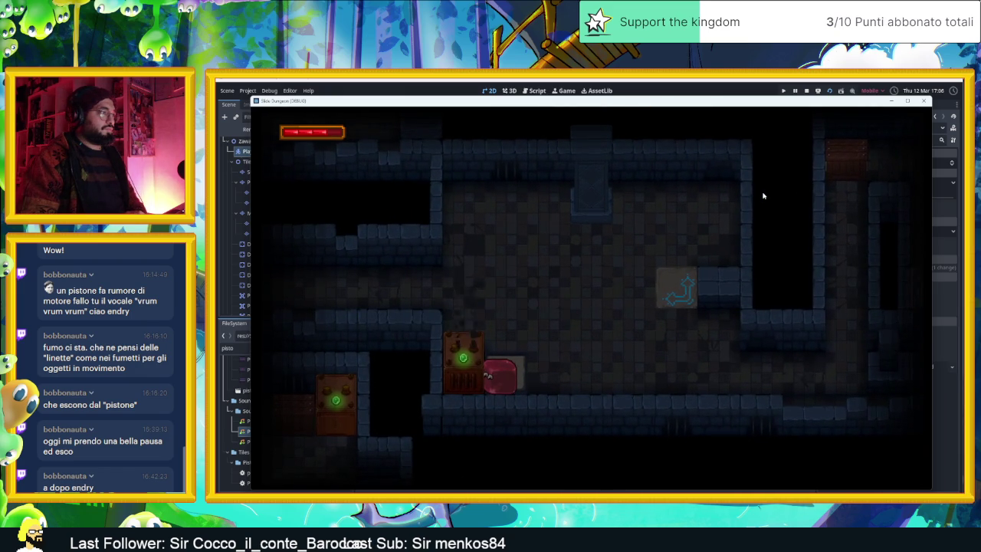
key(Up)
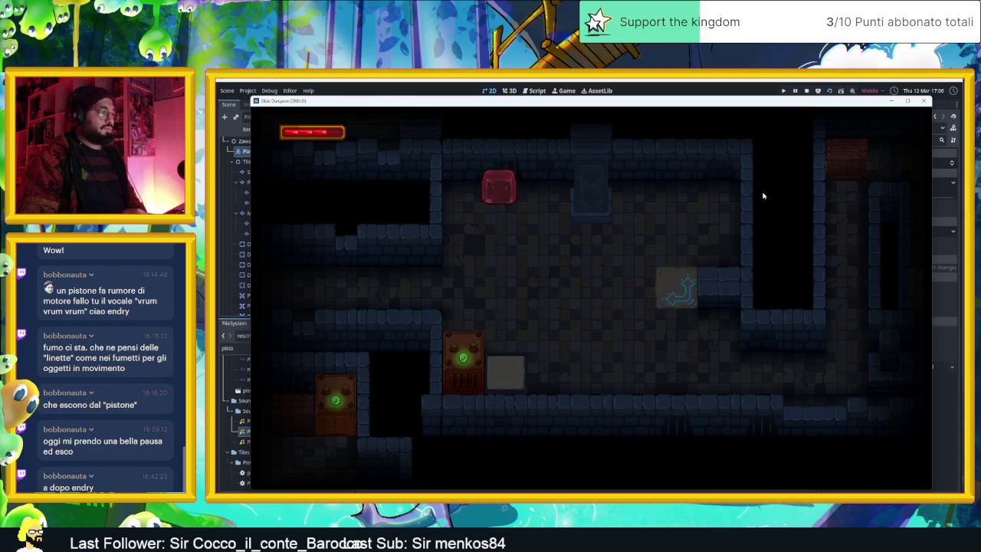
click(807, 91)
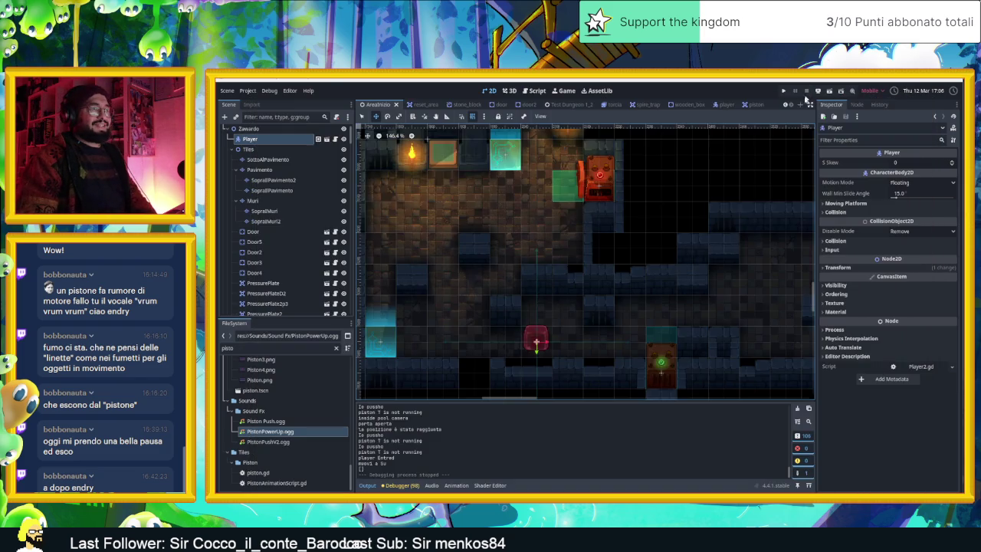